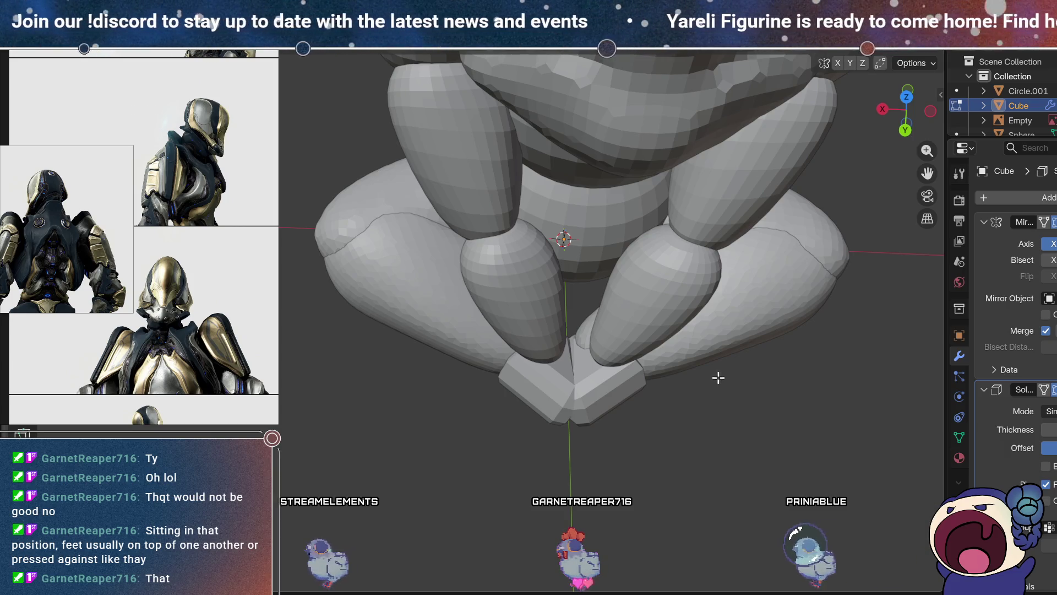
- Select the thigh sphere Sphere.005 and switch to the Sculpting workspace with a view from underneath
mouse_move(690, 446)
middle_mouse_down()
mouse_move(662, 345)
mouse_move(682, 334)
mouse_move(685, 252)
mouse_move(676, 387)
mouse_move(689, 468)
mouse_move(702, 448)
mouse_move(659, 413)
mouse_move(678, 327)
mouse_move(728, 412)
mouse_move(722, 379)
middle_mouse_up()
left_click(705, 259)
mouse_move(747, 310)
middle_mouse_down()
mouse_move(817, 269)
mouse_move(763, 454)
mouse_move(788, 307)
mouse_move(790, 396)
mouse_move(708, 236)
mouse_move(714, 220)
middle_mouse_up()
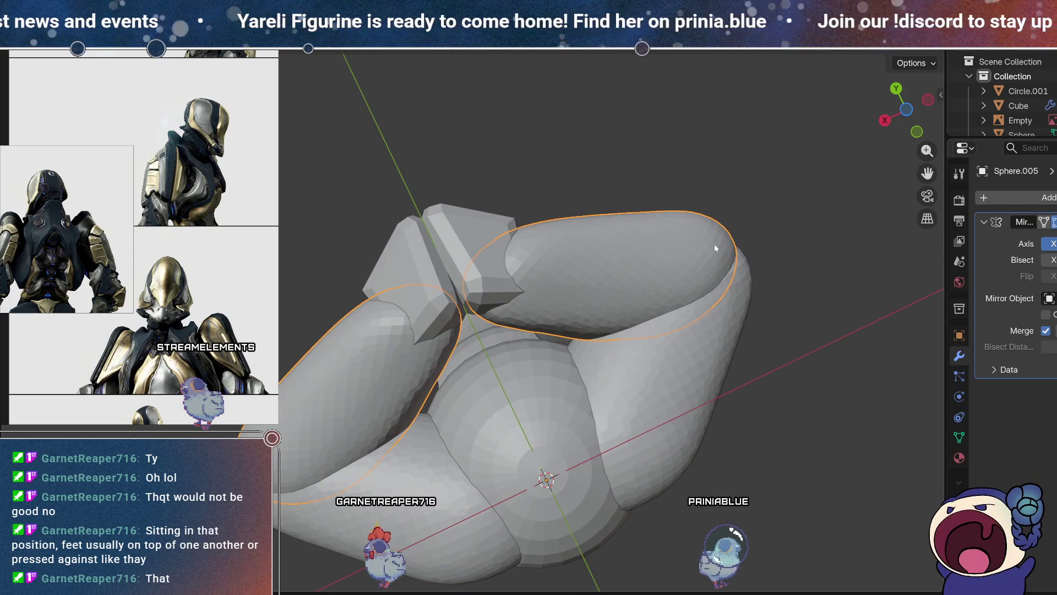
key("ctrl+KP_7")
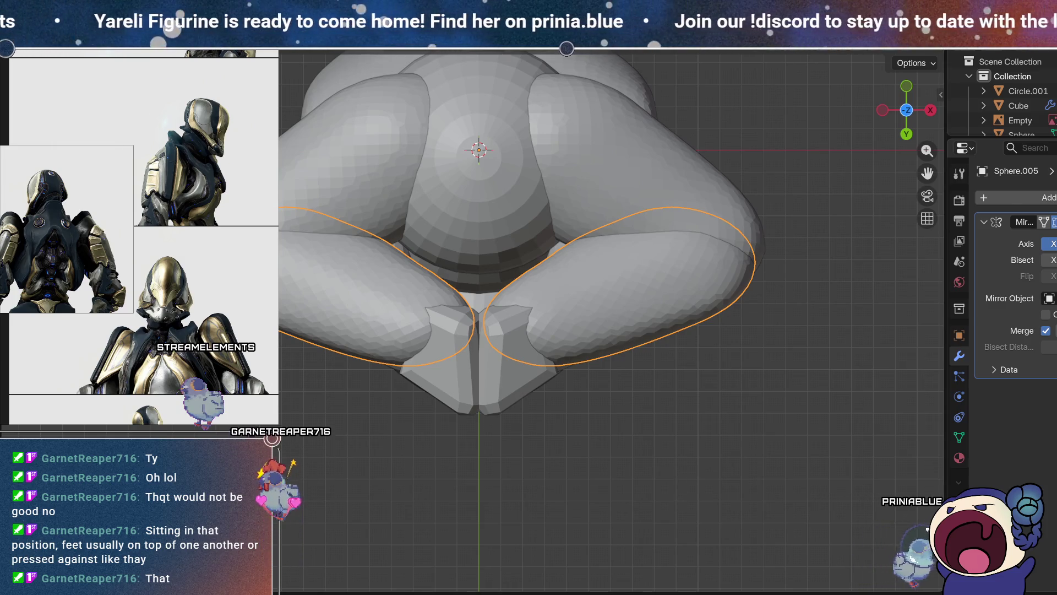
left_click(358, 38)
left_click(906, 132)
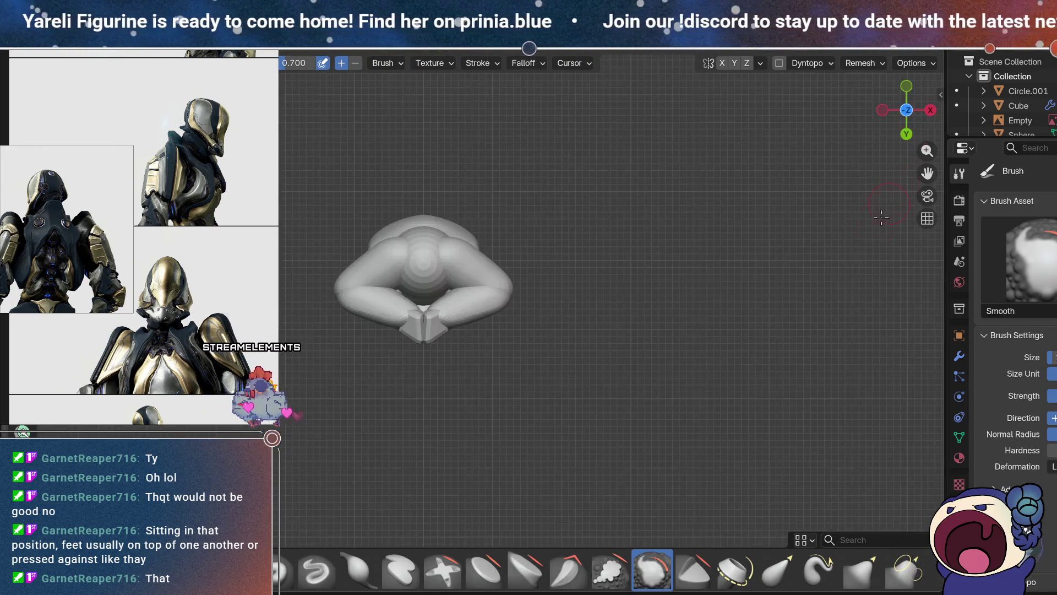
- Pull the inner leg area above the crossed feet down and left with Elastic Grab
mouse_move(603, 377)
middle_mouse_down("ctrl")
mouse_move(737, 307)
mouse_move(727, 248)
mouse_move(671, 327)
mouse_move(770, 308)
mouse_move(774, 342)
middle_mouse_up("ctrl")
left_click(777, 570)
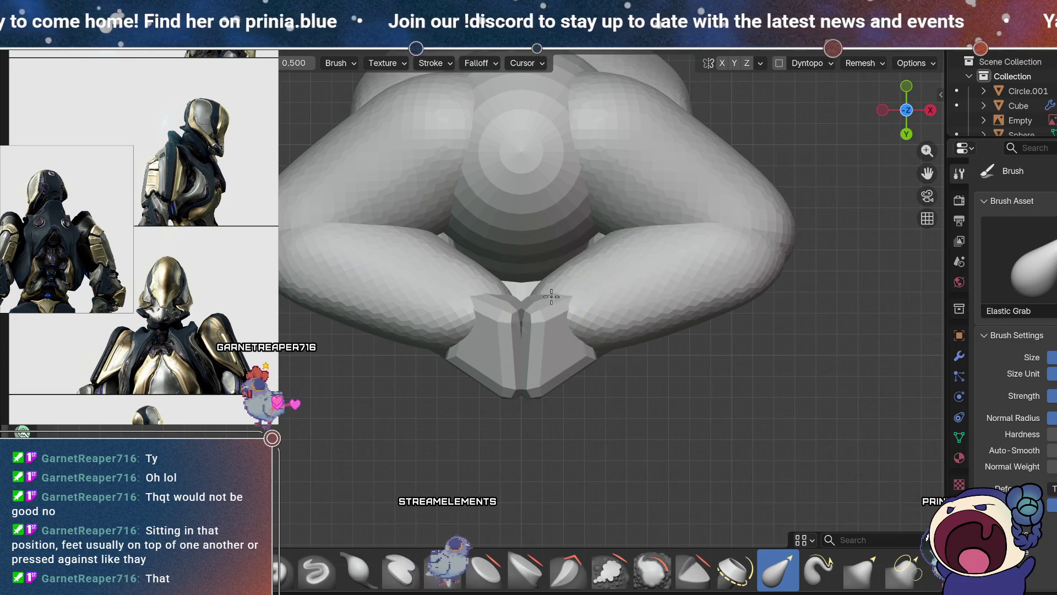
mouse_move(499, 312)
left_mouse_down()
mouse_move(469, 334)
mouse_move(481, 297)
left_mouse_up()
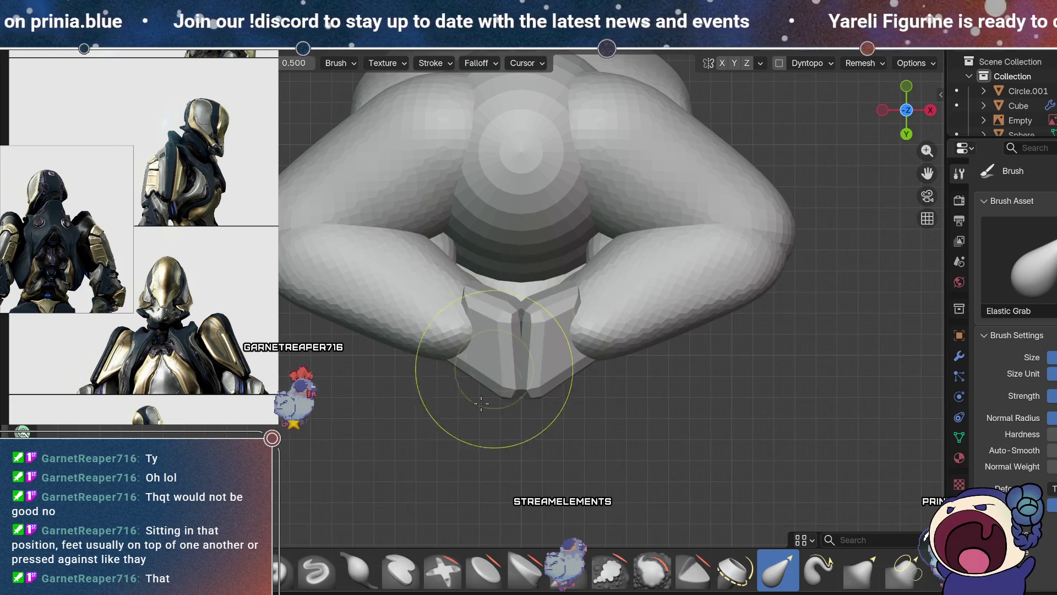
- Work the thighs with the Scrape/Fill brush from several angles
left_click(608, 567)
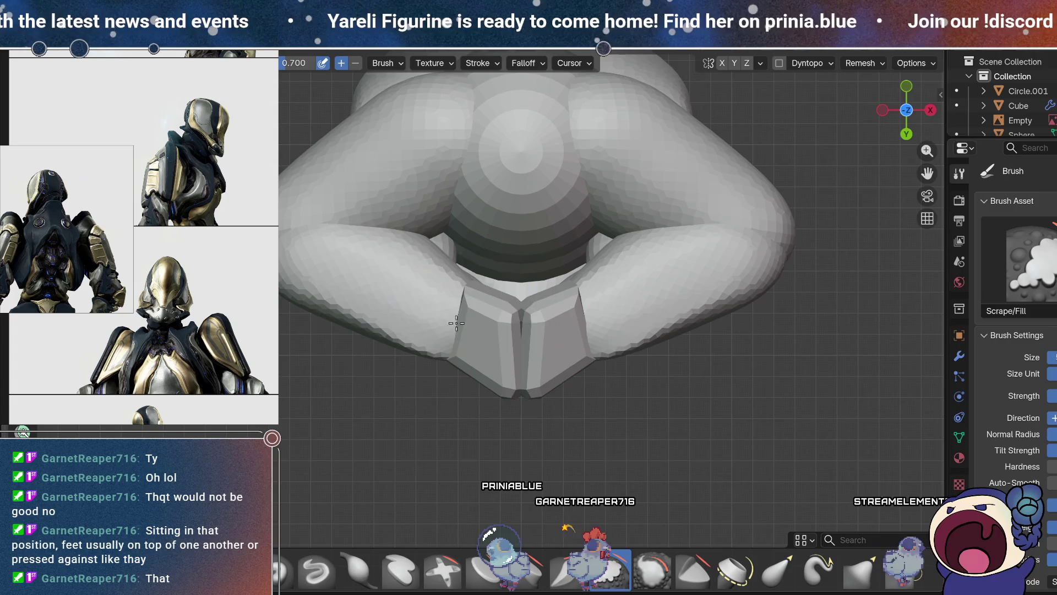
mouse_move(445, 318)
middle_mouse_down()
mouse_move(716, 452)
mouse_move(727, 441)
mouse_move(759, 189)
mouse_move(710, 231)
mouse_move(606, 203)
mouse_move(562, 314)
mouse_move(611, 312)
middle_mouse_up()
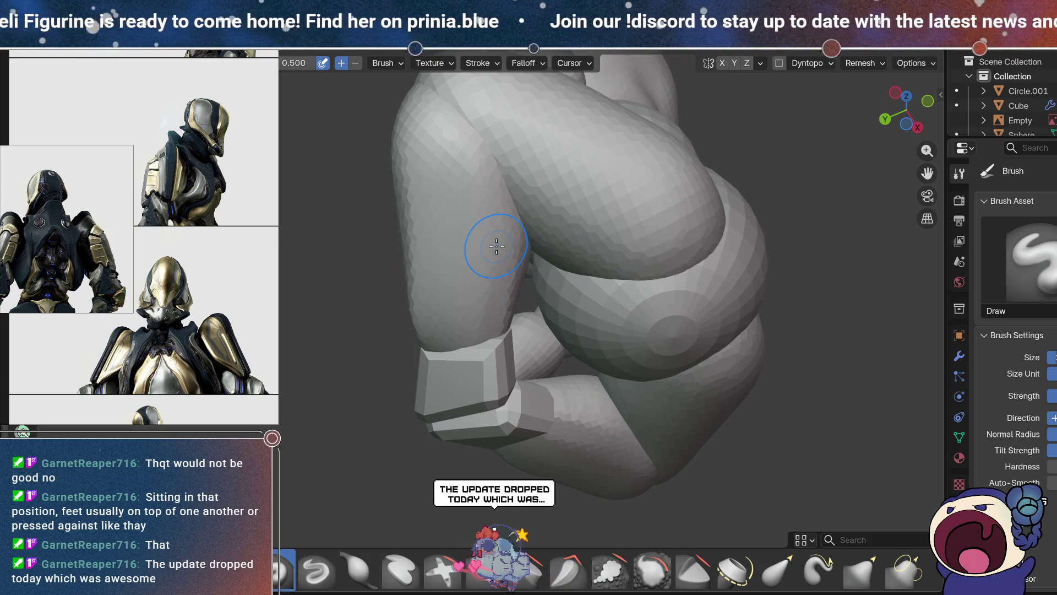
middle_click_drag(518, 270, 448, 204)
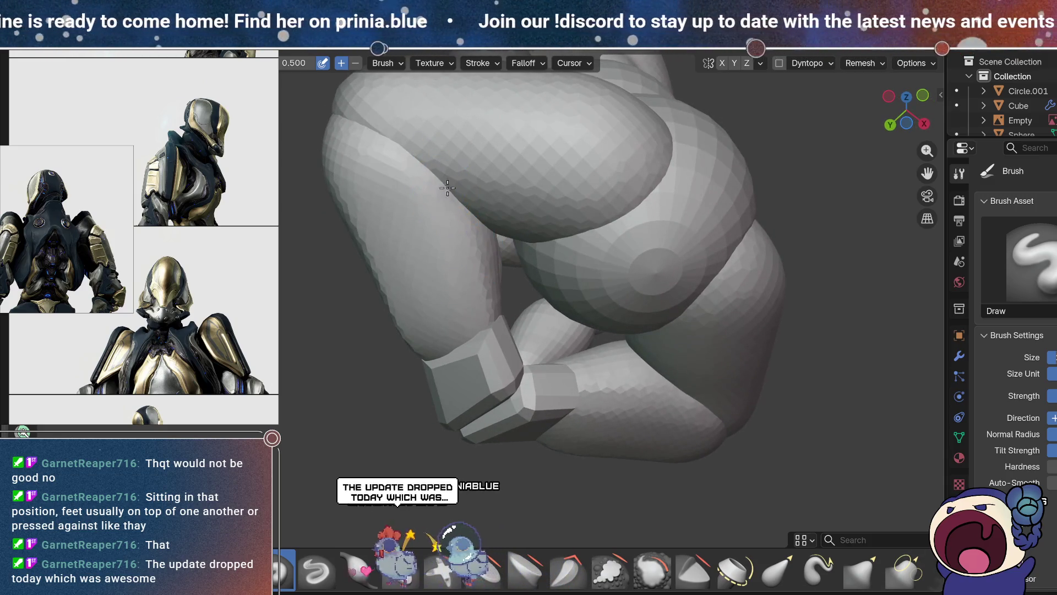
middle_click_drag(491, 349, 480, 310)
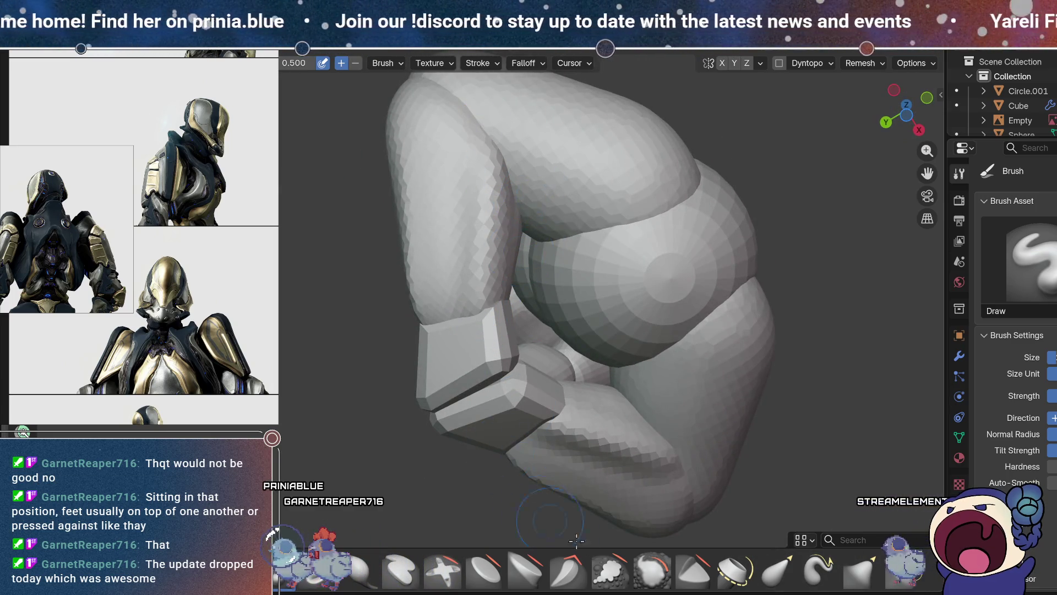
- Smooth the faceted thigh surface around the knee and crossed feet
left_click(652, 570)
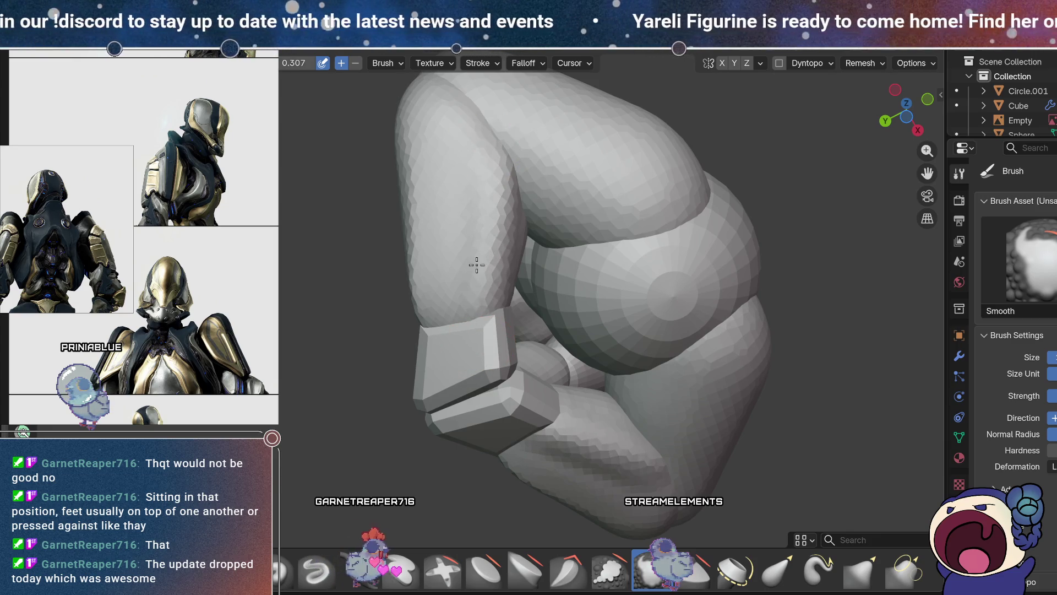
mouse_move(526, 318)
middle_mouse_down()
mouse_move(441, 292)
mouse_move(490, 372)
middle_mouse_up()
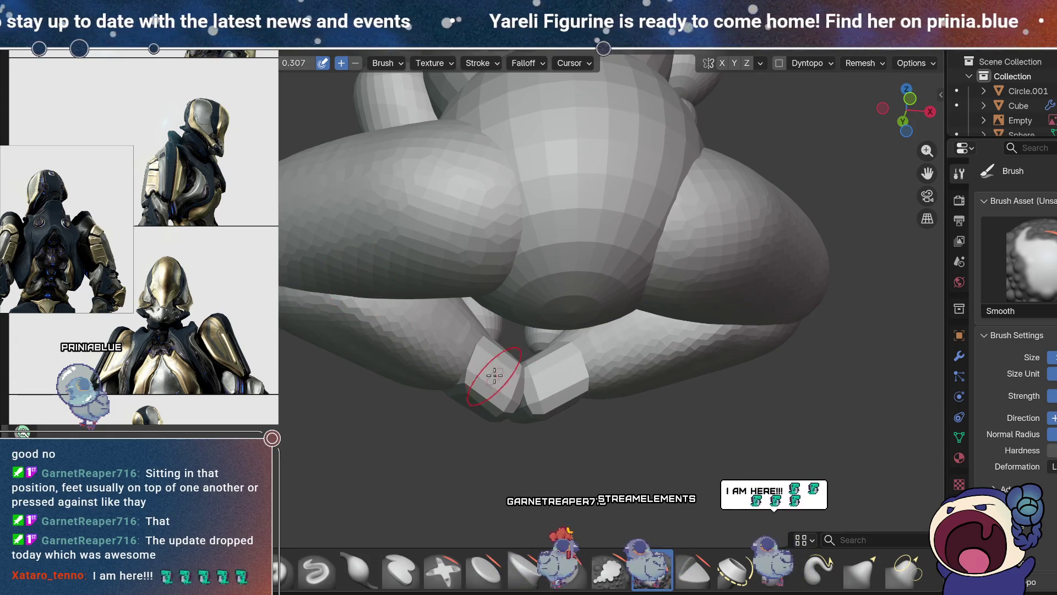
middle_click_drag(425, 307, 408, 342)
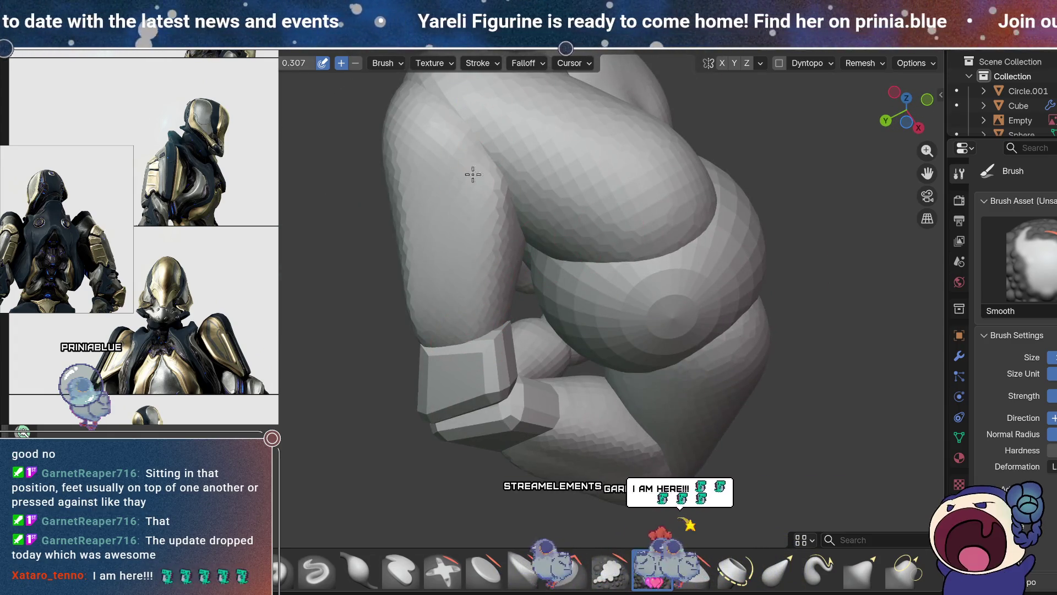
mouse_move(473, 168)
middle_mouse_down()
mouse_move(469, 250)
mouse_move(619, 354)
mouse_move(600, 347)
mouse_move(512, 378)
middle_mouse_up()
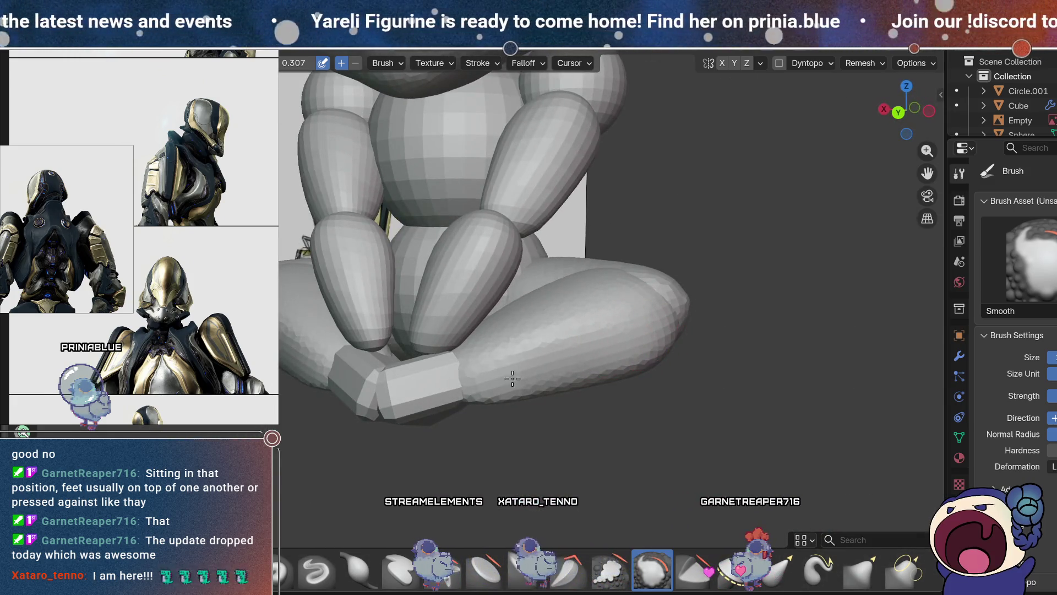
- Scrape/Fill the lower leg, then soften it with the Smooth brush
left_click(614, 571)
mouse_move(674, 357)
middle_mouse_down()
mouse_move(705, 295)
mouse_move(687, 325)
mouse_move(645, 329)
mouse_move(686, 432)
mouse_move(656, 442)
middle_mouse_up()
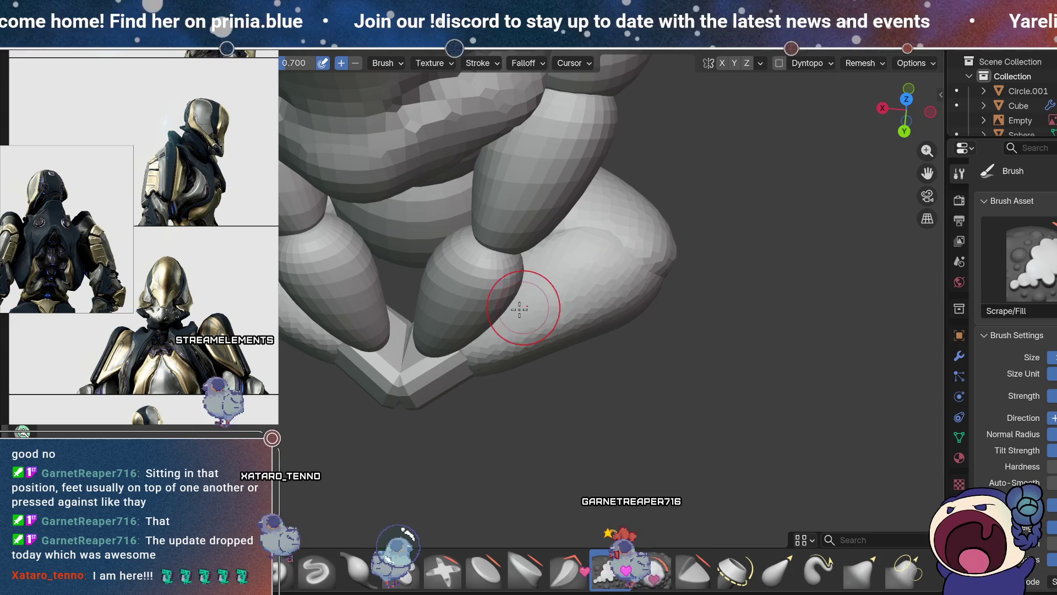
key("shift+s")
mouse_move(663, 264)
middle_mouse_down()
mouse_move(677, 294)
mouse_move(649, 270)
middle_mouse_up()
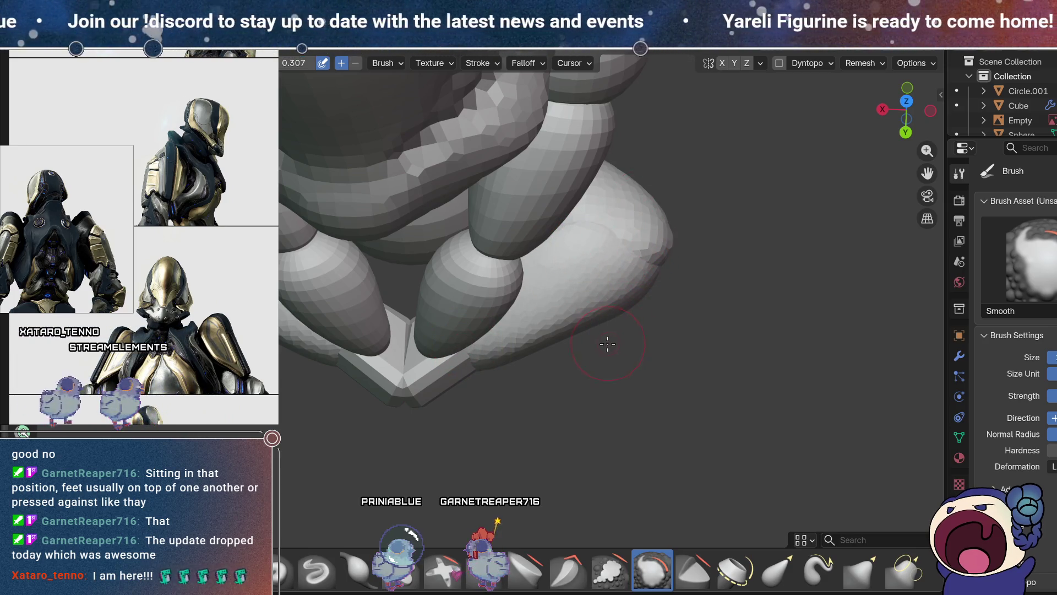
scroll(621, 401, "down", 5)
mouse_move(621, 401)
middle_mouse_down()
mouse_move(609, 366)
mouse_move(608, 380)
mouse_move(613, 213)
mouse_move(580, 274)
mouse_move(415, 365)
mouse_move(484, 324)
mouse_move(589, 323)
mouse_move(570, 366)
mouse_move(577, 387)
mouse_move(566, 329)
middle_mouse_up()
- Add Draw strokes to the leg and blend them in with Smooth
key("x")
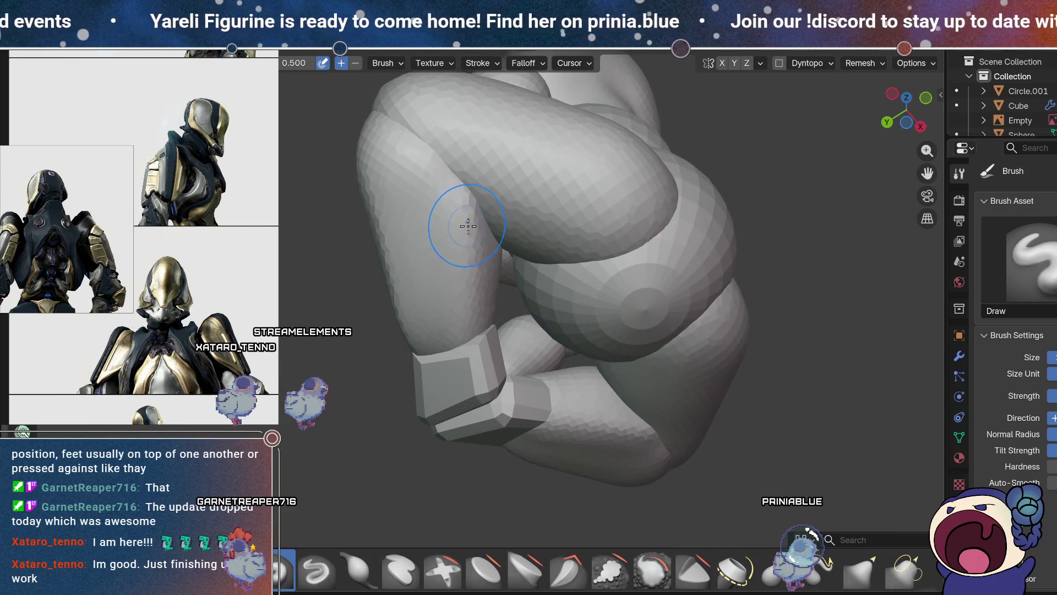
mouse_move(501, 329)
middle_mouse_down()
mouse_move(573, 336)
mouse_move(545, 297)
middle_mouse_up()
key("shift+s")
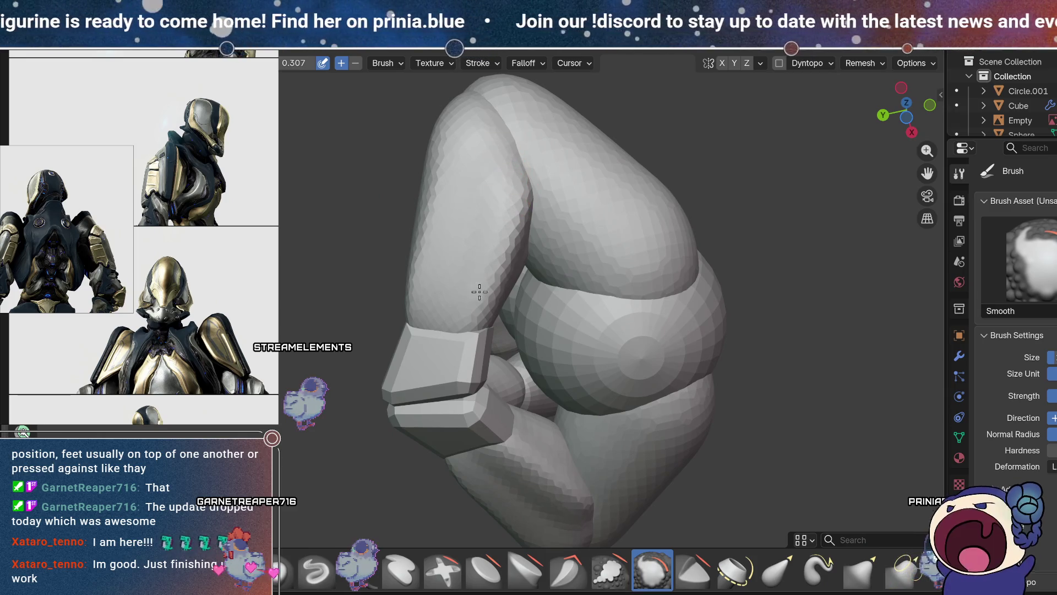
mouse_move(482, 380)
middle_mouse_down()
mouse_move(463, 308)
mouse_move(473, 259)
middle_mouse_up()
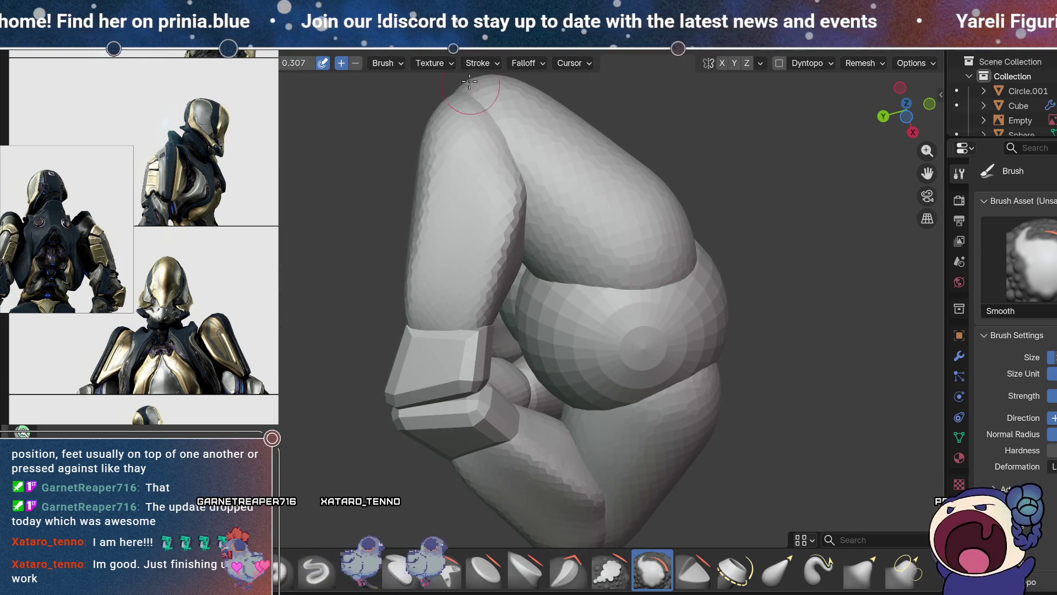
mouse_move(496, 137)
middle_mouse_down()
mouse_move(562, 255)
mouse_move(602, 397)
mouse_move(642, 356)
middle_mouse_up()
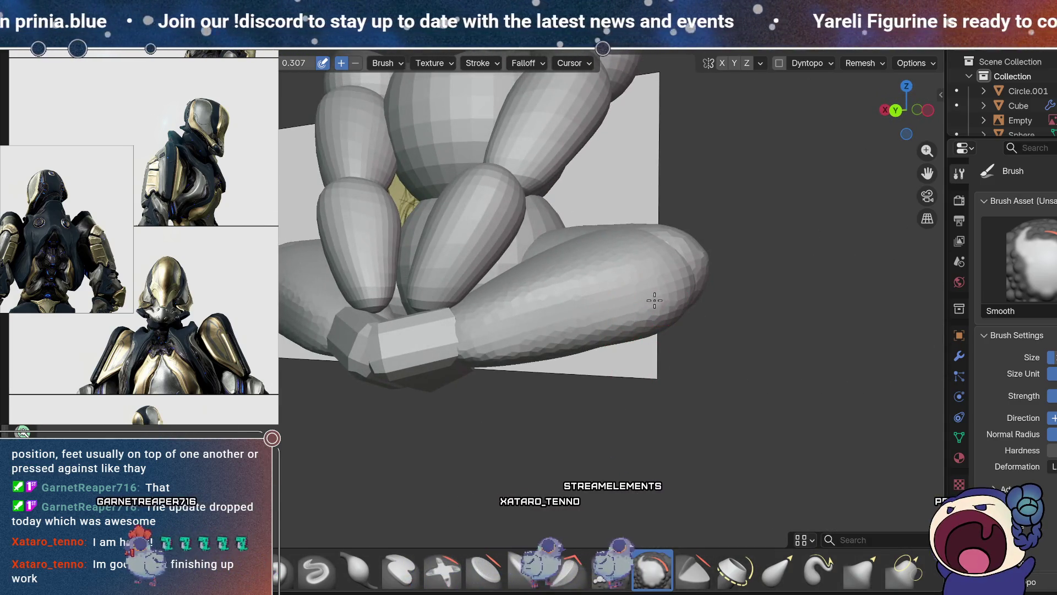
middle_click_drag(454, 316, 649, 385)
mouse_move(545, 238)
middle_mouse_down()
mouse_move(483, 340)
mouse_move(578, 347)
mouse_move(682, 229)
mouse_move(609, 220)
mouse_move(622, 247)
mouse_move(648, 188)
mouse_move(639, 220)
mouse_move(667, 255)
middle_mouse_up()
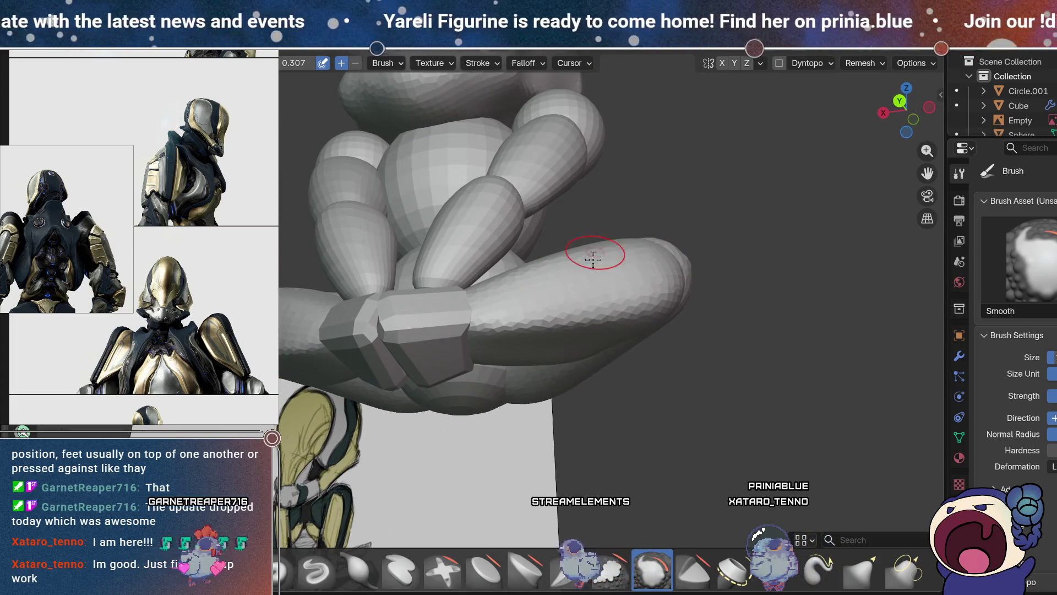
mouse_move(557, 366)
middle_mouse_down()
mouse_move(583, 397)
mouse_move(591, 377)
mouse_move(594, 399)
mouse_move(424, 423)
mouse_move(545, 295)
mouse_move(465, 337)
mouse_move(463, 247)
middle_mouse_up()
- Blend the thigh into the angular boot piece with Draw strokes, leaving Elastic Grab selected
key("x")
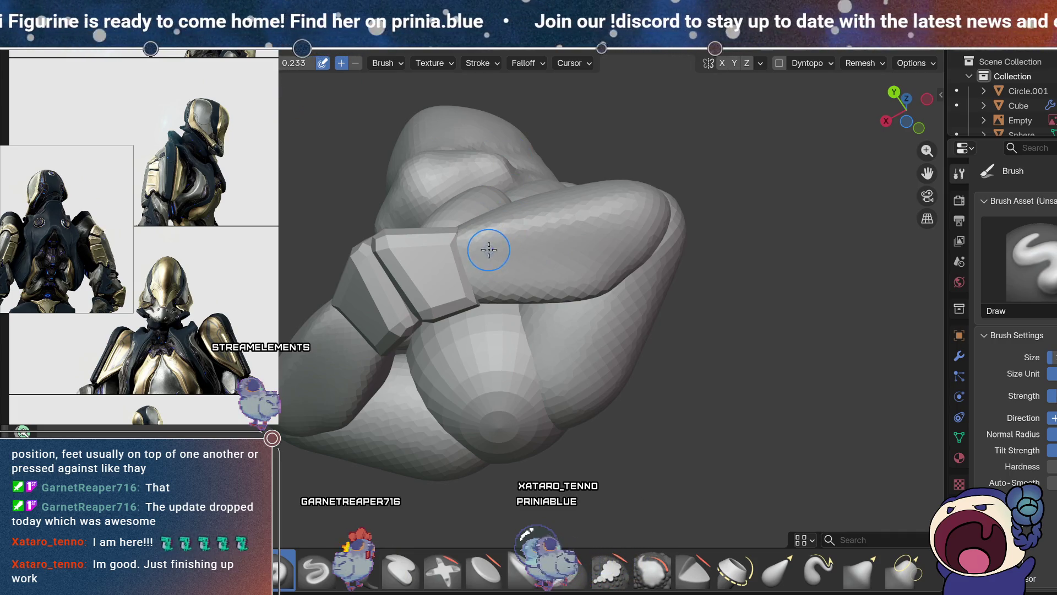
mouse_move(508, 310)
middle_mouse_down()
mouse_move(552, 275)
mouse_move(514, 255)
middle_mouse_up()
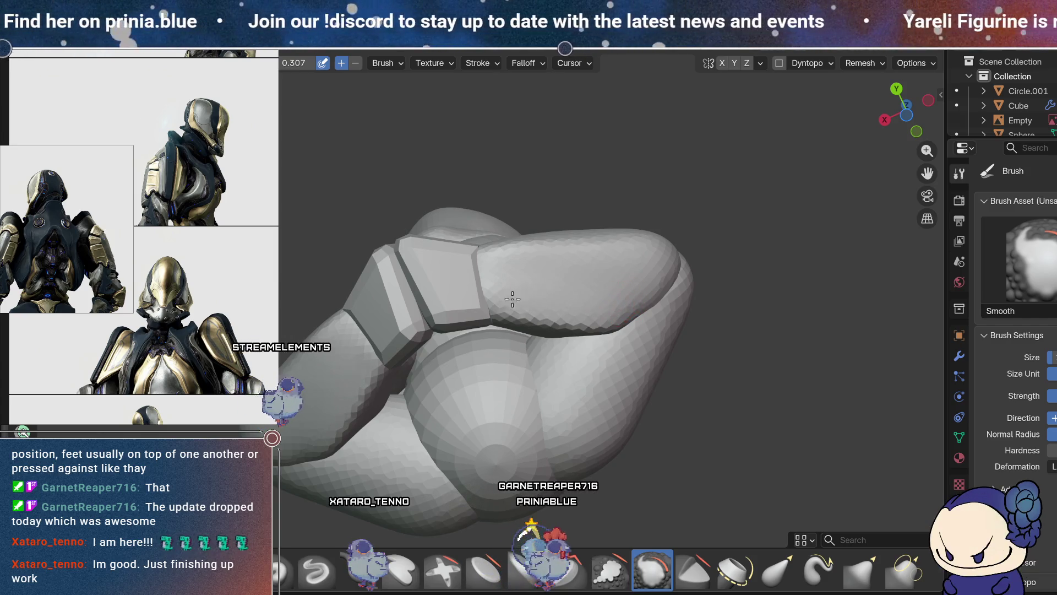
mouse_move(589, 267)
middle_mouse_down()
mouse_move(573, 390)
mouse_move(692, 441)
mouse_move(612, 432)
mouse_move(590, 371)
mouse_move(595, 415)
mouse_move(625, 425)
mouse_move(613, 422)
middle_mouse_up()
left_click(787, 552)
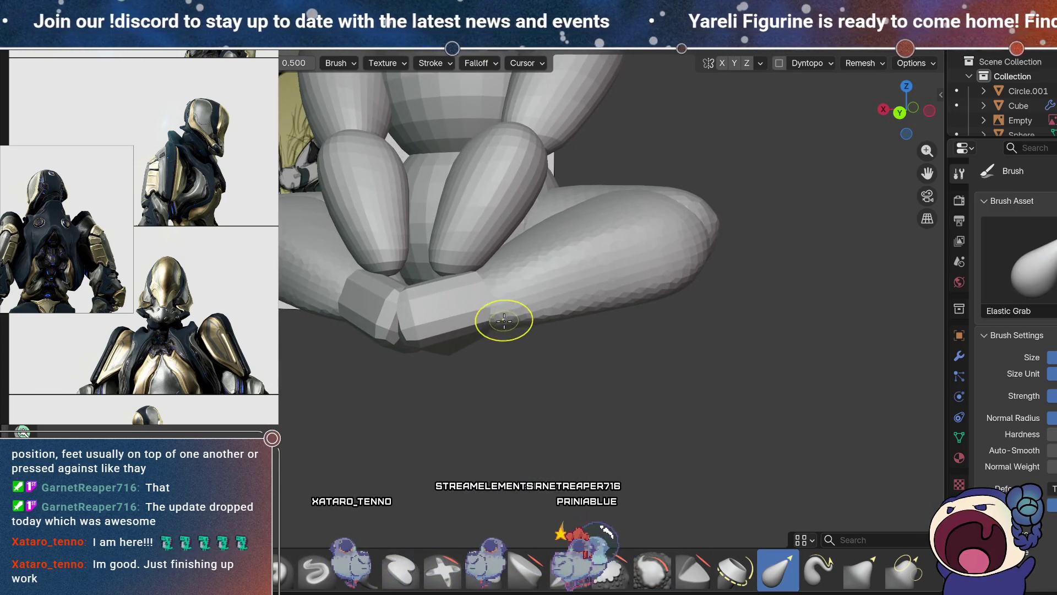
- Orbit, zoom and pan around the whole seated figure to review the sculpted legs
mouse_move(664, 260)
middle_mouse_down()
mouse_move(686, 276)
mouse_move(703, 401)
mouse_move(693, 290)
middle_mouse_up()
mouse_move(694, 250)
middle_mouse_down()
mouse_move(698, 333)
mouse_move(626, 293)
mouse_move(668, 238)
mouse_move(729, 401)
mouse_move(832, 286)
mouse_move(620, 302)
middle_mouse_up()
mouse_move(577, 302)
middle_mouse_down()
mouse_move(625, 382)
mouse_move(691, 318)
mouse_move(778, 292)
mouse_move(749, 341)
mouse_move(782, 330)
mouse_move(663, 300)
mouse_move(707, 298)
mouse_move(741, 345)
mouse_move(719, 370)
mouse_move(682, 377)
mouse_move(751, 355)
mouse_move(642, 335)
mouse_move(682, 305)
mouse_move(755, 358)
mouse_move(786, 349)
mouse_move(748, 332)
mouse_move(710, 358)
mouse_move(778, 349)
mouse_move(743, 314)
mouse_move(783, 344)
middle_mouse_up()
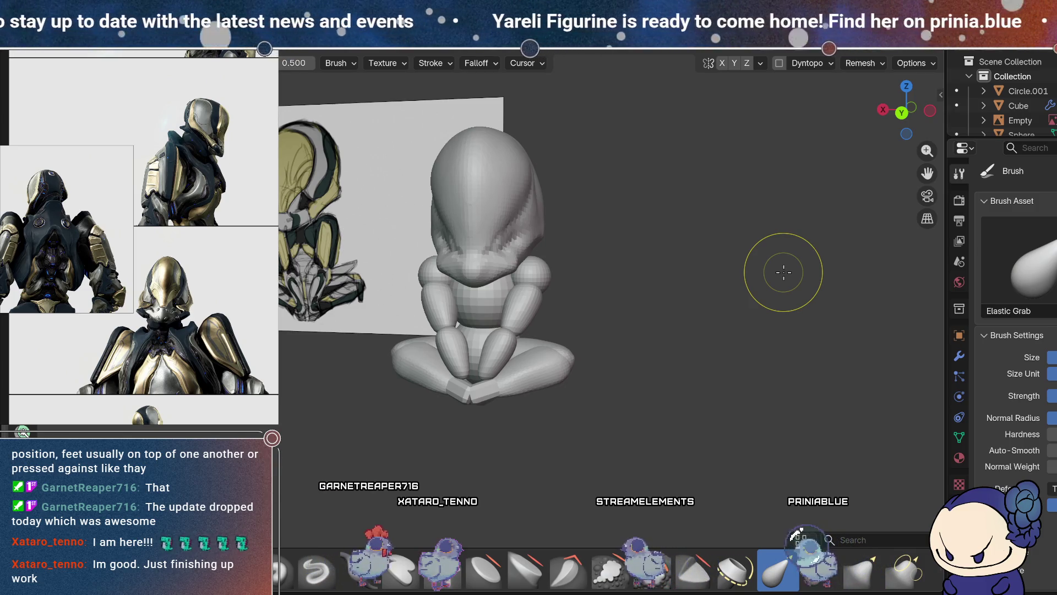
mouse_move(651, 309)
middle_mouse_down()
mouse_move(670, 354)
mouse_move(674, 315)
middle_mouse_up()
scroll(646, 349, "up", 3)
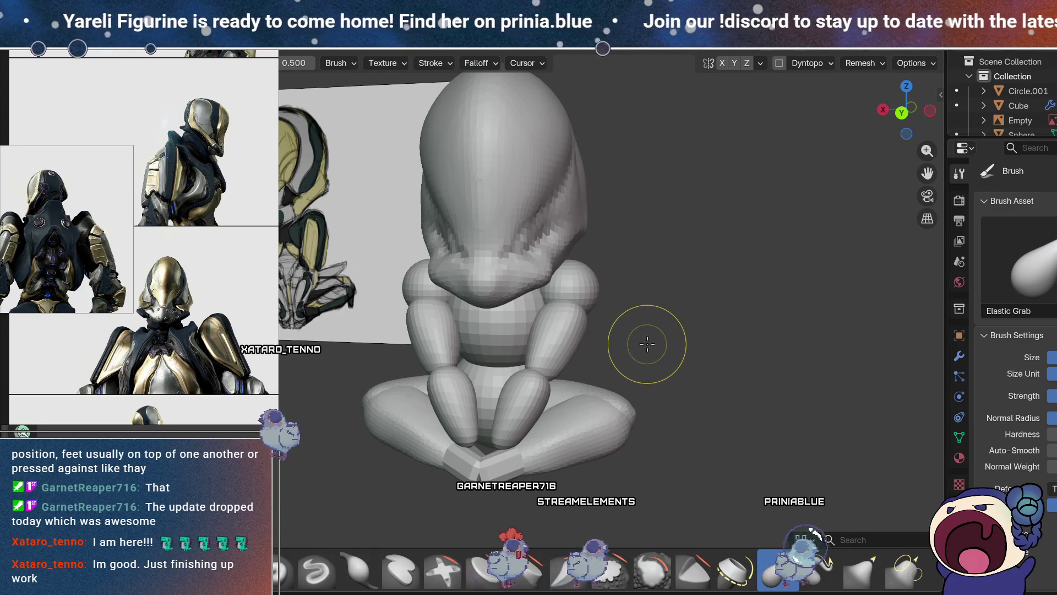
middle_click_drag(686, 310, 702, 312, "shift")
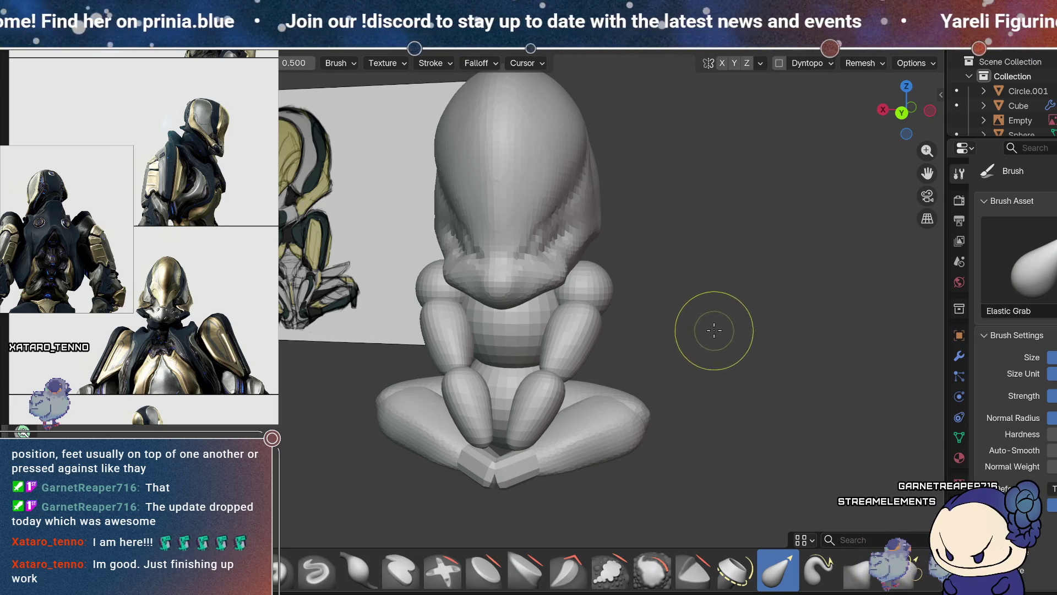
mouse_move(707, 339)
middle_mouse_down()
mouse_move(708, 359)
mouse_move(622, 341)
mouse_move(648, 357)
mouse_move(604, 318)
mouse_move(573, 365)
mouse_move(645, 394)
mouse_move(636, 388)
middle_mouse_up()
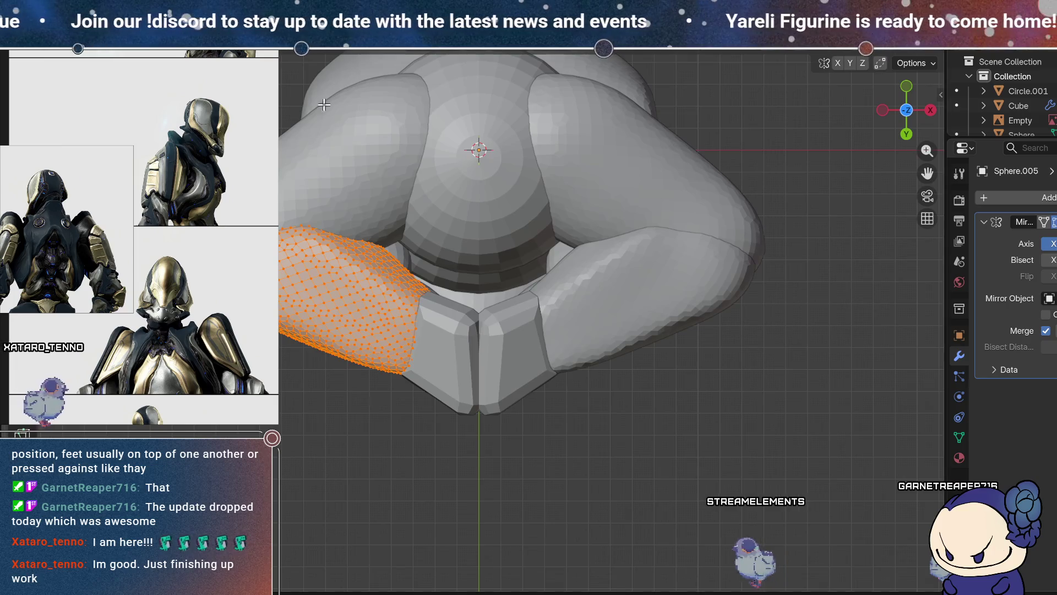
- Select the upper body sphere Sphere.001 and view the figure from the right side
left_click(619, 338)
left_click(640, 422)
mouse_move(640, 421)
middle_mouse_down()
mouse_move(659, 418)
mouse_move(711, 279)
mouse_move(682, 406)
mouse_move(651, 319)
mouse_move(649, 373)
mouse_move(671, 389)
mouse_move(636, 404)
mouse_move(848, 382)
mouse_move(789, 418)
mouse_move(707, 331)
mouse_move(599, 381)
mouse_move(534, 365)
middle_mouse_up()
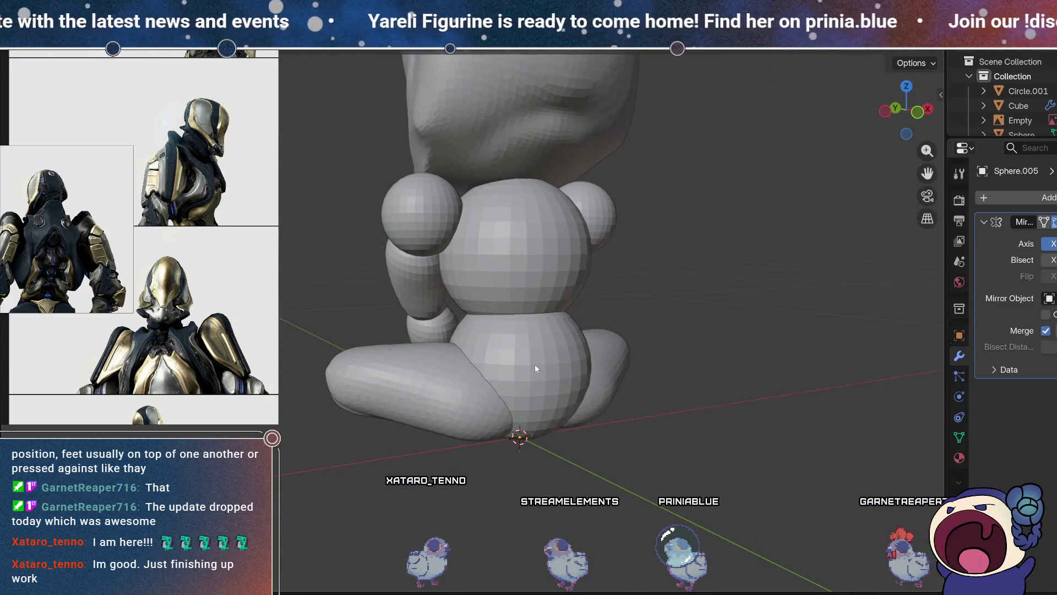
left_click(534, 364)
left_click(512, 250)
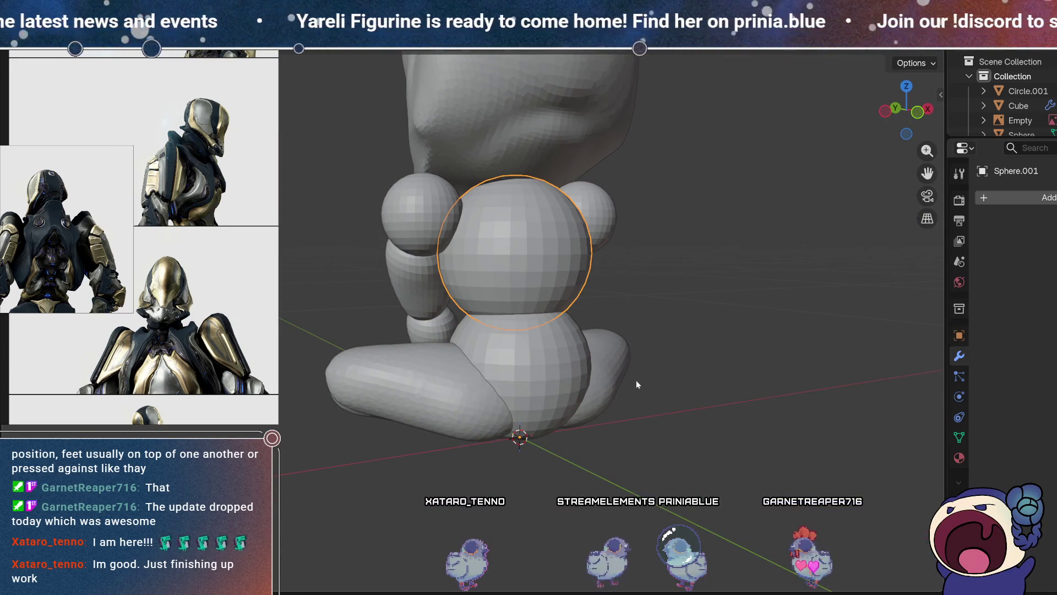
middle_click_drag(705, 362, 647, 353)
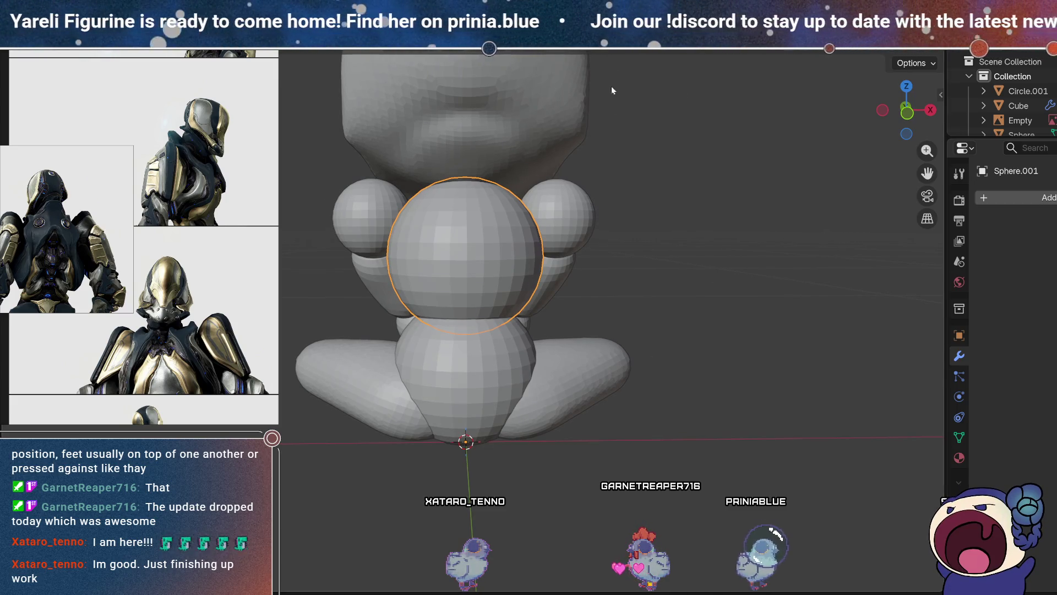
mouse_move(546, 256)
middle_mouse_down()
mouse_move(481, 252)
mouse_move(659, 295)
mouse_move(631, 266)
mouse_move(639, 262)
middle_mouse_up()
- Shrink Sphere.001's mesh slightly and move the chest sphere up a little
key("Tab")
key("s")
left_click(667, 316)
key("Tab")
middle_click_drag(667, 316, 708, 318)
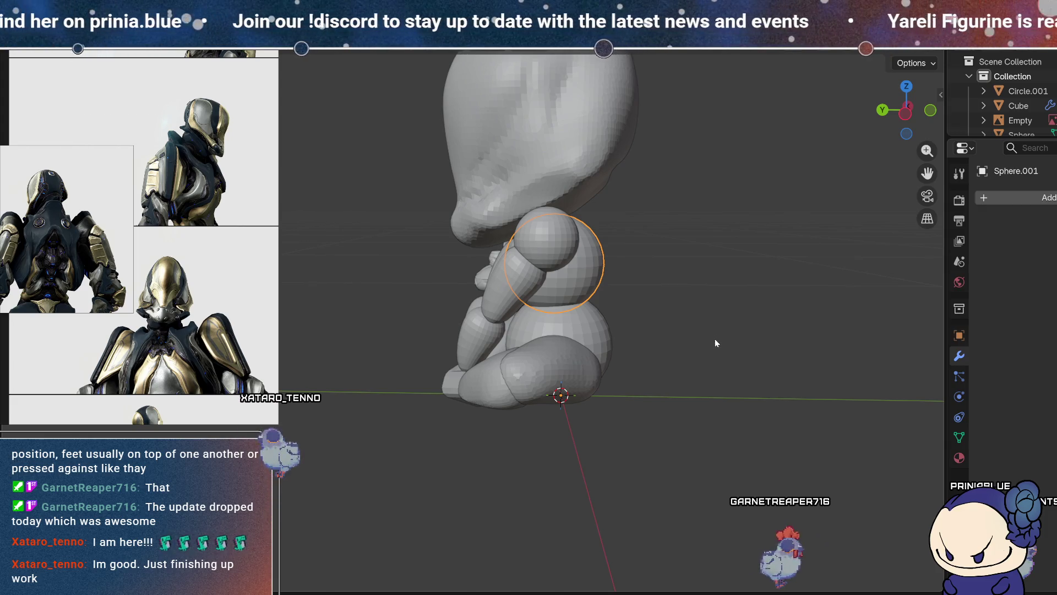
key("g")
left_click(715, 333)
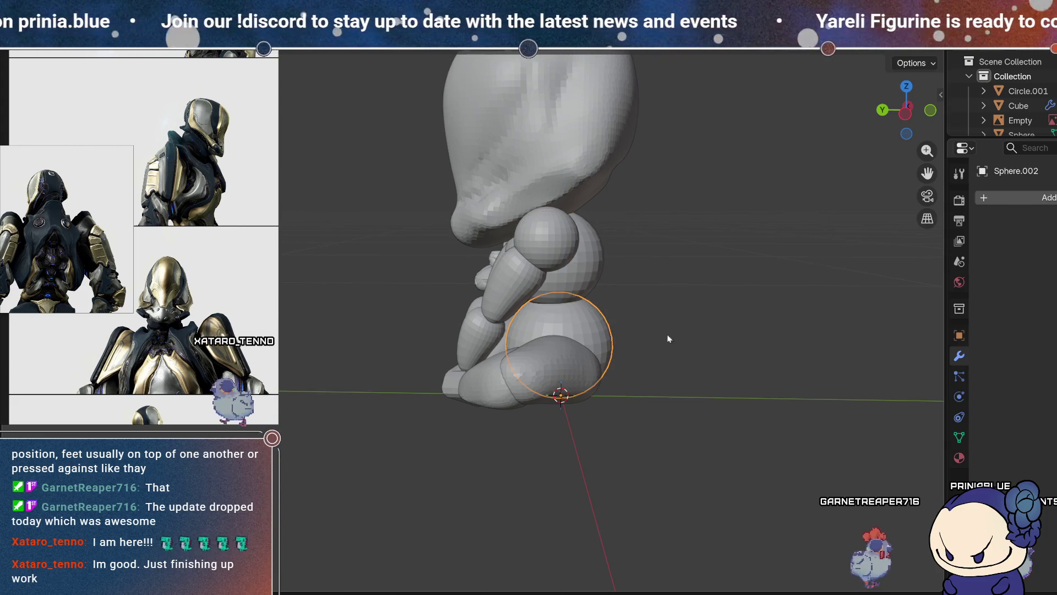
- Scale the hip sphere Sphere.002 slightly smaller, then snap to front view
key("Tab")
key("s")
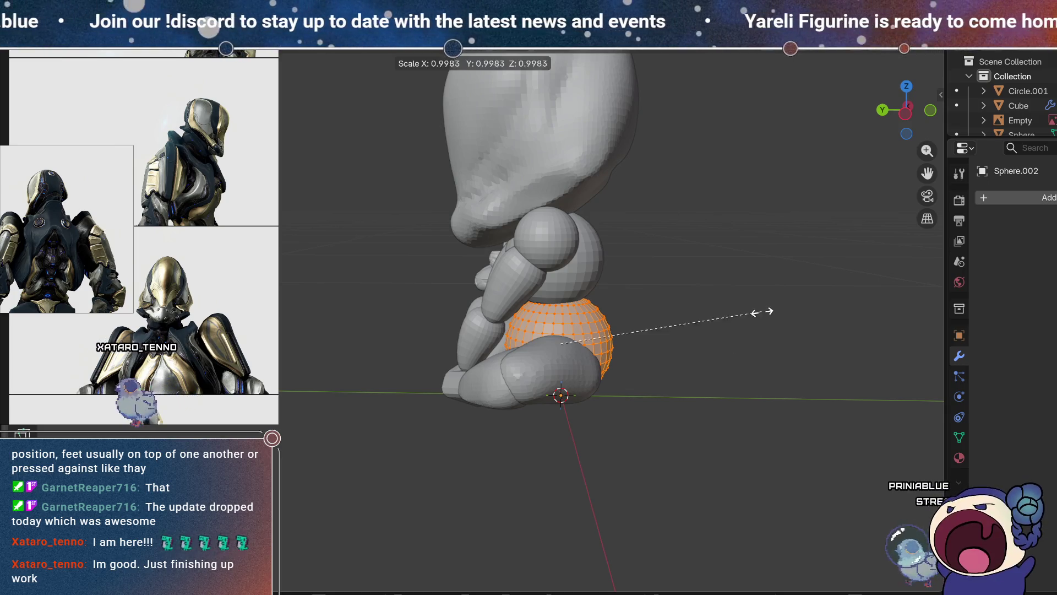
left_click(743, 325)
key("Tab")
mouse_move(741, 329)
middle_mouse_down()
mouse_move(621, 332)
mouse_move(603, 323)
middle_mouse_up()
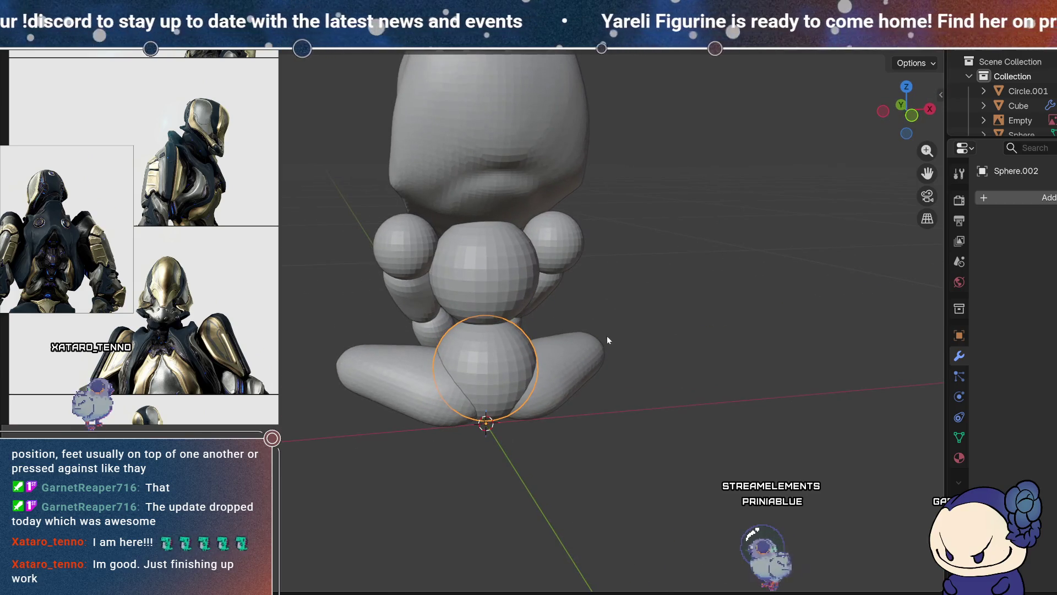
left_click(912, 110)
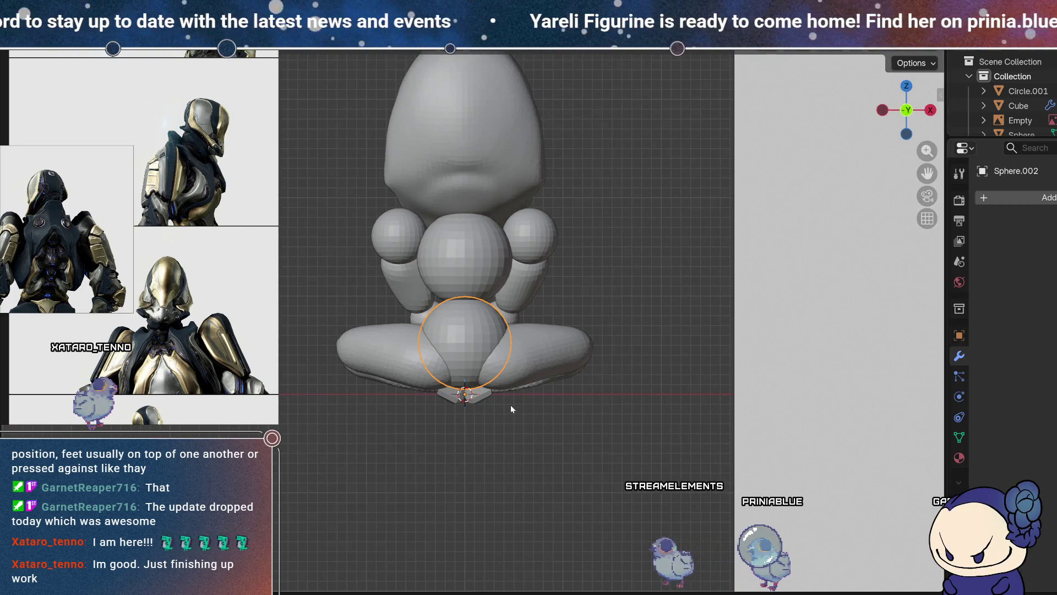
- Duplicate the hip sphere, move the copy vertically and squash it into a waist band
key("shift+d")
key("z")
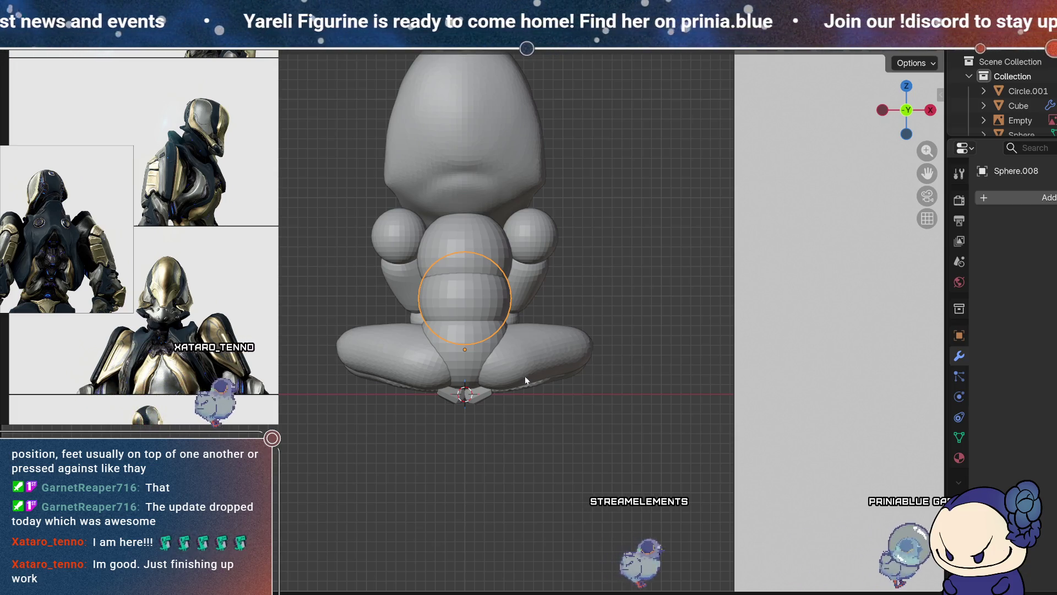
key("Tab")
key("s")
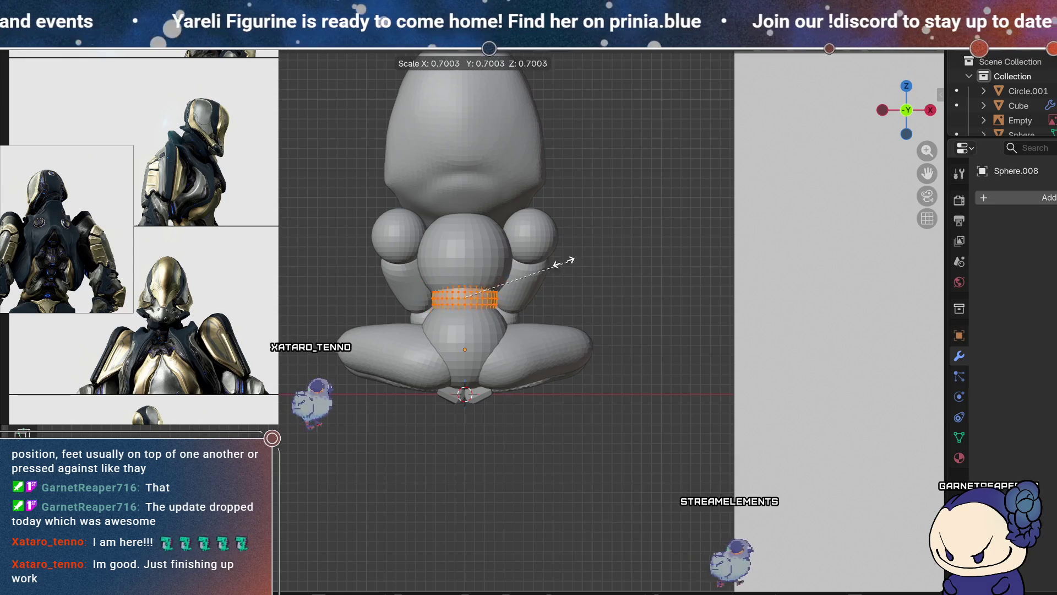
left_click(559, 262)
mouse_move(559, 262)
middle_mouse_down()
mouse_move(505, 354)
mouse_move(599, 337)
mouse_move(618, 348)
mouse_move(715, 342)
mouse_move(791, 368)
mouse_move(749, 359)
mouse_move(718, 307)
mouse_move(719, 360)
middle_mouse_up()
- Widen the waist band slightly and add the chest sphere Sphere.001 to the selection
key("s")
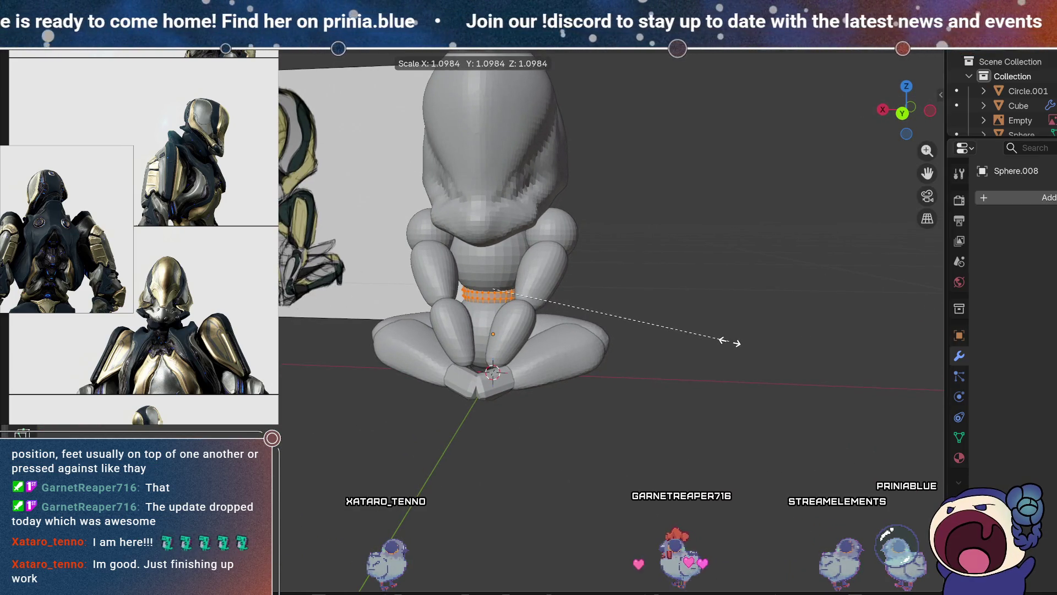
mouse_move(380, 227)
middle_mouse_down()
mouse_move(349, 219)
mouse_move(361, 264)
middle_mouse_up()
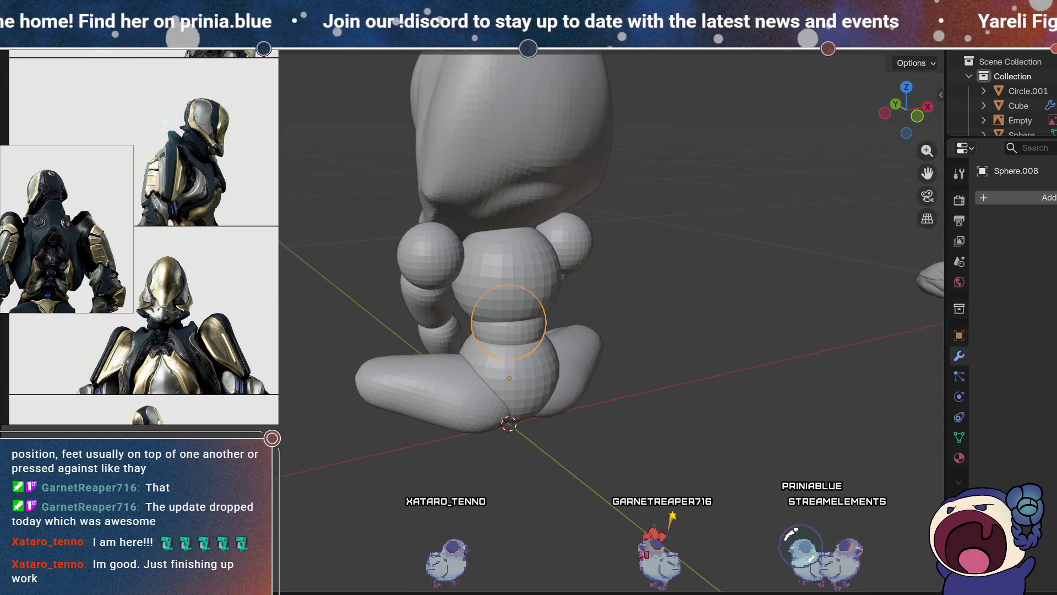
scroll(127, 296, "down", 3)
scroll(128, 295, "up", 3)
scroll(128, 295, "up", 4)
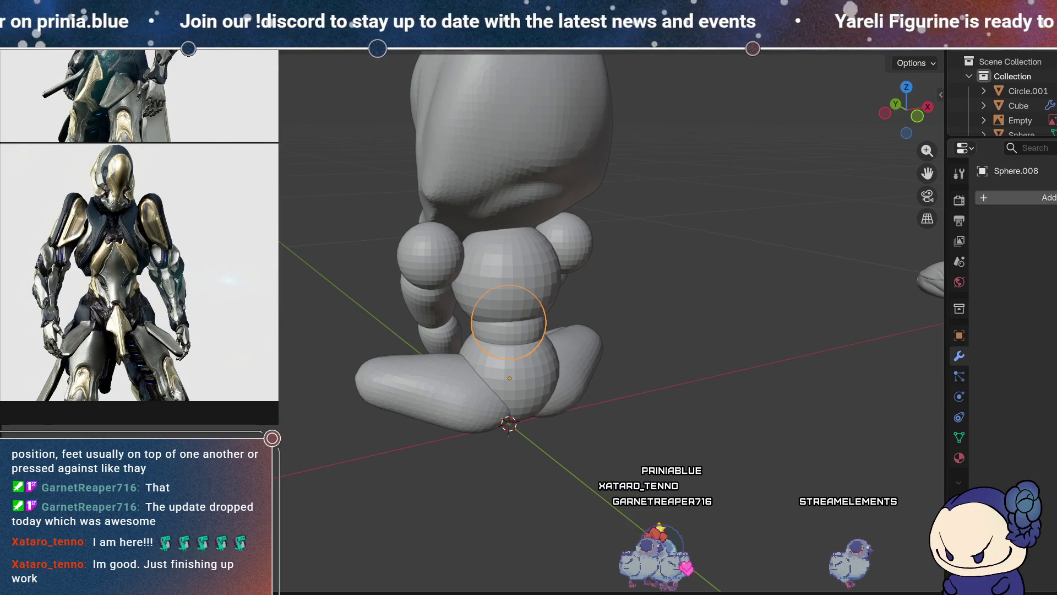
scroll(113, 267, "up", 1)
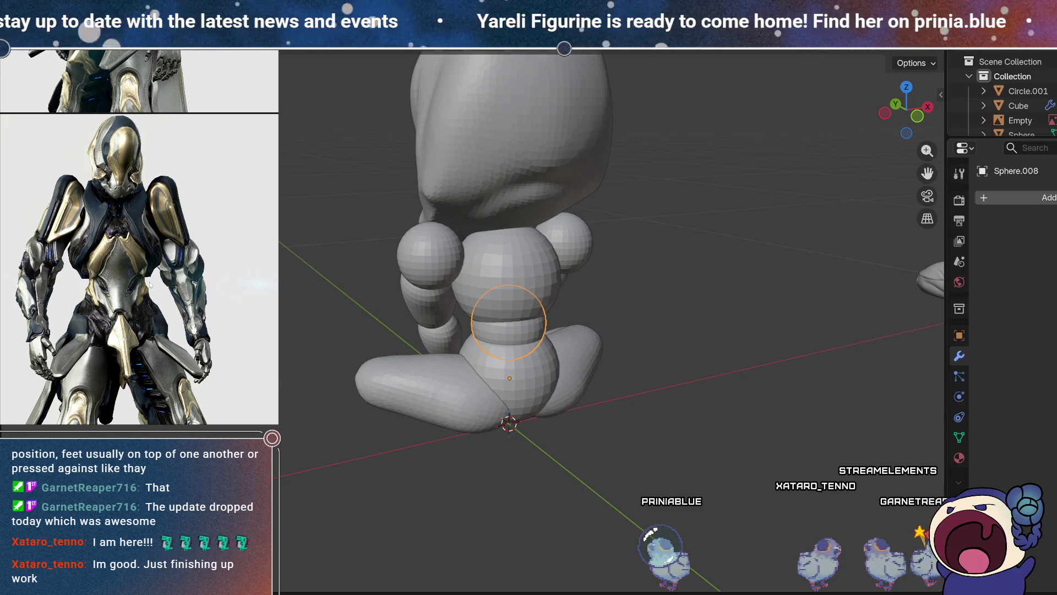
mouse_move(509, 322)
middle_mouse_down()
mouse_move(490, 309)
mouse_move(438, 339)
middle_mouse_up()
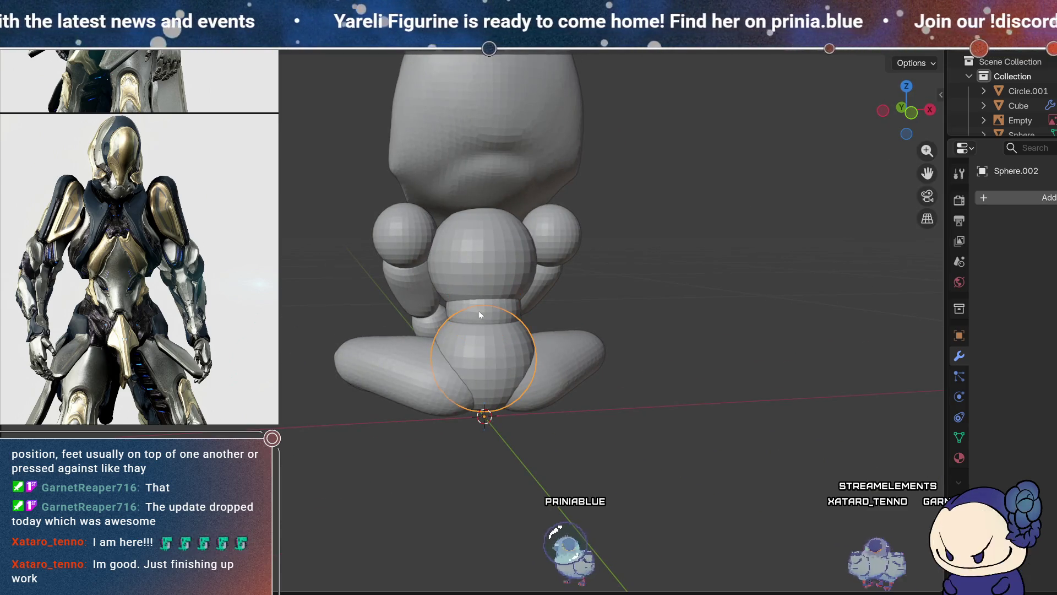
left_click(480, 252, "shift")
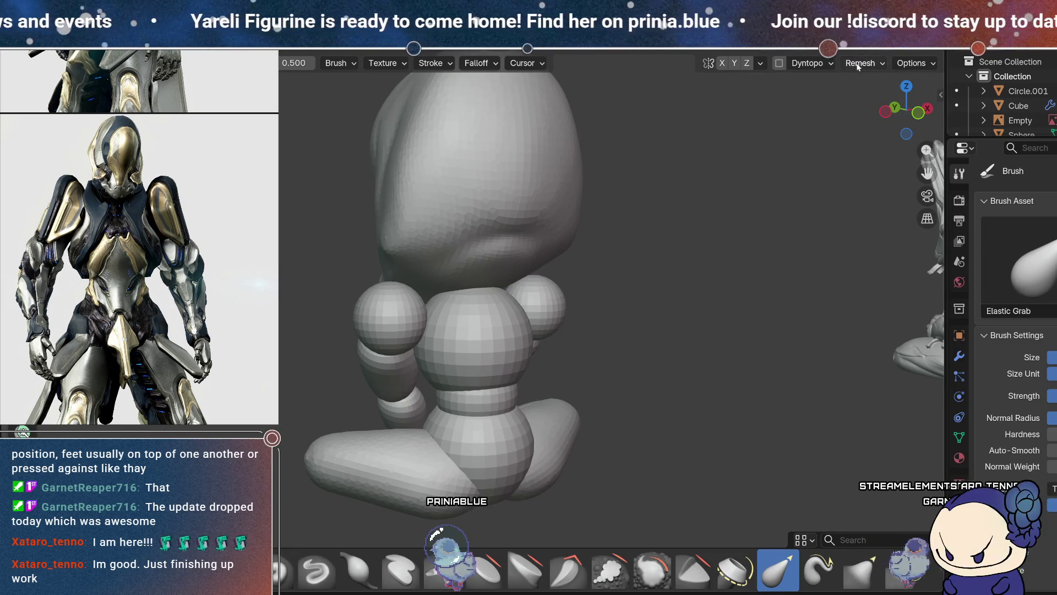
- Voxel-remesh the torso into one sculpt mesh and enable X-axis mirroring
left_click(860, 63)
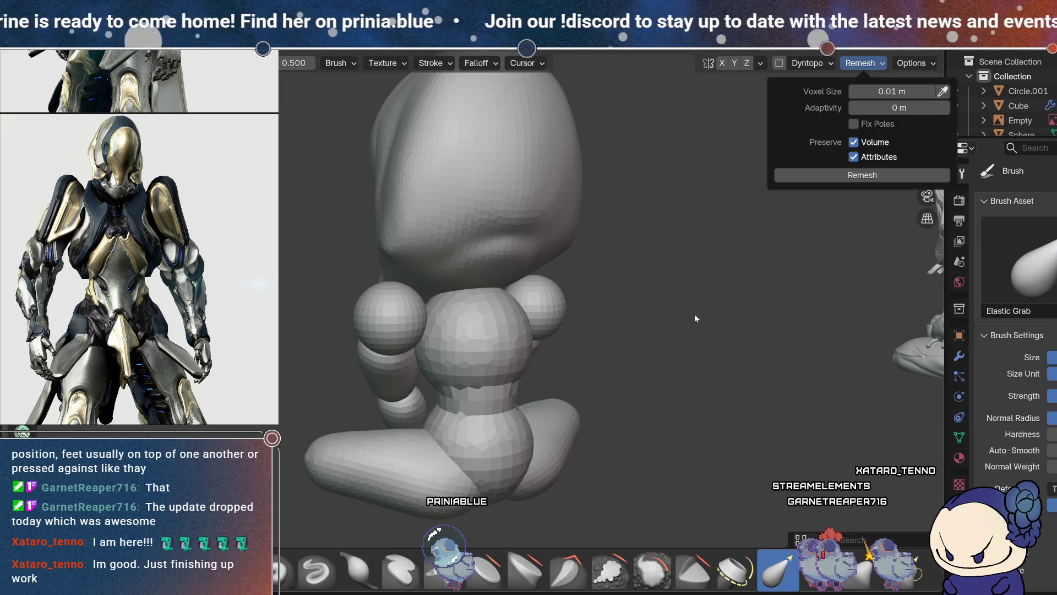
left_click(723, 62)
left_click(722, 63)
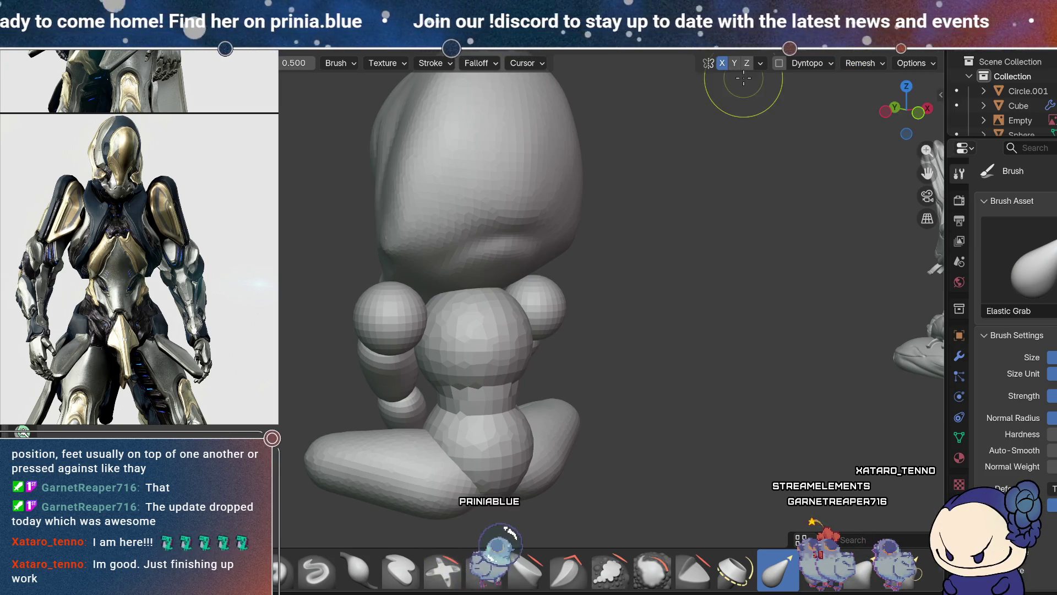
mouse_move(644, 389)
middle_mouse_down()
mouse_move(693, 354)
mouse_move(677, 347)
middle_mouse_up()
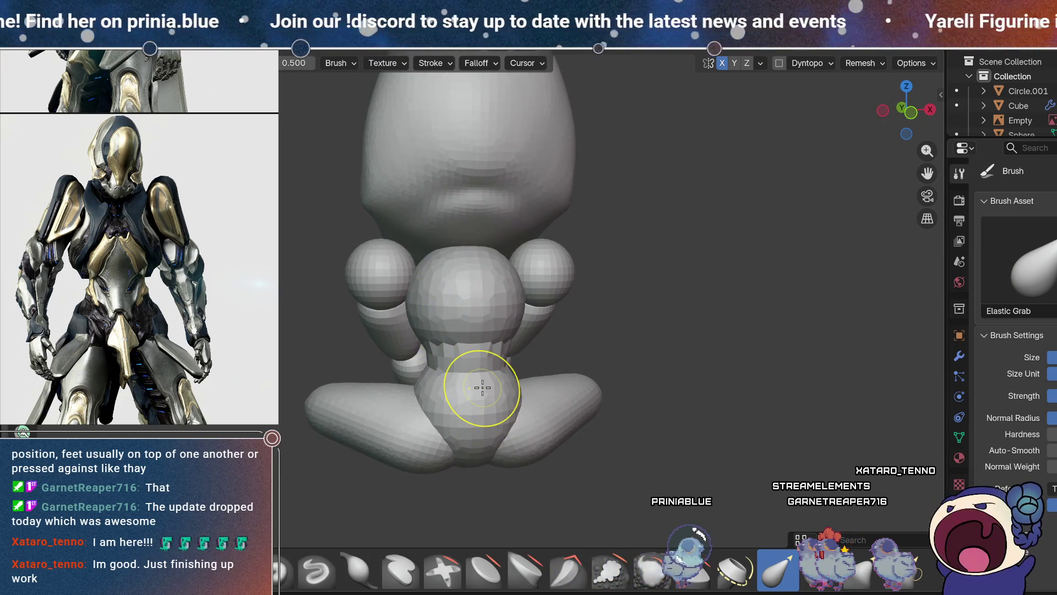
- Smooth the fused torso all around, including the back
left_click(669, 552)
middle_click_drag(568, 365, 597, 358)
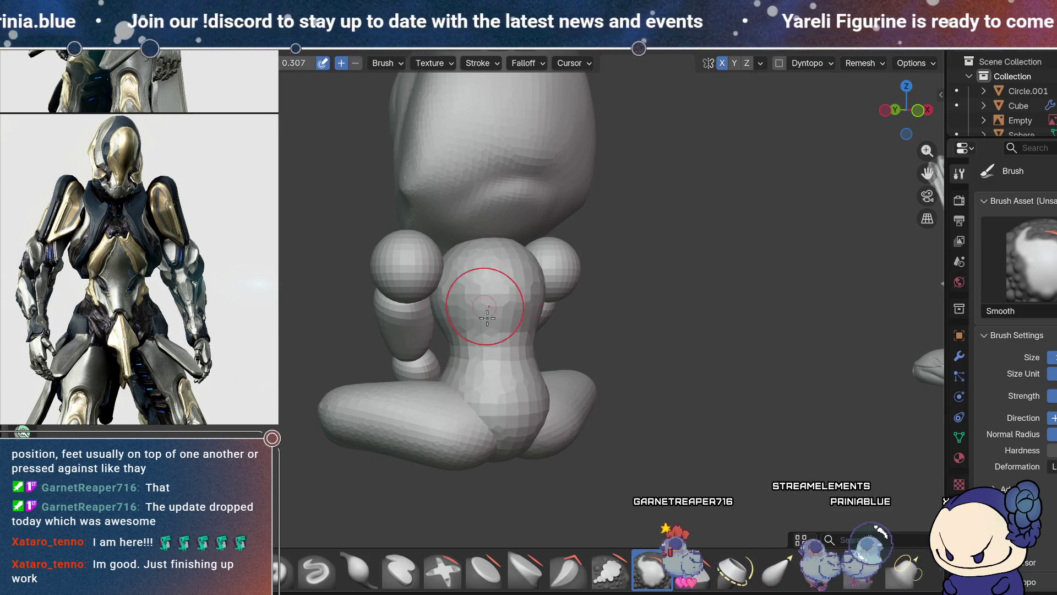
middle_click_drag(482, 351, 548, 337)
middle_click_drag(506, 288, 626, 406)
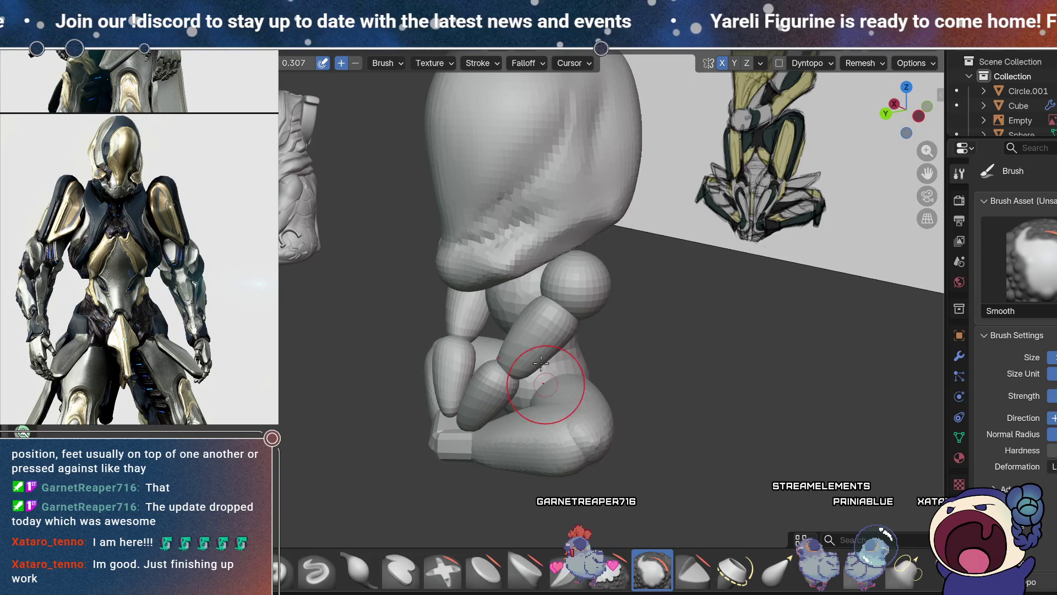
mouse_move(522, 433)
middle_mouse_down()
mouse_move(538, 330)
mouse_move(540, 374)
mouse_move(524, 385)
mouse_move(655, 430)
mouse_move(669, 386)
mouse_move(590, 405)
mouse_move(536, 370)
mouse_move(649, 427)
mouse_move(675, 361)
mouse_move(750, 404)
mouse_move(688, 371)
mouse_move(746, 436)
middle_mouse_up()
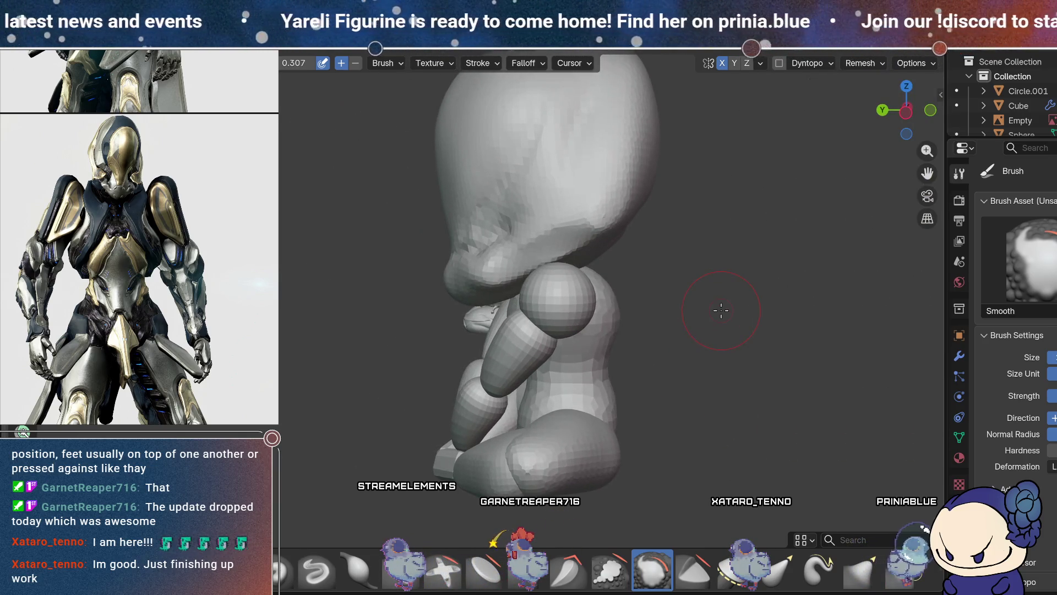
mouse_move(708, 368)
middle_mouse_down()
mouse_move(852, 366)
mouse_move(719, 354)
mouse_move(730, 400)
mouse_move(705, 356)
middle_mouse_up()
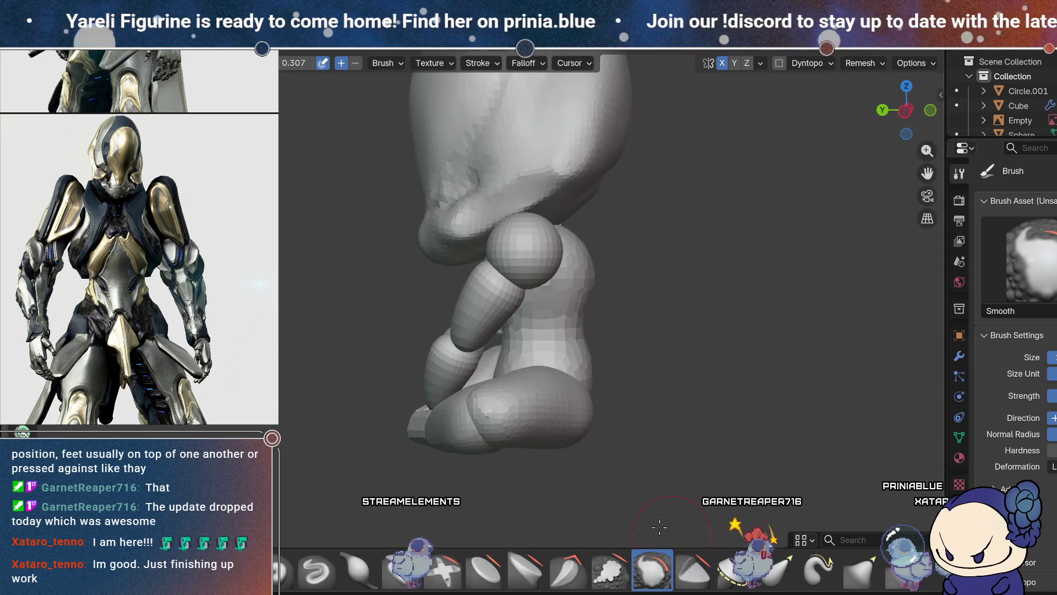
- Pull the knee surface down and outward with Elastic Grab, then take up Scrape/Fill
left_click(777, 571)
middle_click_drag(733, 402, 602, 378)
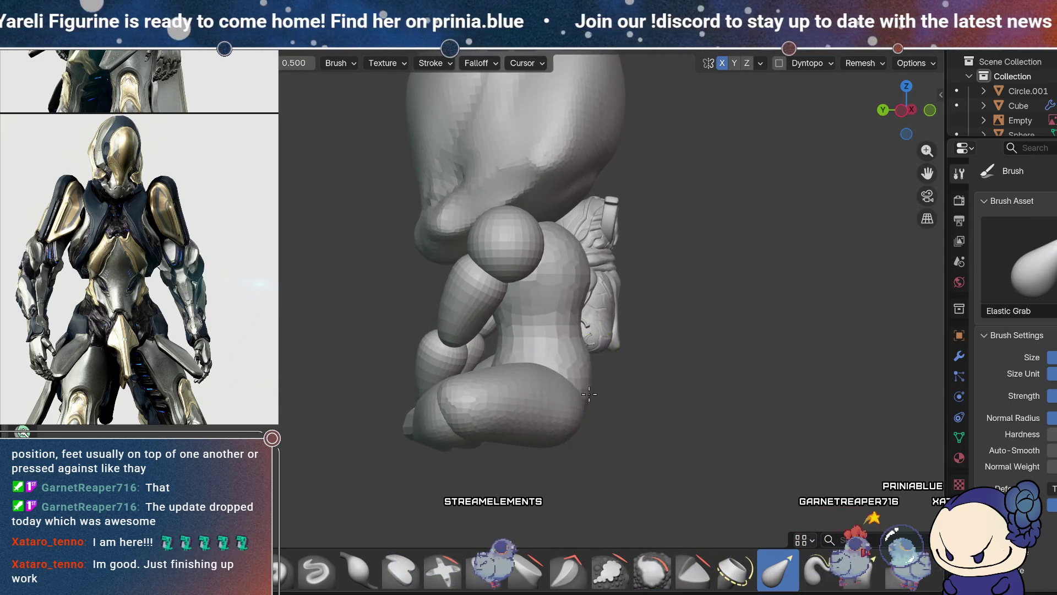
left_click_drag(587, 407, 588, 421)
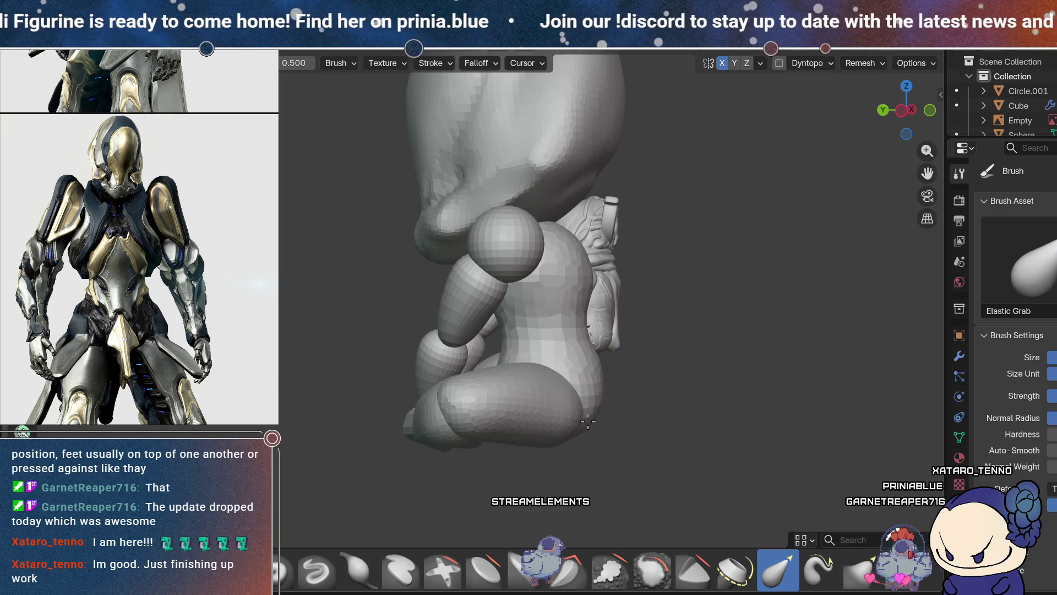
left_click(610, 571)
mouse_move(716, 419)
middle_mouse_down()
mouse_move(686, 430)
mouse_move(572, 389)
mouse_move(504, 384)
middle_mouse_up()
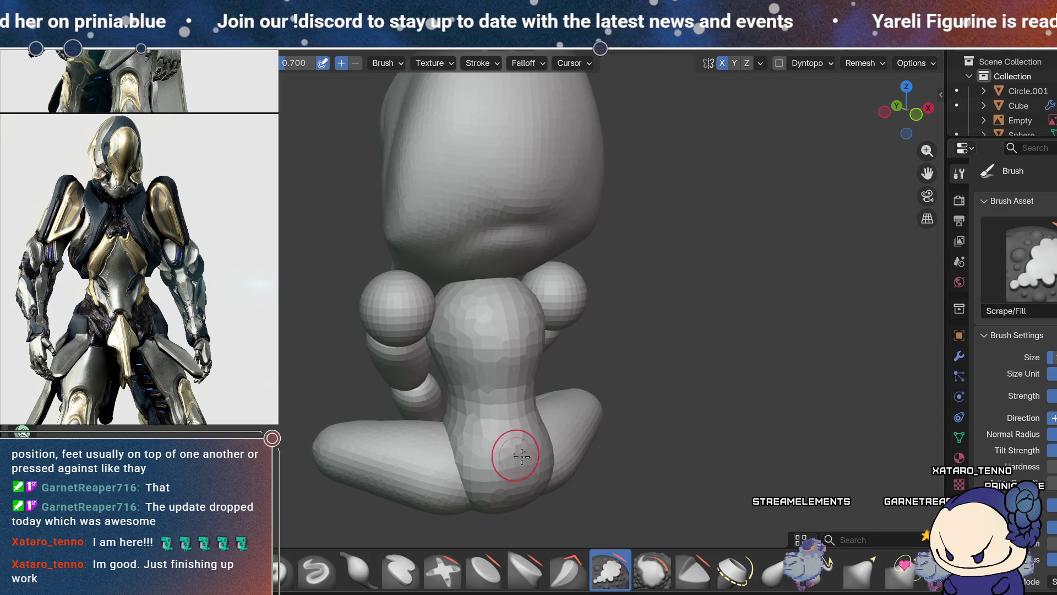
- Raise Scrape/Fill strength to 0.325 and carve the torso side into a narrower waist
middle_click_drag(614, 389, 605, 373)
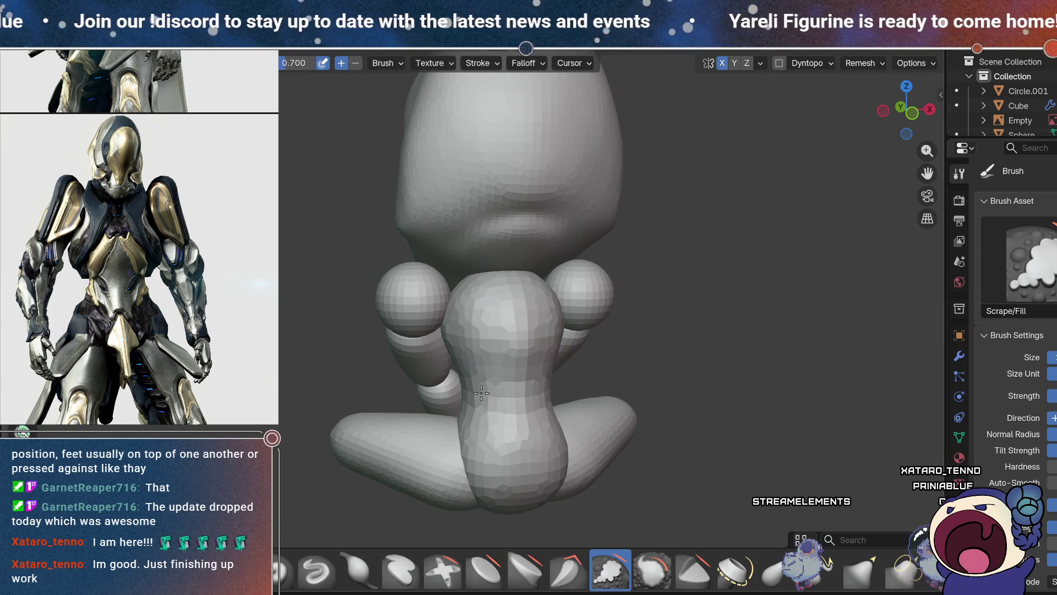
middle_click_drag(528, 441, 539, 380)
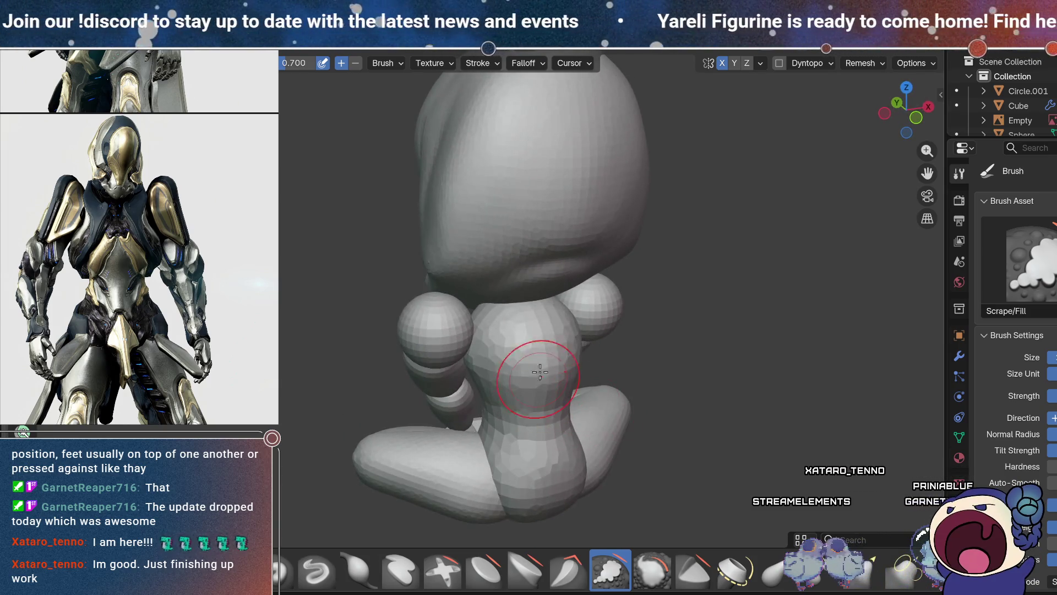
middle_click_drag(591, 323, 548, 283)
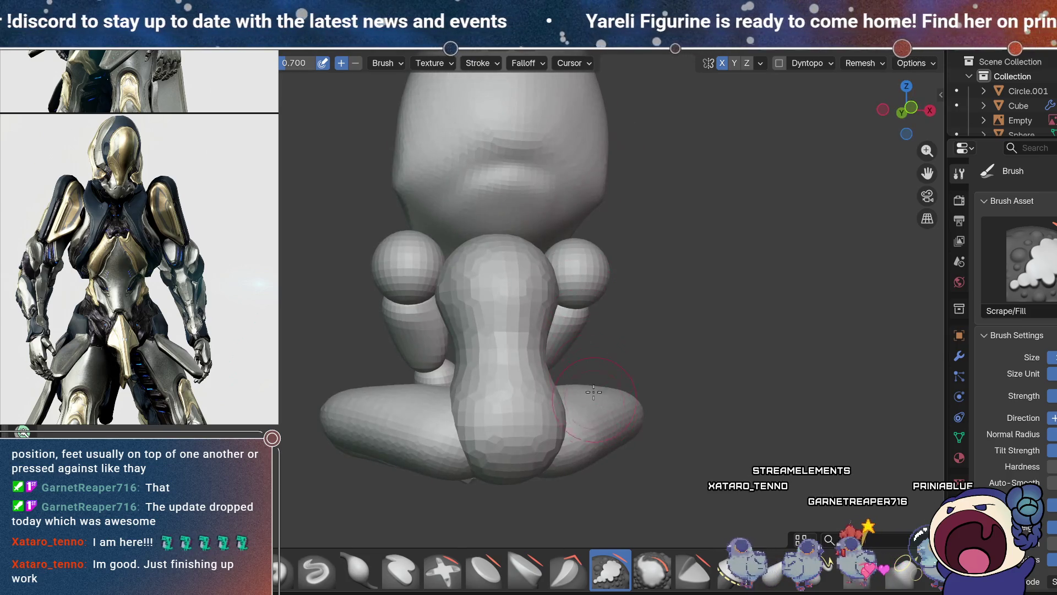
middle_click_drag(571, 348, 584, 311)
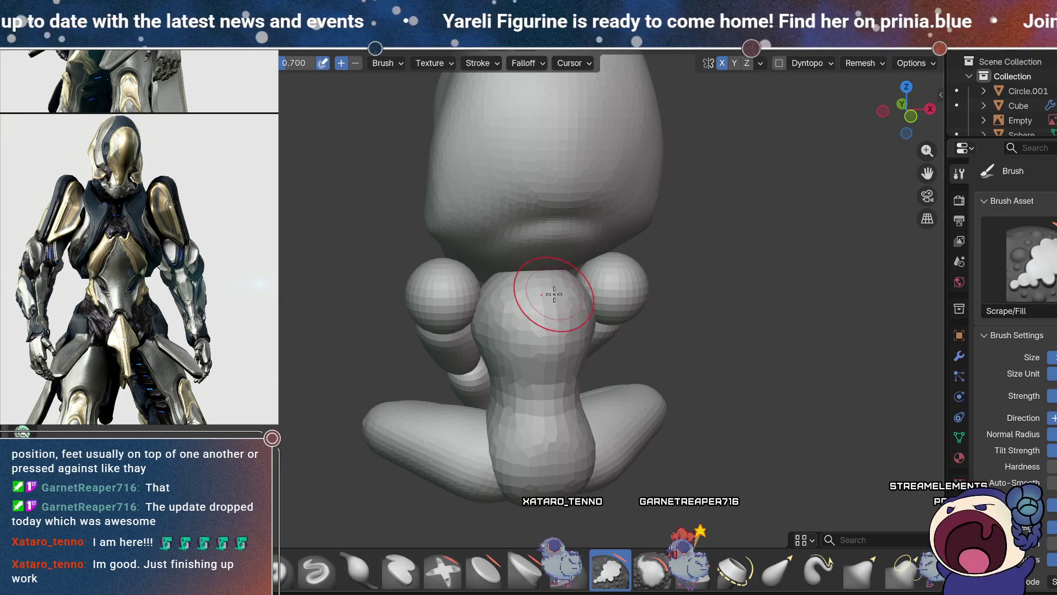
middle_click_drag(507, 390, 312, 85)
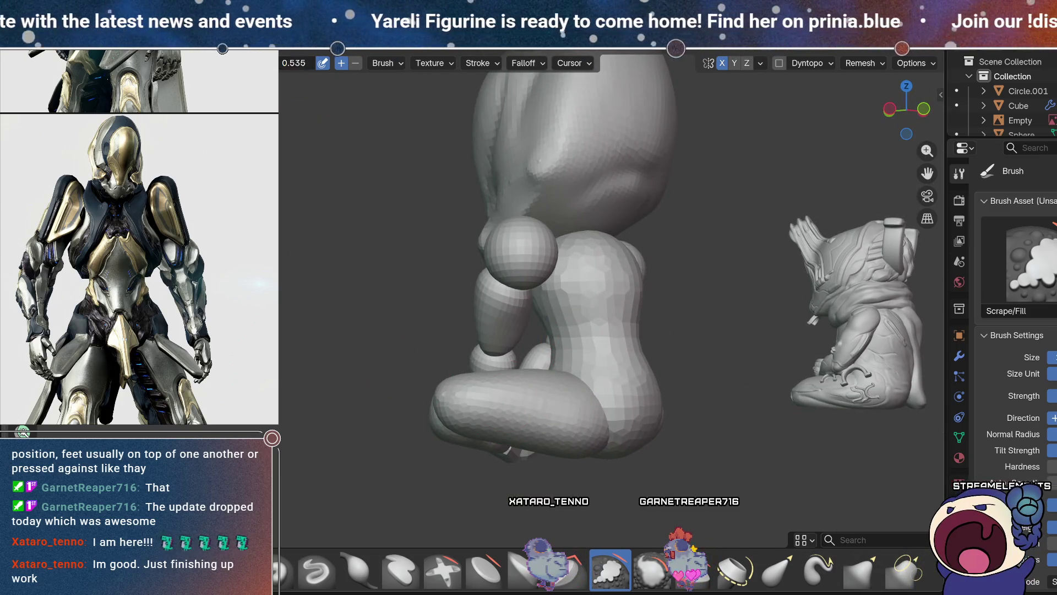
left_click_drag(293, 63, 308, 62)
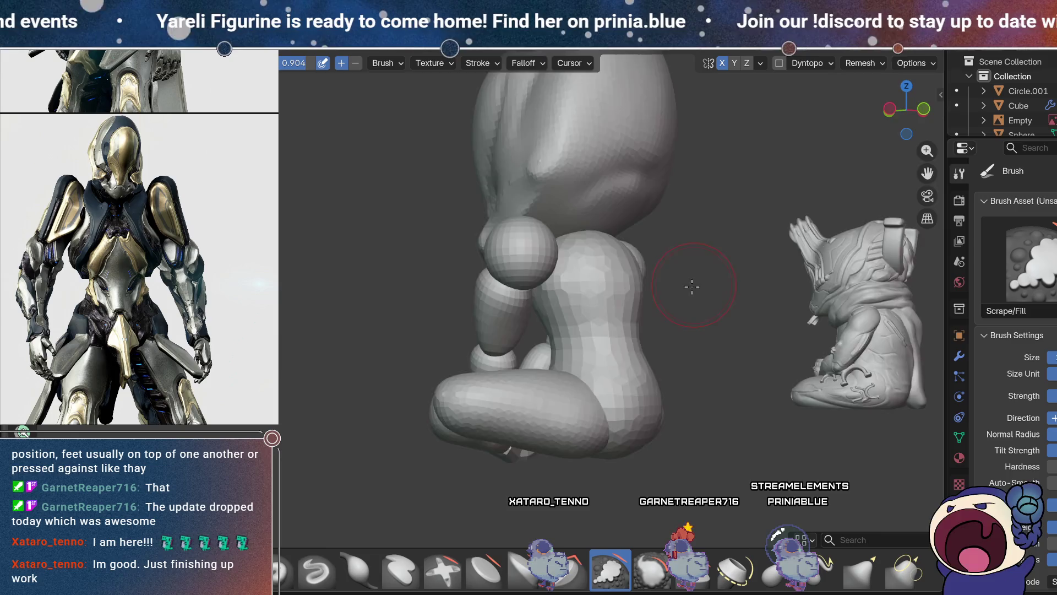
middle_click_drag(695, 284, 617, 331)
left_click_drag(516, 389, 556, 354)
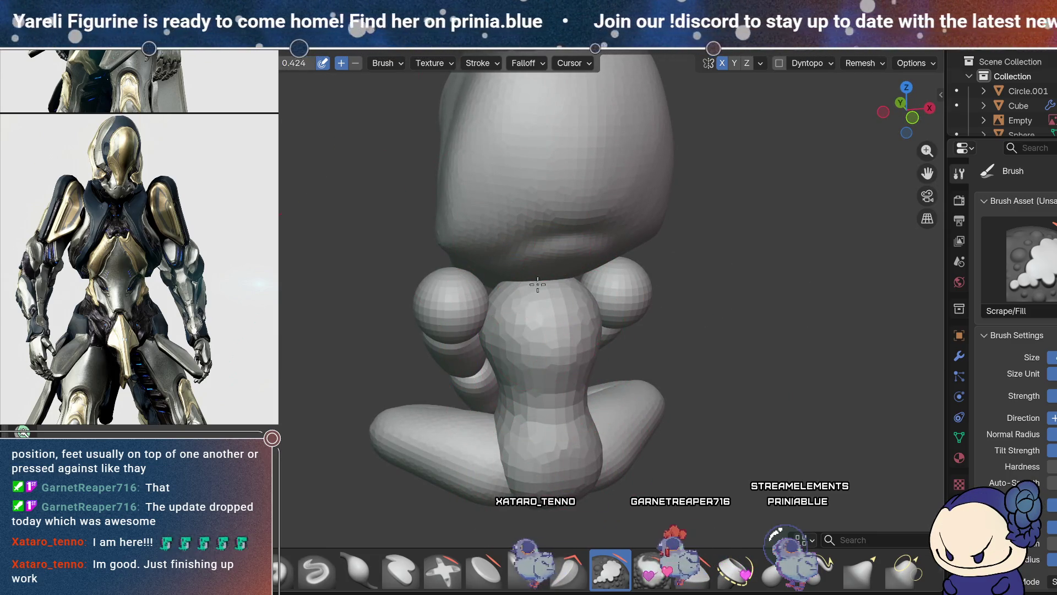
middle_click_drag(604, 265, 638, 345)
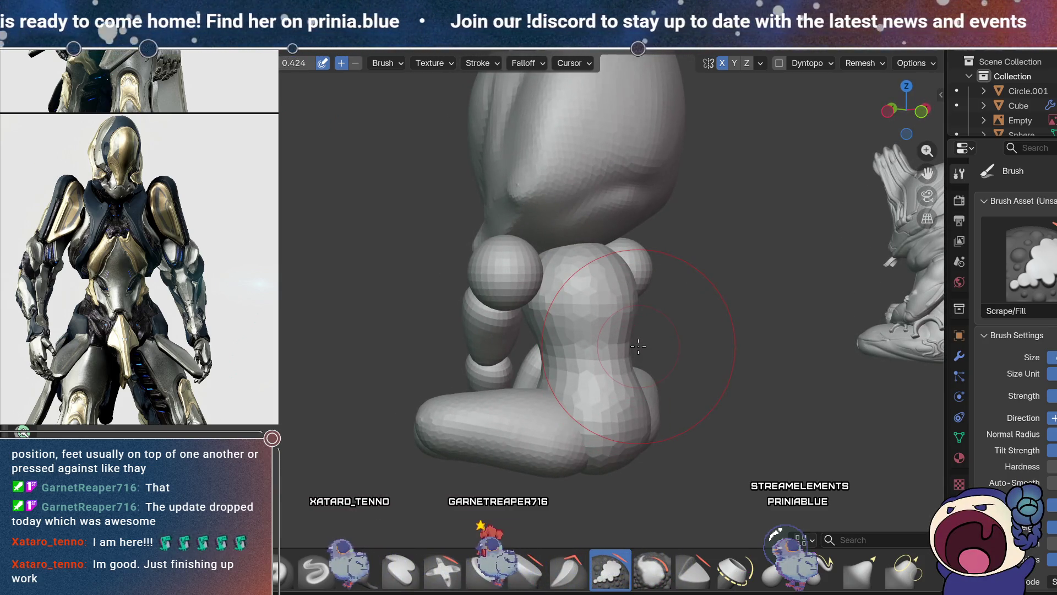
mouse_move(635, 300)
middle_mouse_down()
mouse_move(684, 335)
mouse_move(594, 302)
mouse_move(595, 290)
middle_mouse_up()
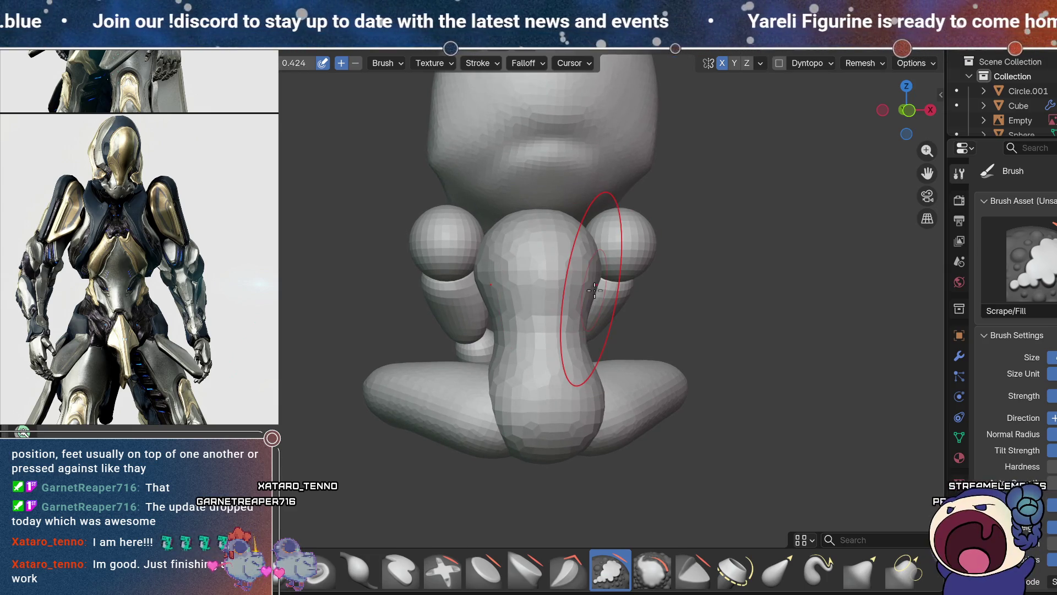
scroll(72, 273, "down", 5)
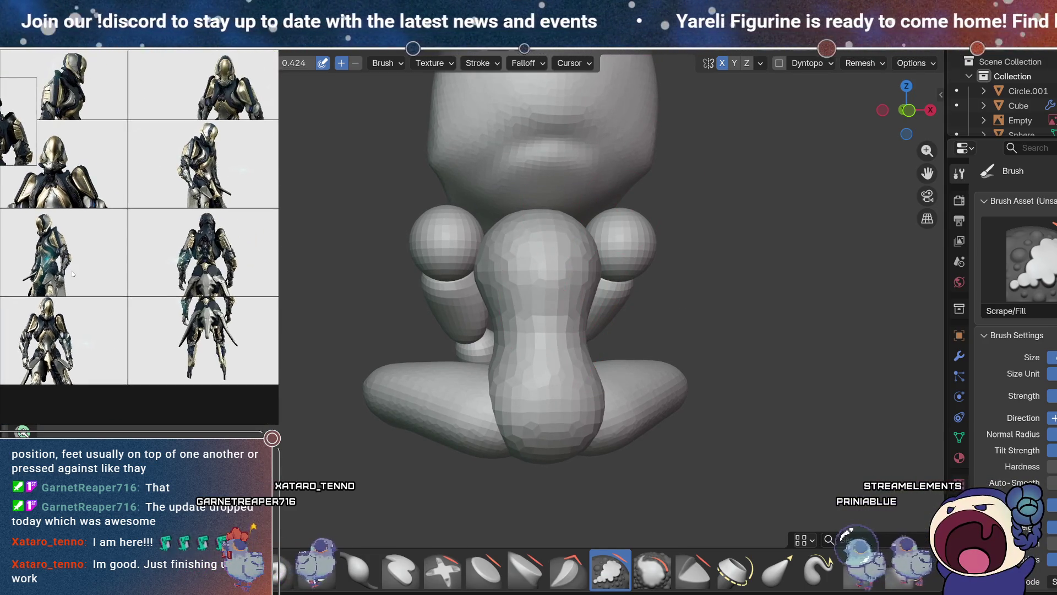
scroll(166, 245, "up", 5)
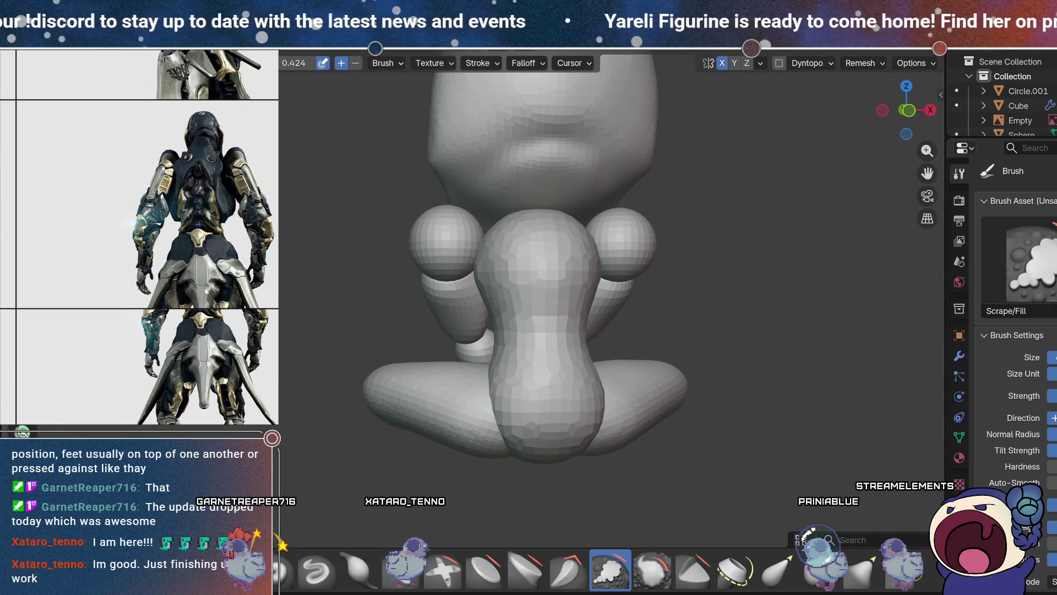
scroll(163, 323, "up", 6)
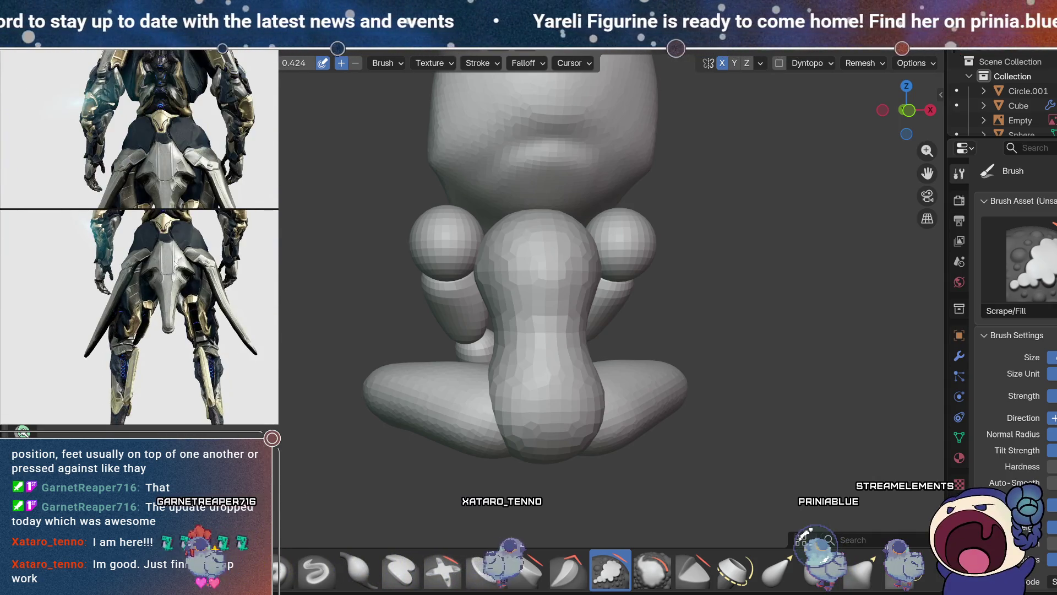
middle_click_drag(162, 323, 185, 297)
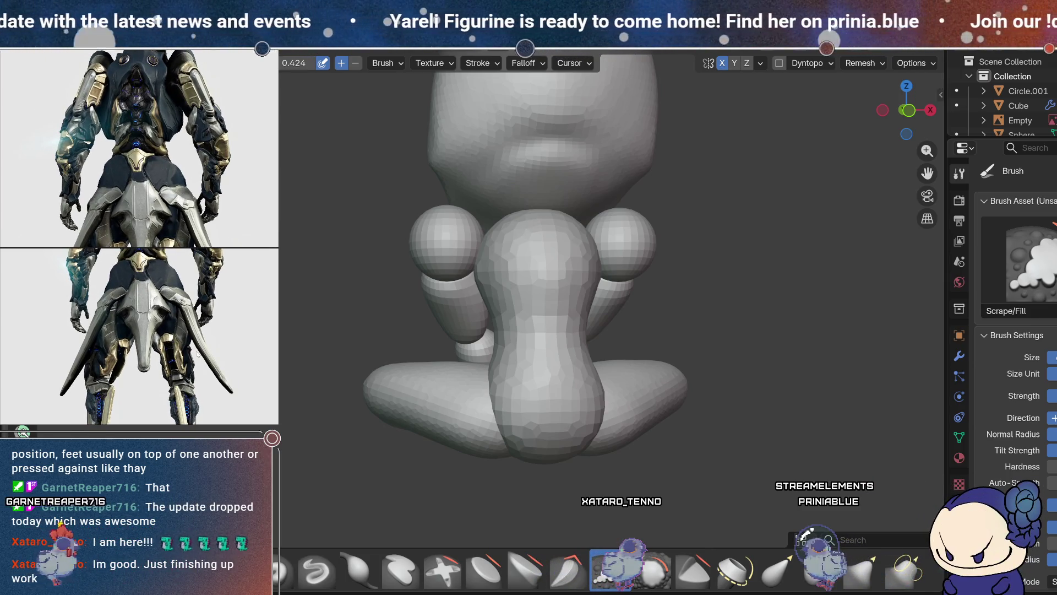
scroll(528, 226, "down", 4)
mouse_move(528, 227)
middle_mouse_down()
mouse_move(441, 228)
mouse_move(524, 227)
middle_mouse_up()
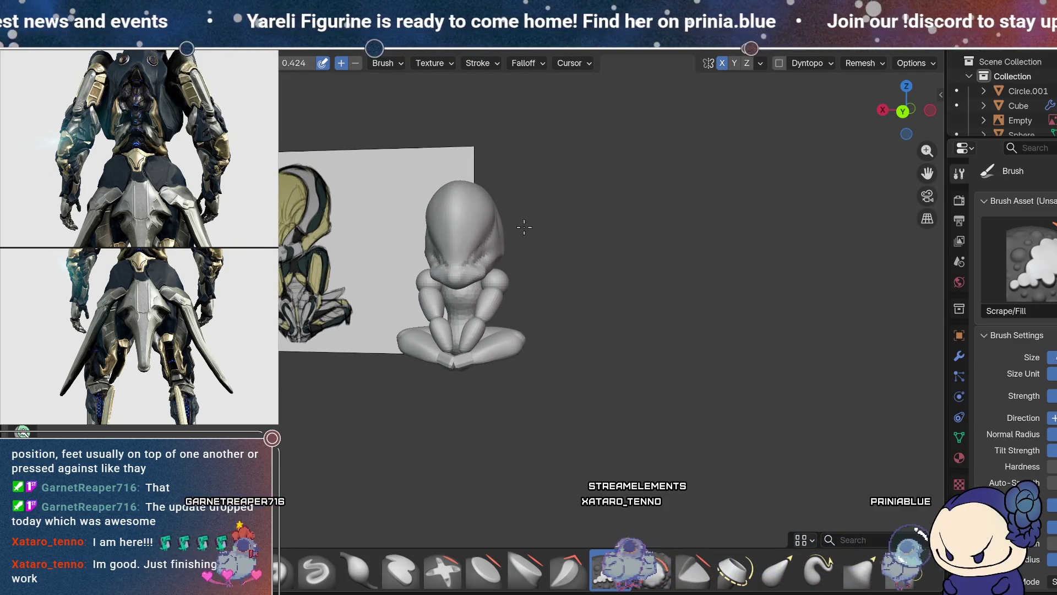
scroll(172, 366, "down", 5)
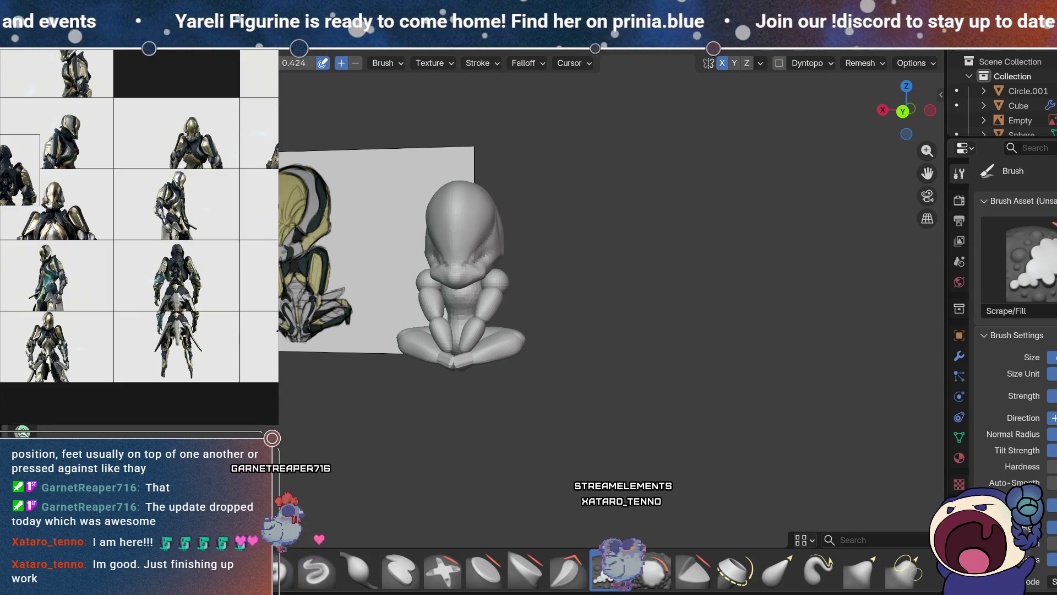
scroll(172, 366, "up", 5)
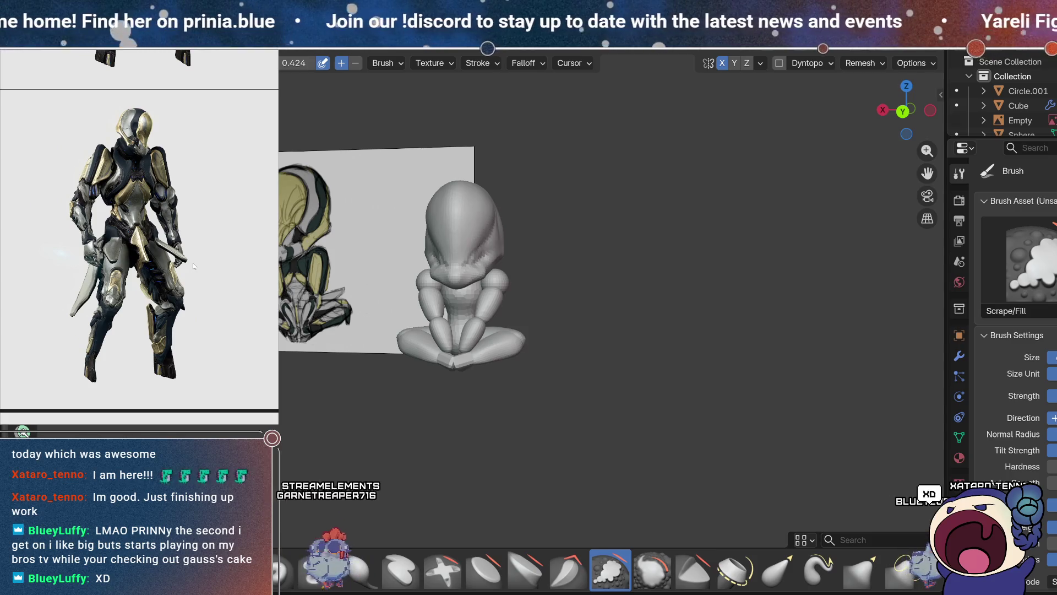
- Switch the sculpt brush to Draw while inspecting the torso close up
mouse_move(659, 344)
middle_mouse_down()
mouse_move(746, 349)
mouse_move(415, 349)
middle_mouse_up()
scroll(603, 331, "up", 5)
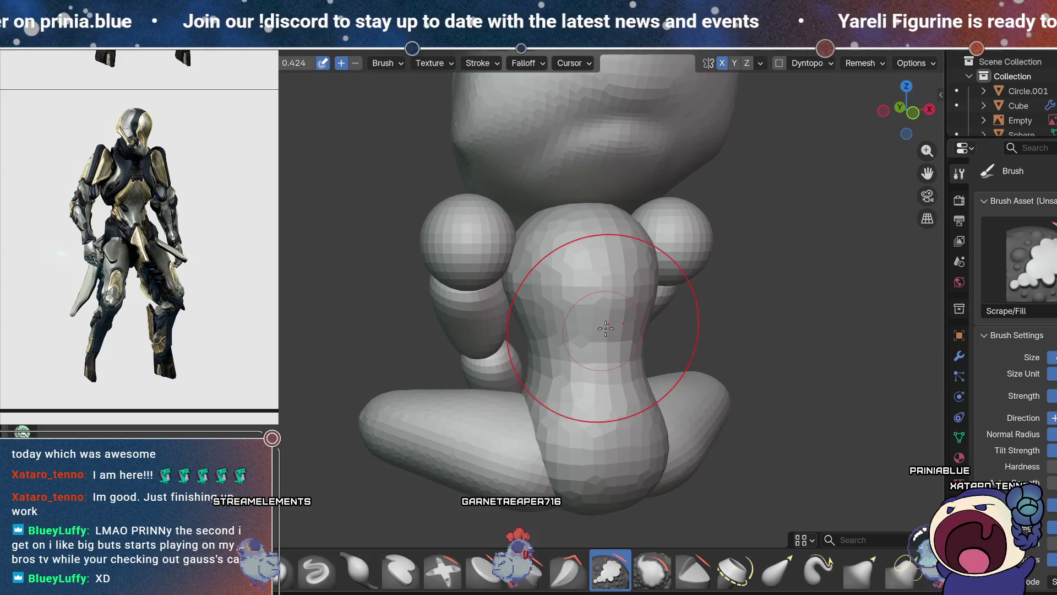
scroll(603, 331, "up", 2)
scroll(522, 377, "down", 5)
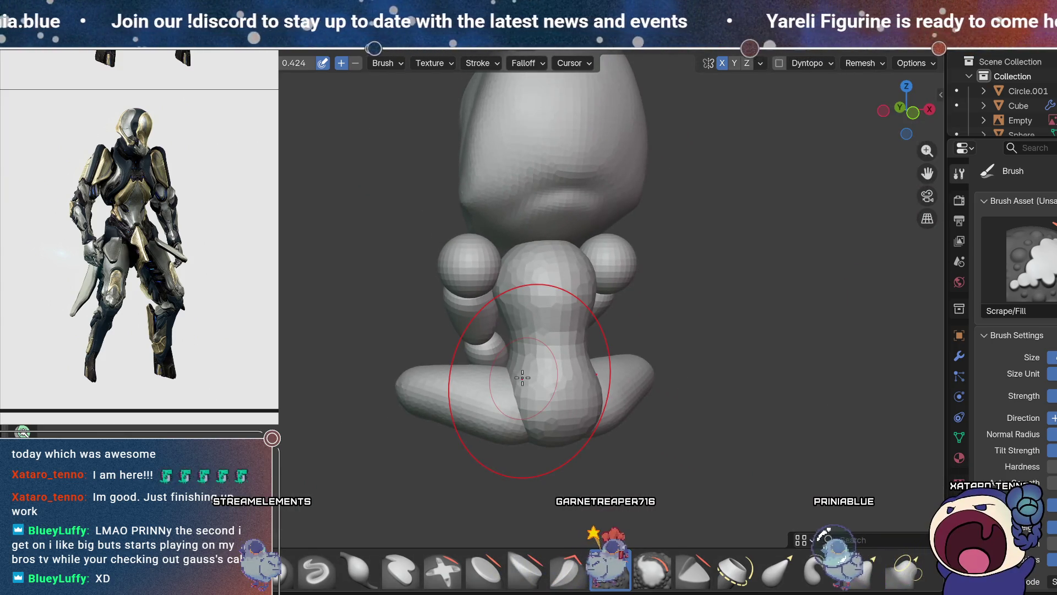
mouse_move(725, 430)
middle_mouse_down()
mouse_move(719, 394)
mouse_move(686, 351)
mouse_move(734, 359)
mouse_move(418, 495)
middle_mouse_up()
left_click(307, 565)
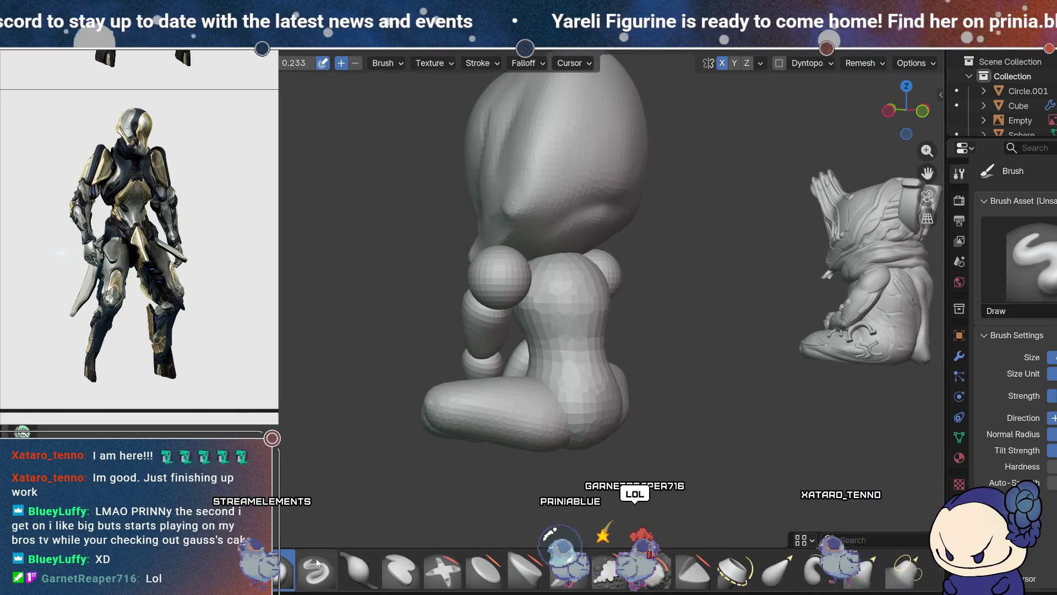
mouse_move(645, 392)
middle_mouse_down()
mouse_move(854, 420)
mouse_move(863, 397)
mouse_move(708, 402)
mouse_move(694, 385)
mouse_move(719, 422)
middle_mouse_up()
mouse_move(576, 391)
middle_mouse_down()
mouse_move(684, 391)
mouse_move(680, 382)
mouse_move(732, 423)
mouse_move(805, 401)
mouse_move(632, 385)
mouse_move(609, 406)
mouse_move(671, 375)
mouse_move(667, 389)
mouse_move(543, 283)
mouse_move(548, 385)
mouse_move(534, 381)
mouse_move(589, 395)
mouse_move(529, 381)
mouse_move(576, 361)
mouse_move(516, 399)
mouse_move(523, 381)
mouse_move(632, 380)
mouse_move(523, 381)
mouse_move(672, 368)
mouse_move(525, 370)
middle_mouse_up()
- Enlarge the back-view armor reference image and compare it against the figure
middle_click_drag(609, 374, 511, 407)
mouse_move(609, 372)
middle_mouse_down()
mouse_move(552, 378)
mouse_move(602, 350)
mouse_move(610, 392)
middle_mouse_up()
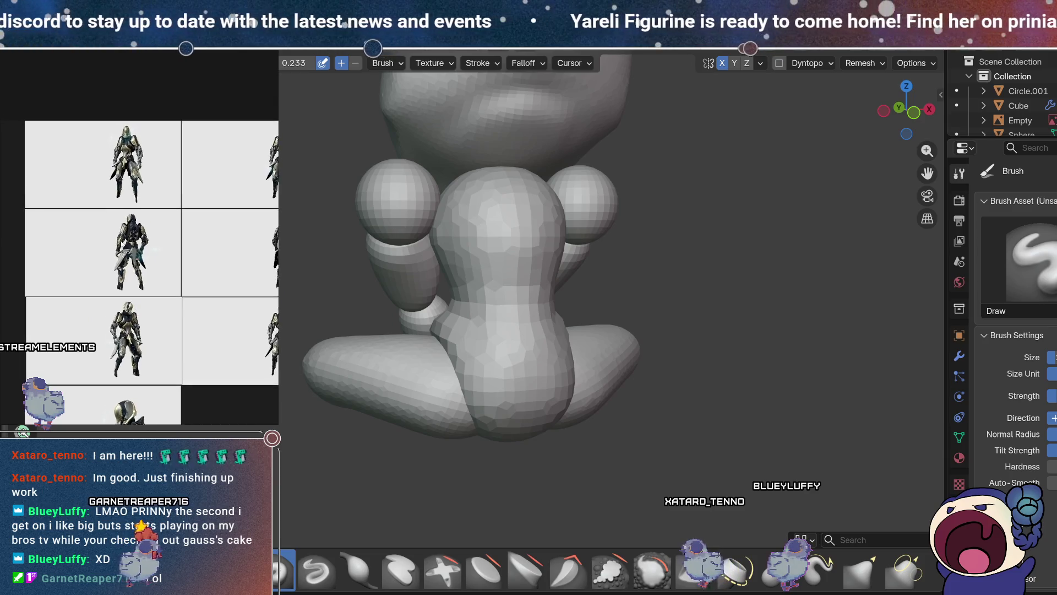
left_click(165, 276)
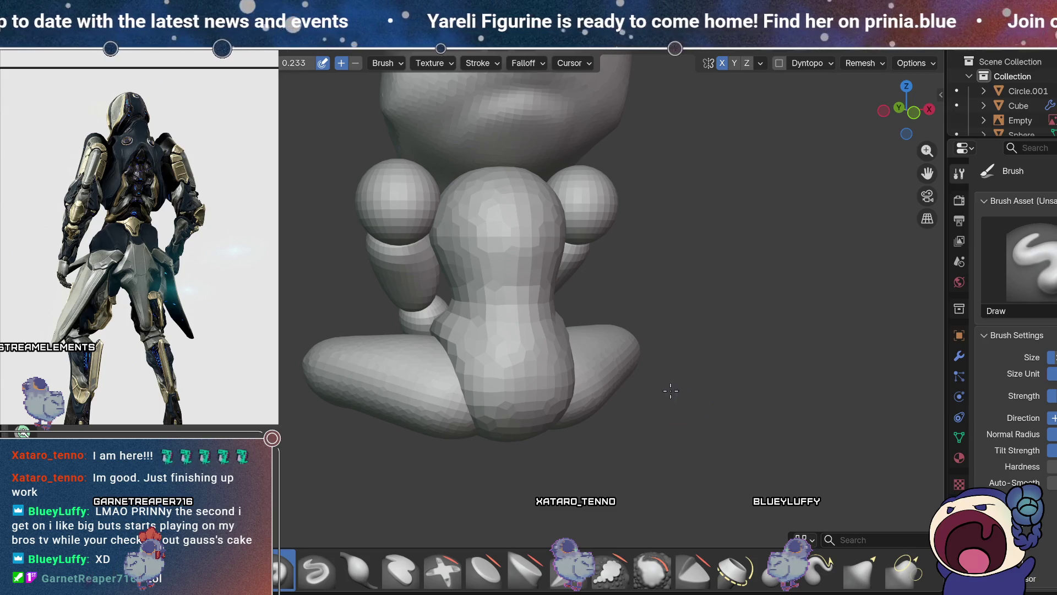
mouse_move(691, 333)
middle_mouse_down()
mouse_move(678, 385)
mouse_move(777, 330)
middle_mouse_up()
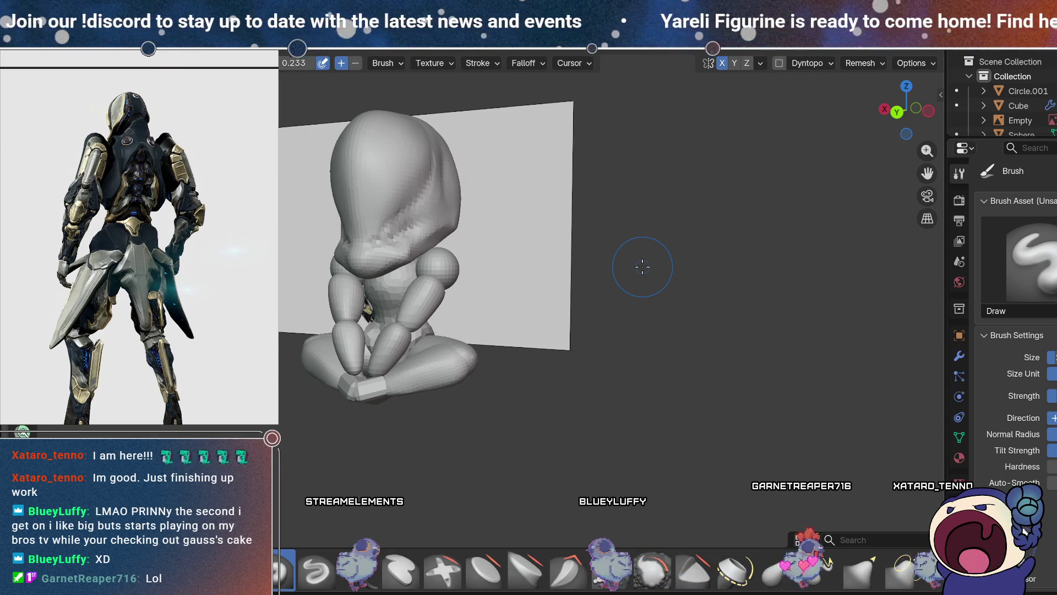
mouse_move(711, 327)
middle_mouse_down()
mouse_move(727, 344)
mouse_move(719, 382)
mouse_move(770, 239)
mouse_move(668, 303)
mouse_move(686, 325)
mouse_move(686, 306)
mouse_move(647, 335)
mouse_move(665, 328)
middle_mouse_up()
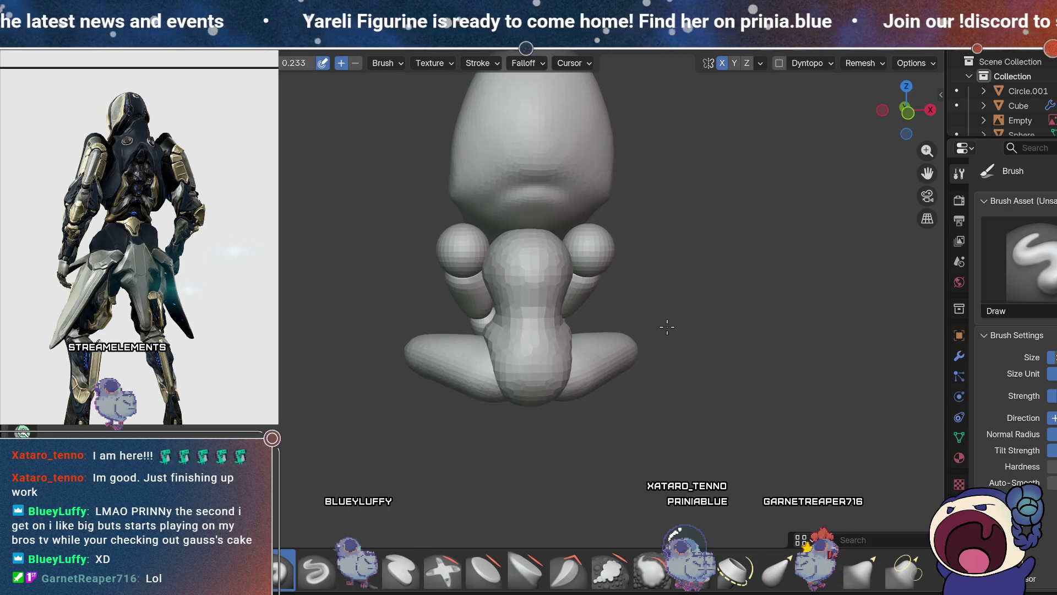
scroll(523, 264, "up", 2)
mouse_move(562, 375)
middle_mouse_down()
mouse_move(616, 429)
mouse_move(652, 392)
middle_mouse_up()
mouse_move(616, 255)
middle_mouse_down()
mouse_move(649, 236)
mouse_move(606, 258)
middle_mouse_up()
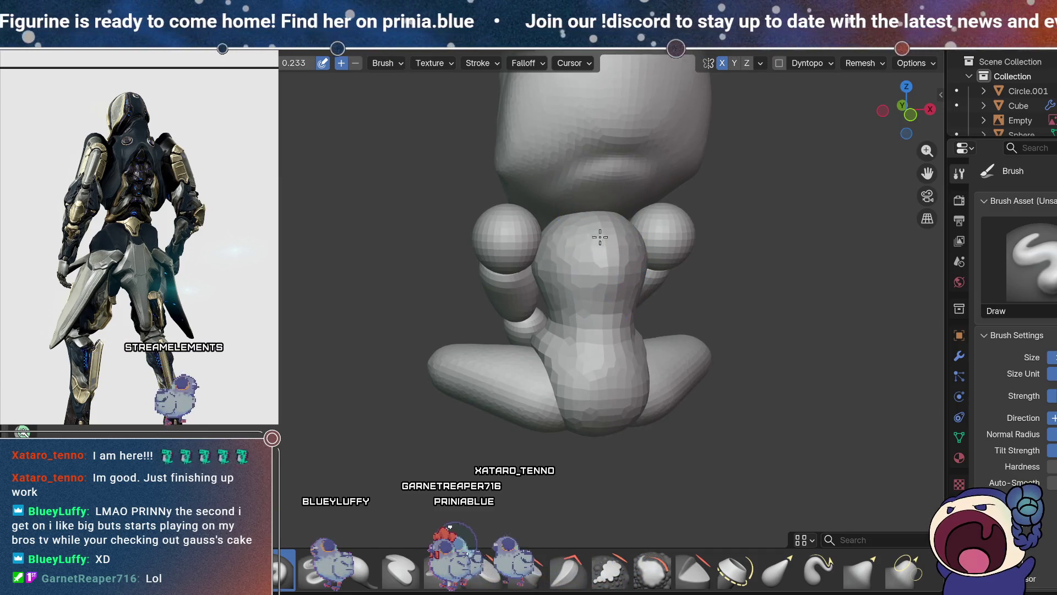
mouse_move(597, 227)
middle_mouse_down()
mouse_move(581, 219)
mouse_move(698, 302)
mouse_move(673, 266)
middle_mouse_up()
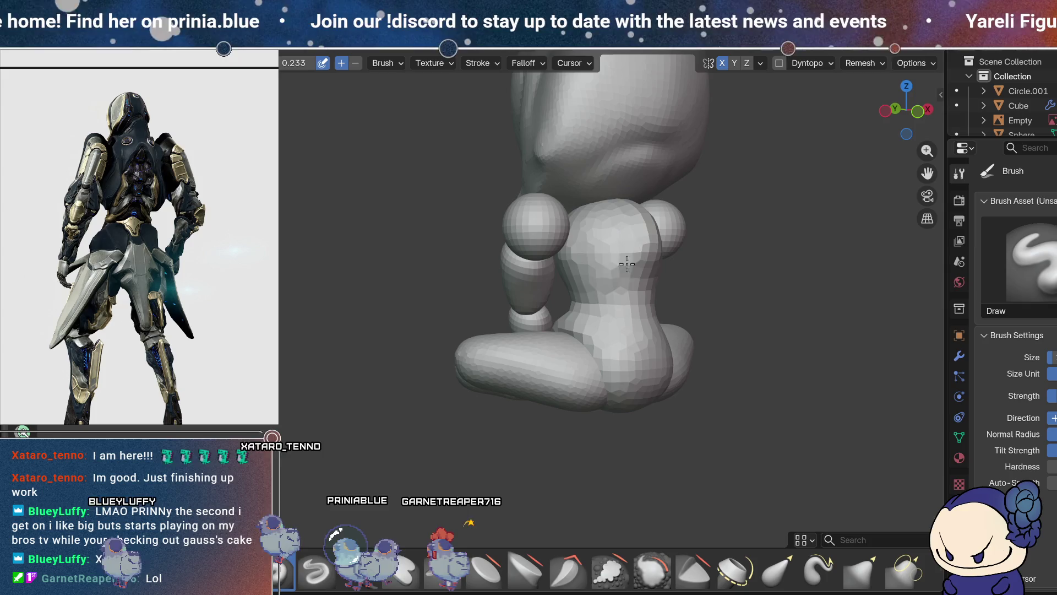
mouse_move(708, 238)
middle_mouse_down()
mouse_move(699, 226)
mouse_move(641, 239)
middle_mouse_up()
middle_click_drag(641, 197, 576, 288)
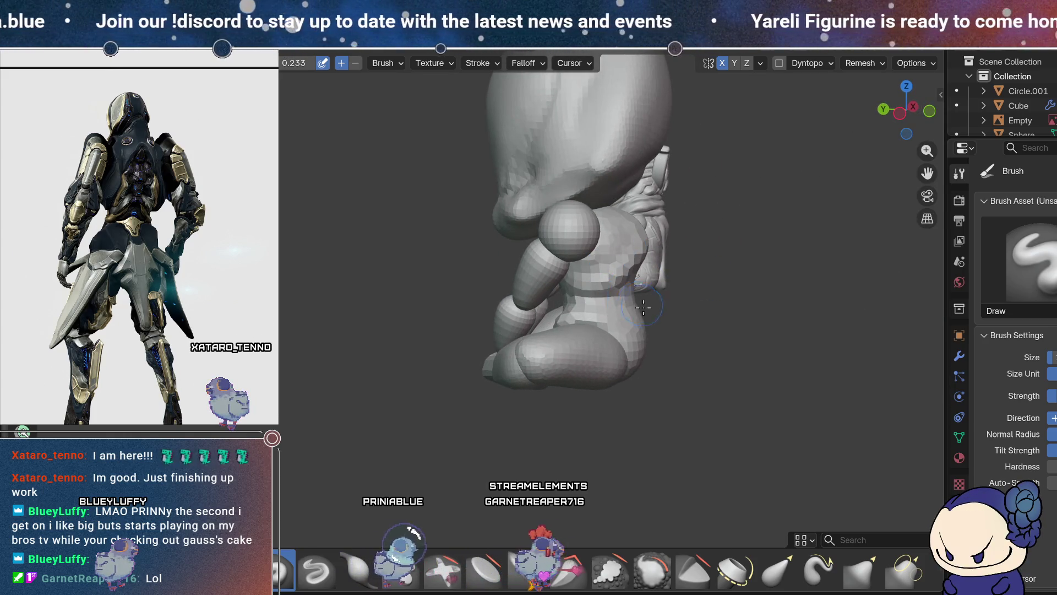
mouse_move(646, 310)
middle_mouse_down()
mouse_move(719, 255)
mouse_move(830, 319)
mouse_move(522, 292)
middle_mouse_up()
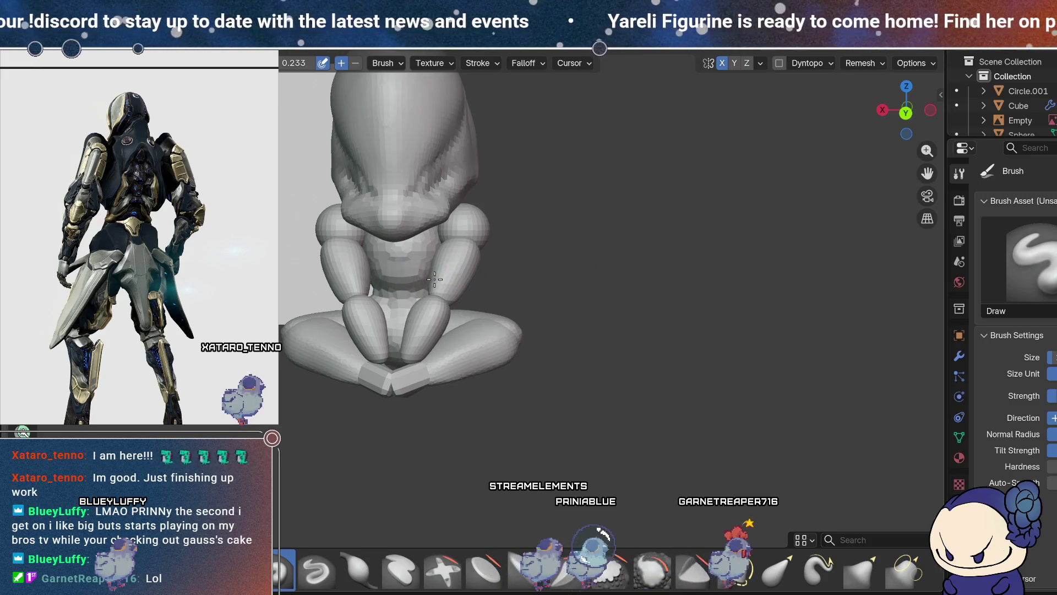
mouse_move(433, 232)
middle_mouse_down()
mouse_move(682, 252)
mouse_move(613, 278)
mouse_move(649, 287)
mouse_move(576, 330)
mouse_move(754, 349)
mouse_move(670, 297)
mouse_move(699, 312)
mouse_move(703, 297)
mouse_move(700, 316)
mouse_move(596, 299)
mouse_move(620, 286)
mouse_move(649, 325)
mouse_move(703, 328)
mouse_move(573, 320)
middle_mouse_up()
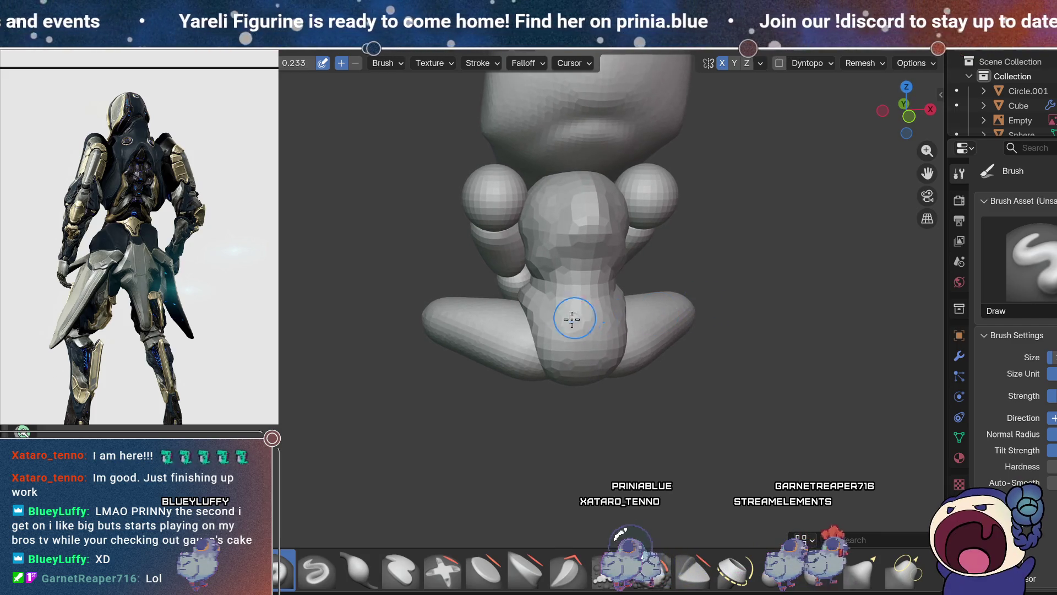
left_click(611, 575)
mouse_move(674, 366)
middle_mouse_down()
mouse_move(632, 357)
mouse_move(662, 232)
middle_mouse_up()
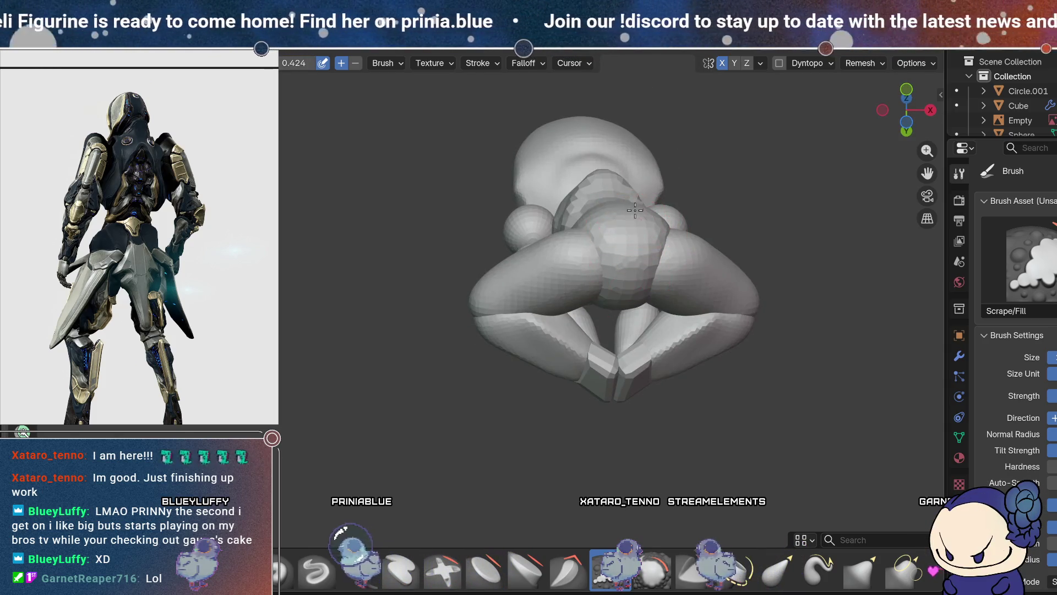
middle_click_drag(630, 292, 627, 304)
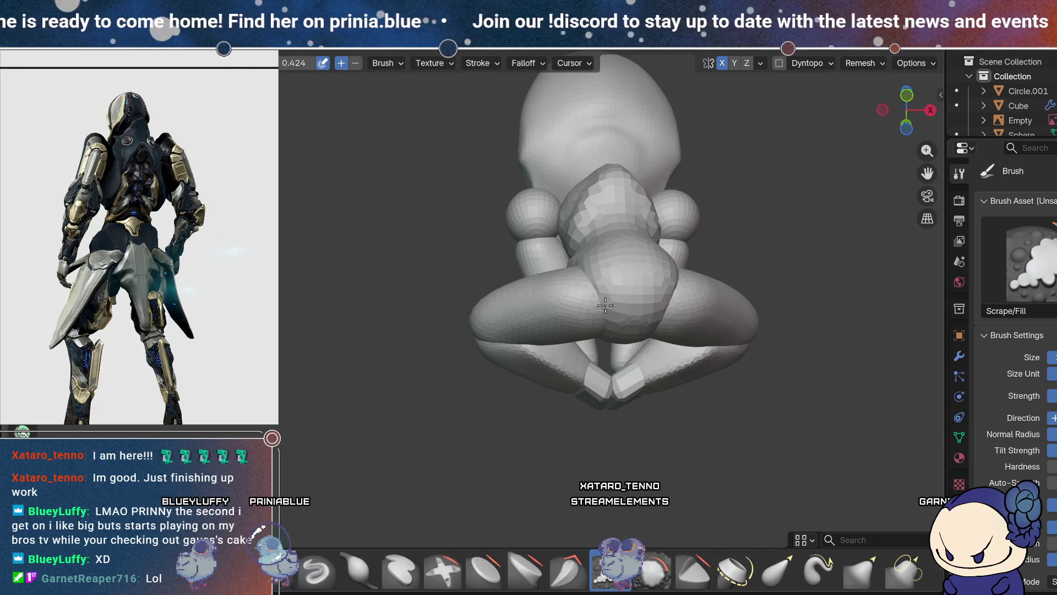
mouse_move(643, 291)
middle_mouse_down()
mouse_move(640, 359)
mouse_move(667, 387)
mouse_move(738, 330)
mouse_move(844, 307)
mouse_move(814, 300)
mouse_move(740, 314)
middle_mouse_up()
middle_click_drag(673, 311, 579, 518)
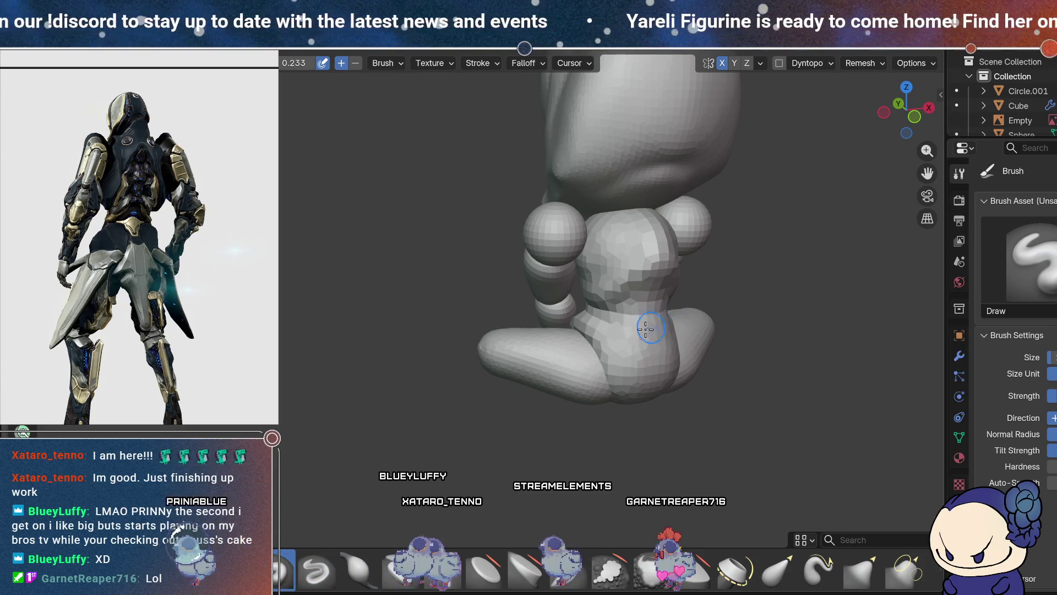
mouse_move(628, 337)
middle_mouse_down()
mouse_move(696, 349)
mouse_move(614, 310)
middle_mouse_up()
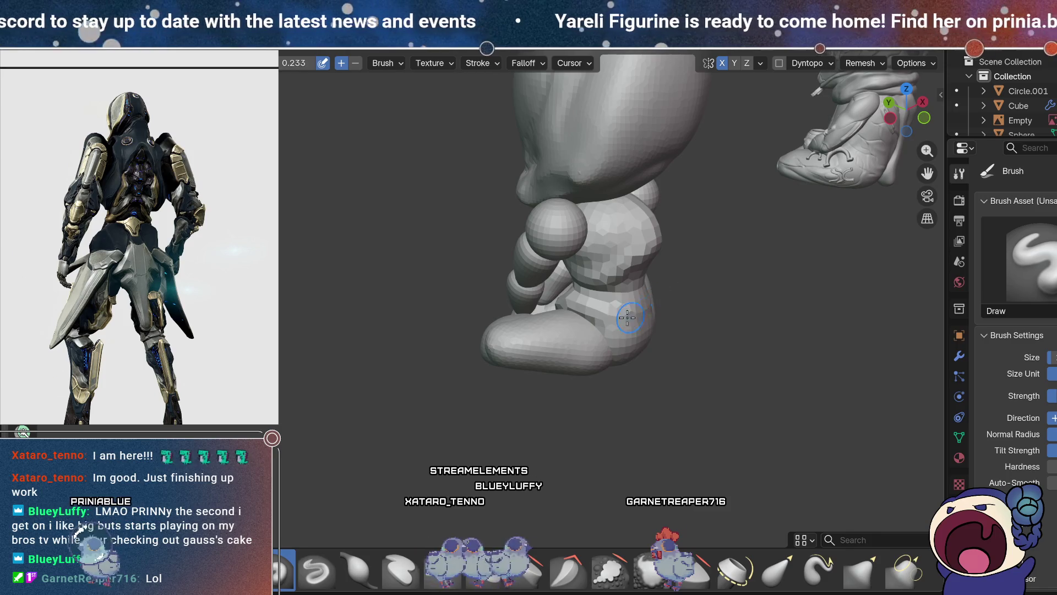
mouse_move(647, 370)
middle_mouse_down()
mouse_move(732, 325)
mouse_move(625, 402)
mouse_move(779, 389)
middle_mouse_up()
mouse_move(655, 420)
middle_mouse_down()
mouse_move(673, 349)
mouse_move(647, 404)
mouse_move(710, 413)
mouse_move(818, 390)
mouse_move(818, 415)
mouse_move(800, 361)
mouse_move(795, 380)
mouse_move(739, 385)
mouse_move(732, 368)
mouse_move(679, 388)
mouse_move(711, 351)
mouse_move(654, 424)
mouse_move(696, 406)
middle_mouse_up()
mouse_move(727, 346)
middle_mouse_down()
mouse_move(667, 300)
mouse_move(687, 328)
mouse_move(659, 338)
middle_mouse_up()
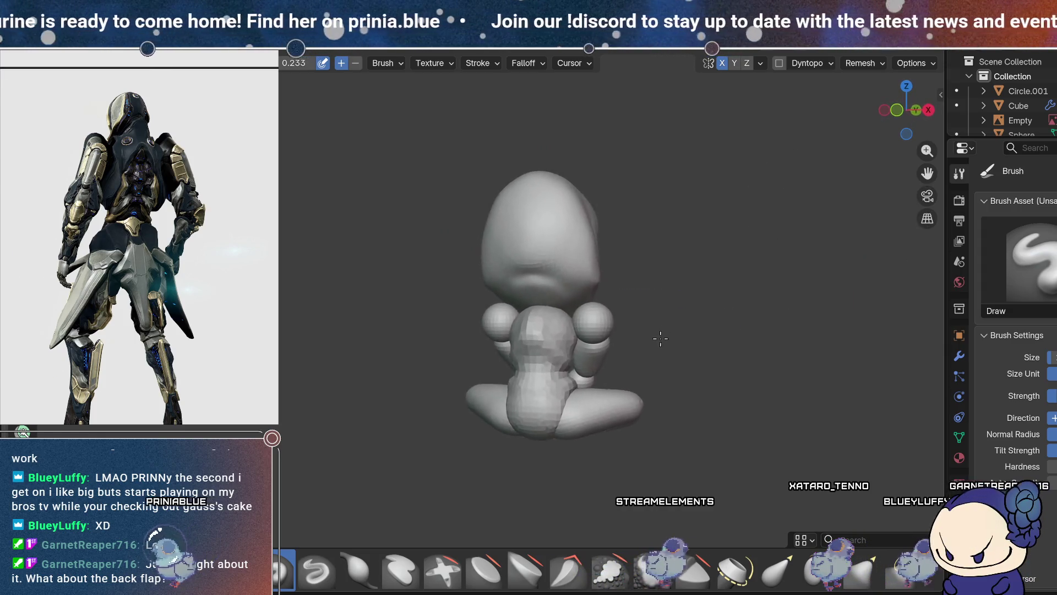
mouse_move(662, 374)
middle_mouse_down()
mouse_move(757, 370)
mouse_move(802, 338)
middle_mouse_up()
mouse_move(694, 409)
middle_mouse_down()
mouse_move(831, 406)
mouse_move(838, 420)
mouse_move(778, 402)
mouse_move(644, 396)
mouse_move(696, 405)
mouse_move(762, 373)
middle_mouse_up()
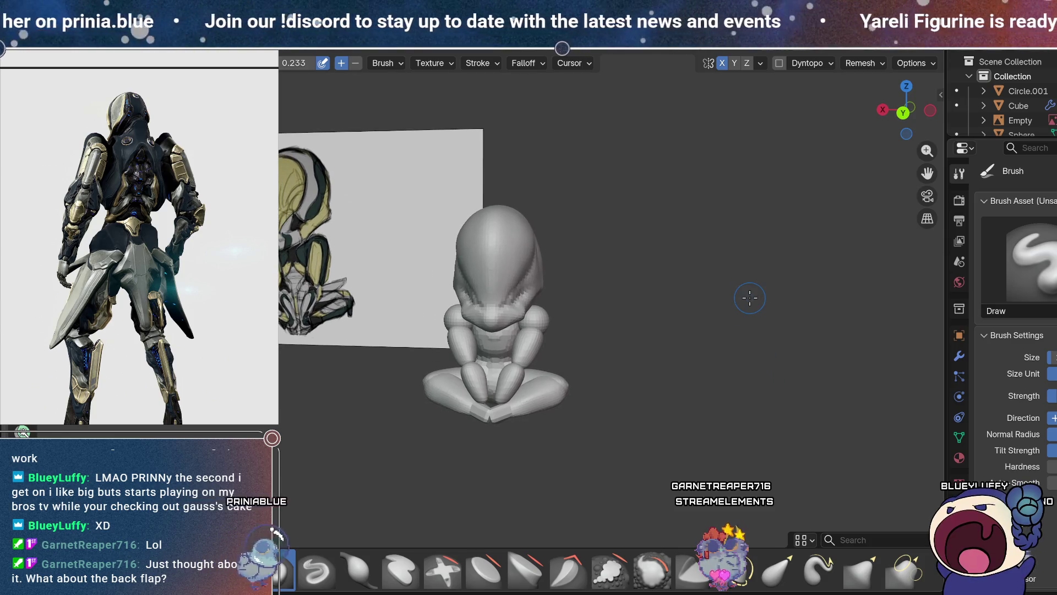
mouse_move(706, 363)
middle_mouse_down()
mouse_move(727, 330)
mouse_move(660, 354)
mouse_move(665, 410)
mouse_move(684, 385)
mouse_move(716, 396)
mouse_move(690, 405)
middle_mouse_up()
key("KP_1")
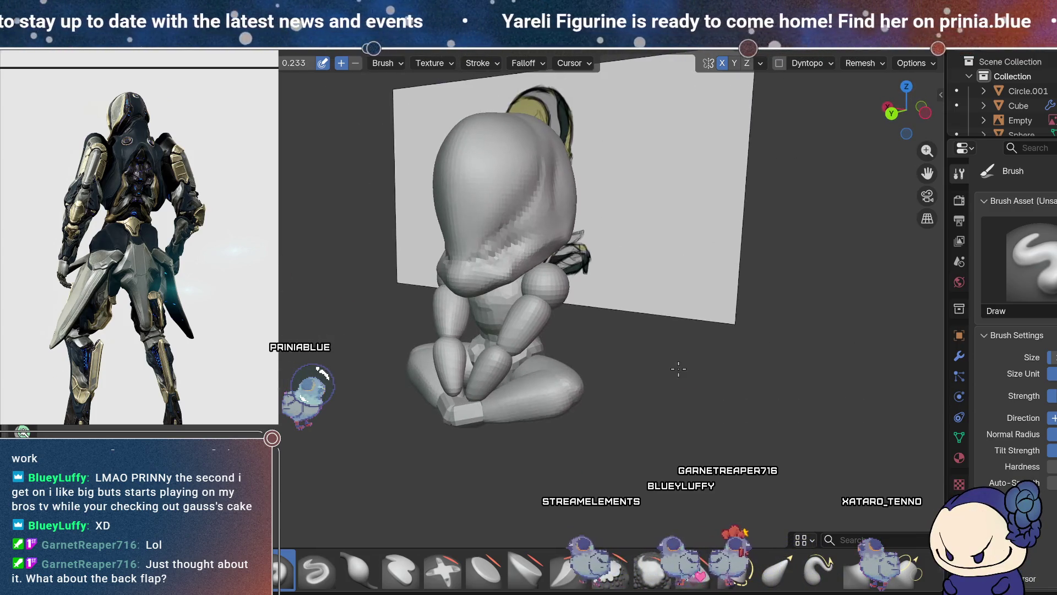
- Leave the torso sphere's Edit Mode and select the forearm sphere Sphere.007
key("Tab")
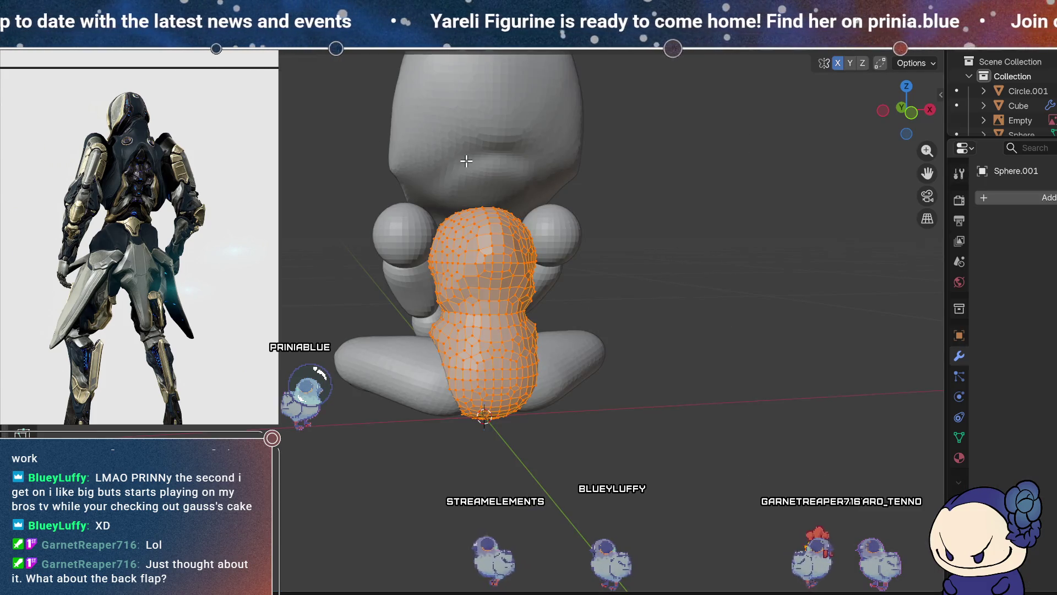
key("Tab")
mouse_move(635, 385)
middle_mouse_down()
mouse_move(592, 411)
mouse_move(645, 388)
mouse_move(741, 401)
mouse_move(675, 379)
mouse_move(721, 365)
mouse_move(736, 302)
mouse_move(709, 419)
mouse_move(668, 359)
mouse_move(636, 361)
middle_mouse_up()
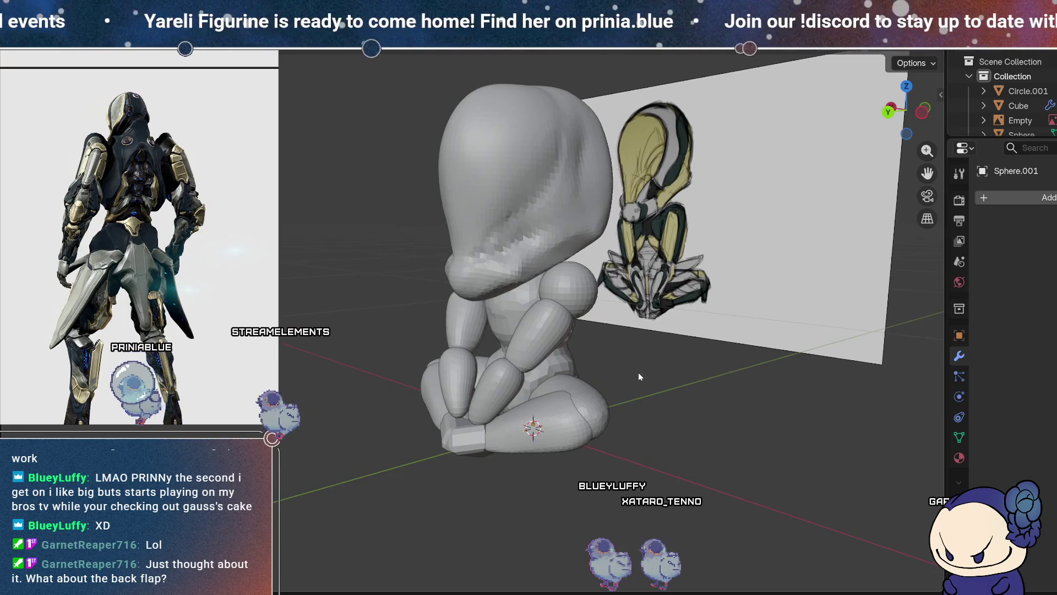
left_click(505, 372)
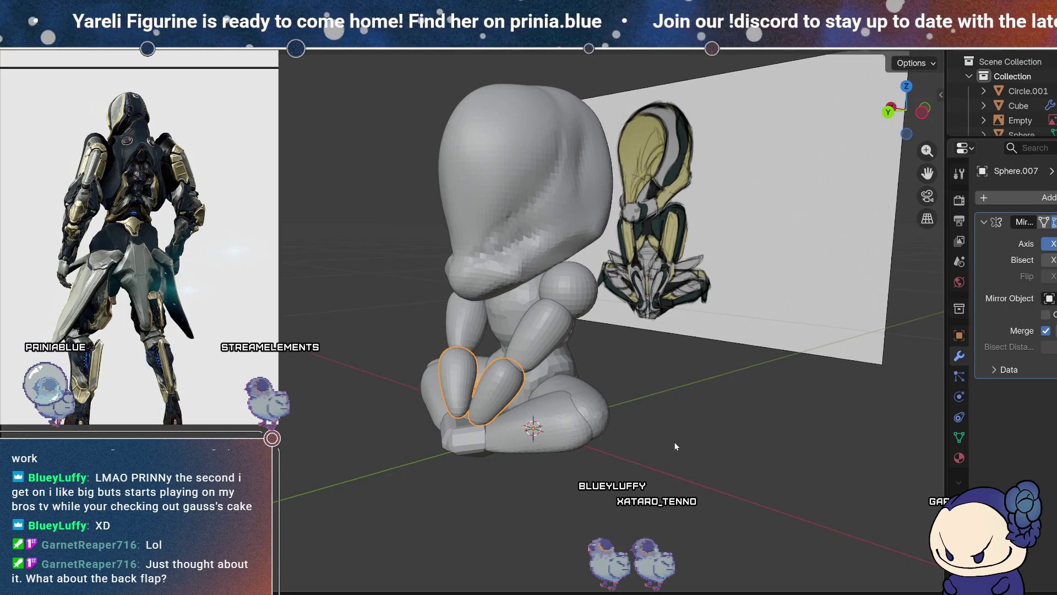
- Move the mirrored forearm mesh so both forearms rest on the crossed legs
key("Tab")
middle_click_drag(689, 395, 673, 390)
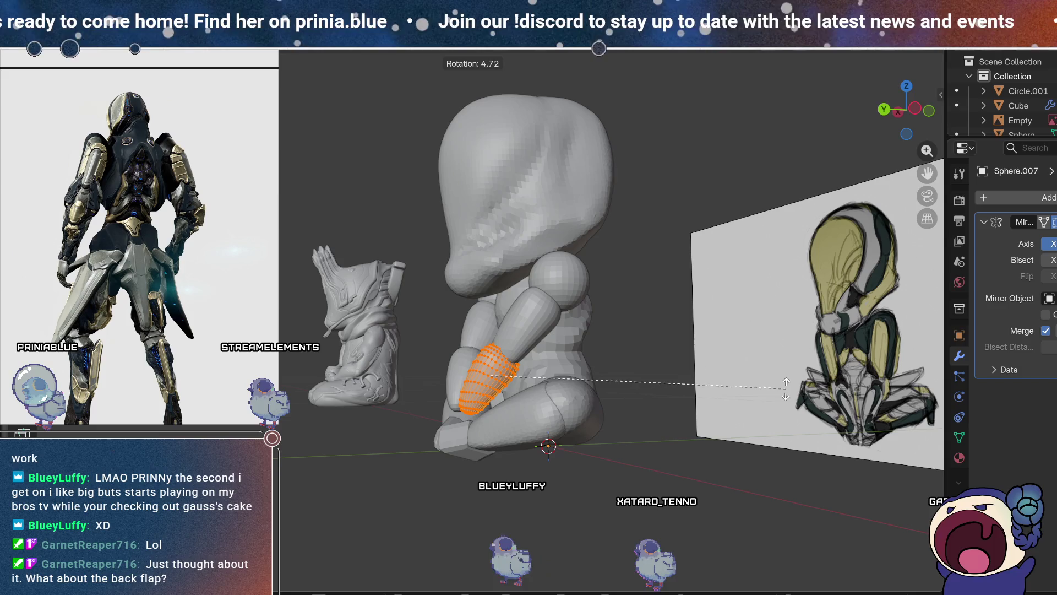
key("g")
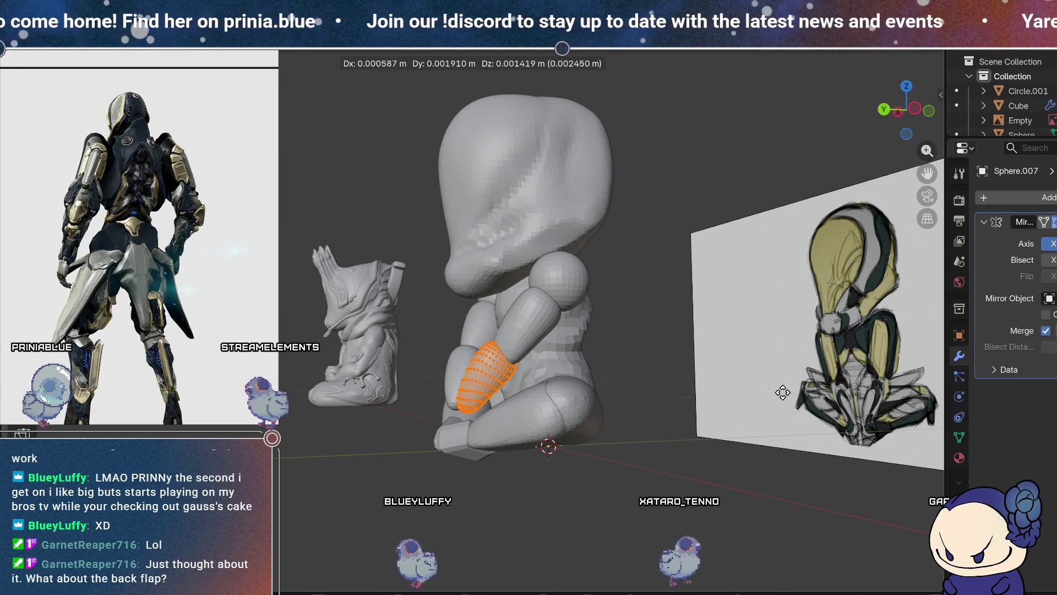
left_click(783, 392)
mouse_move(649, 427)
middle_mouse_down()
mouse_move(778, 462)
mouse_move(736, 458)
middle_mouse_up()
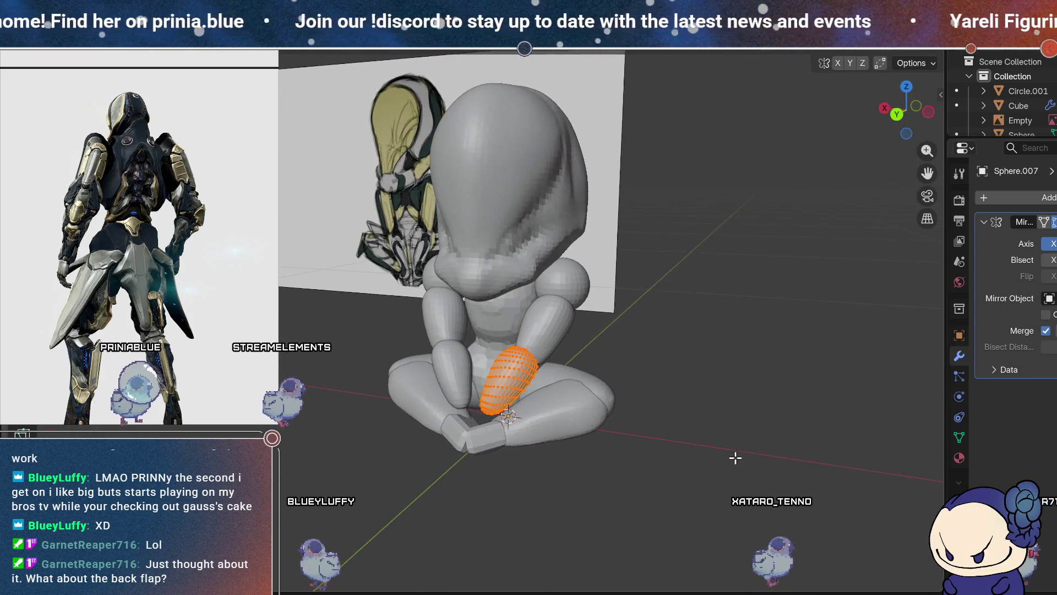
mouse_move(715, 413)
middle_mouse_down()
mouse_move(724, 336)
mouse_move(708, 385)
mouse_move(719, 406)
mouse_move(681, 382)
mouse_move(762, 391)
middle_mouse_up()
key("Tab")
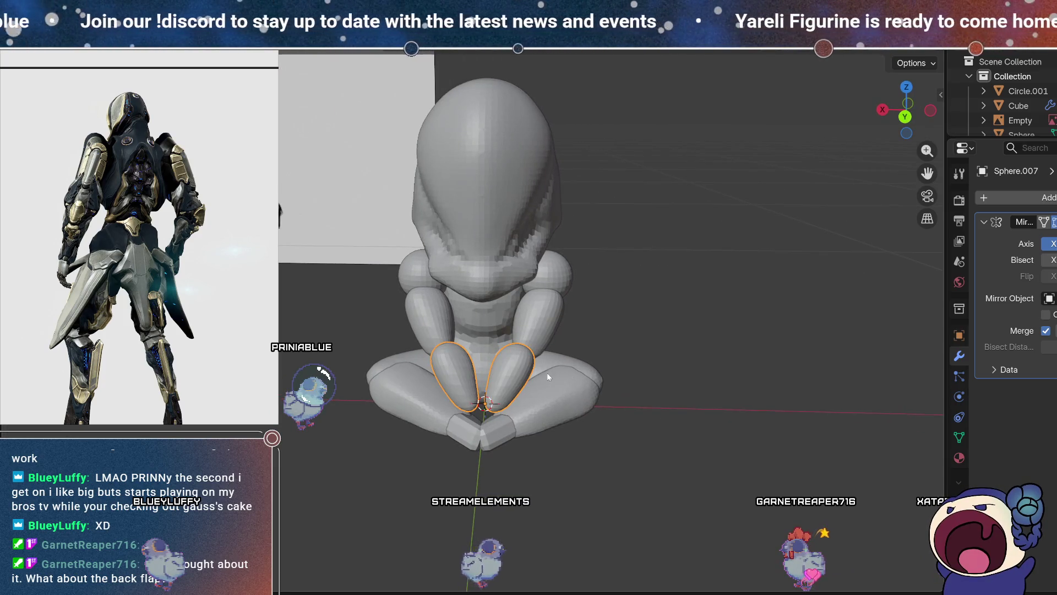
mouse_move(588, 321)
middle_mouse_down()
mouse_move(560, 348)
mouse_move(639, 329)
middle_mouse_up()
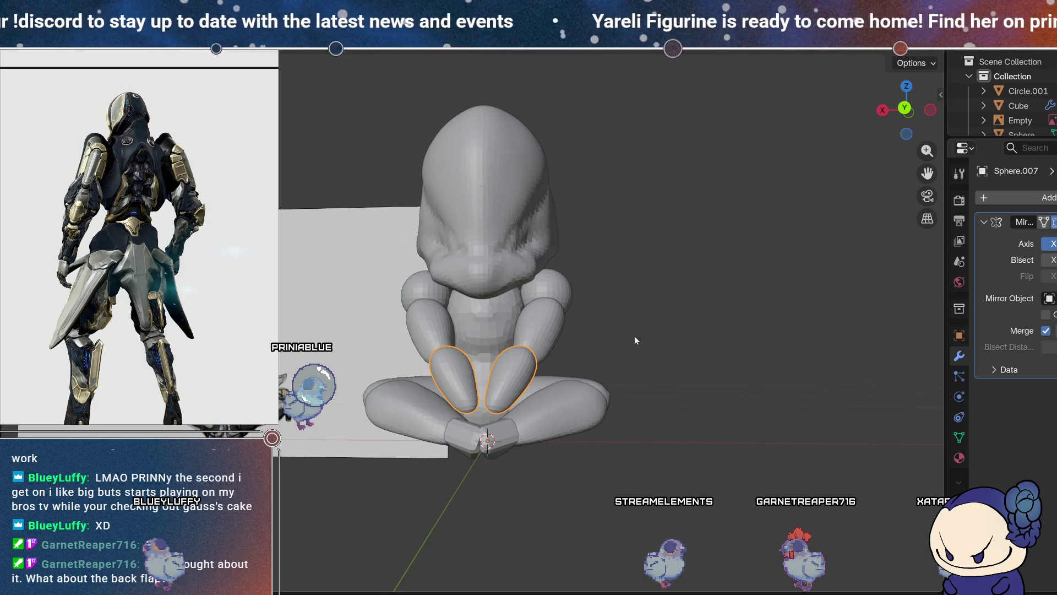
- Zoom and pan the PureRef board, moving one figure image to the upper left
scroll(116, 216, "down", 3)
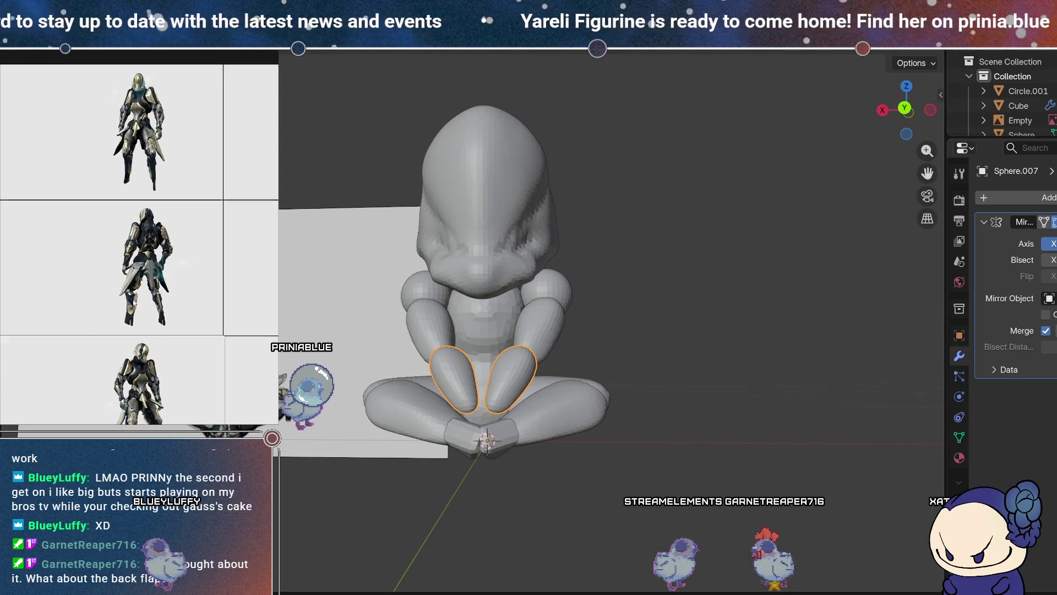
scroll(117, 216, "down", 3)
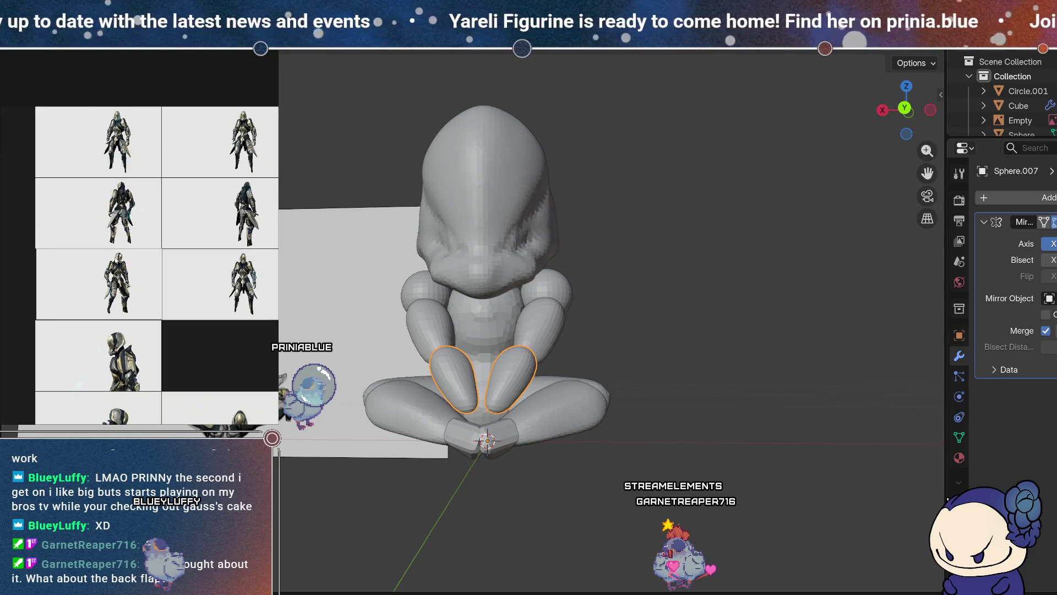
middle_click_drag(94, 130, 141, 115)
middle_click_drag(137, 316, 142, 362)
scroll(184, 280, "up", 3)
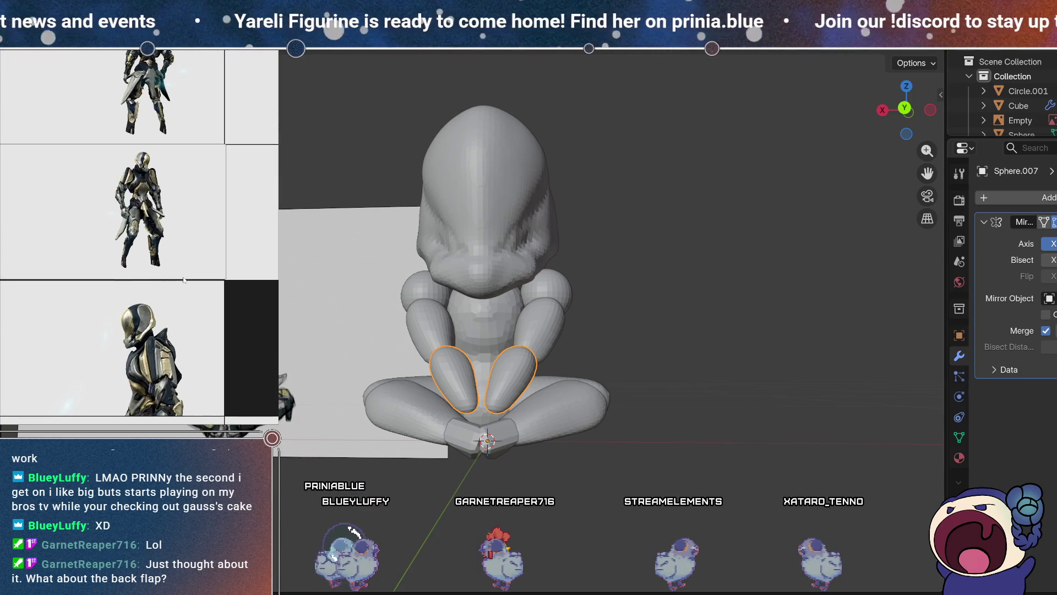
scroll(184, 279, "down", 1)
mouse_move(165, 330)
left_mouse_down()
mouse_move(67, 248)
mouse_move(68, 219)
left_mouse_up()
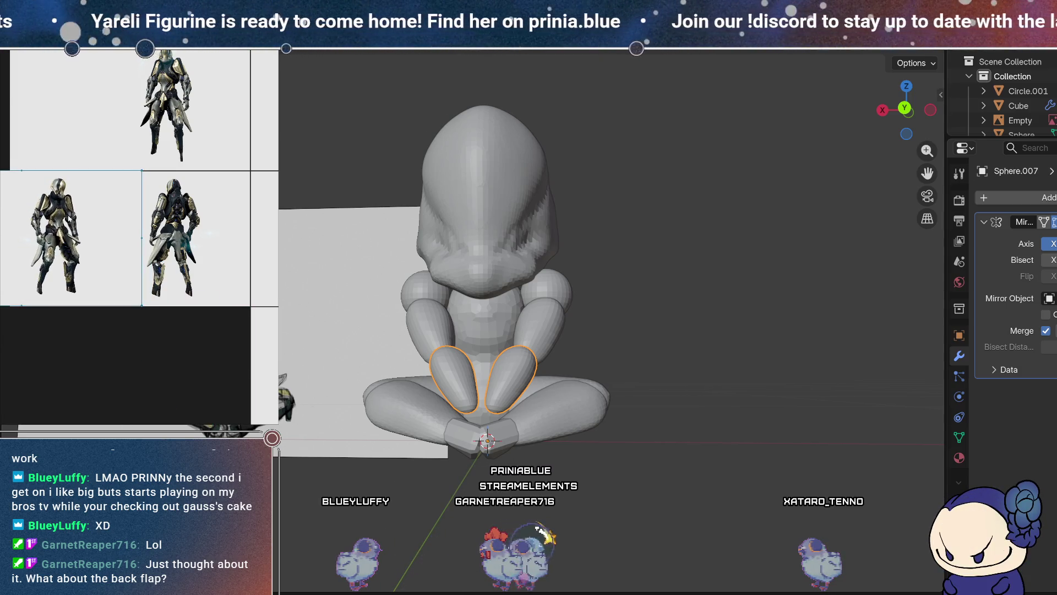
- Zoom in and recenter the reference images, nudging the bottom-left image slightly upward
scroll(126, 219, "up", 1)
middle_click_drag(126, 219, 160, 272)
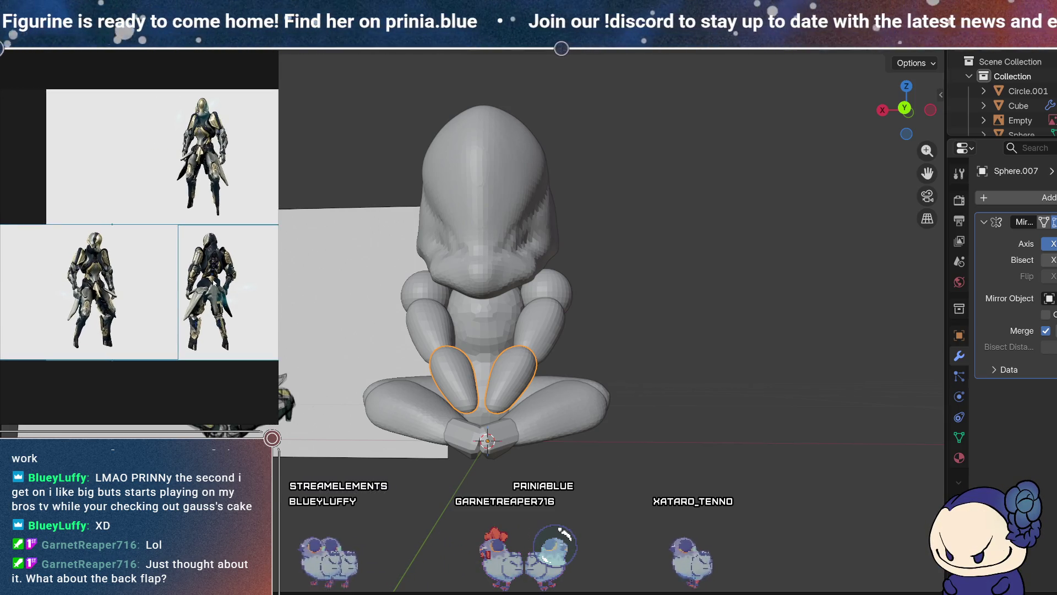
middle_click_drag(181, 282, 165, 270)
left_click_drag(146, 330, 147, 329)
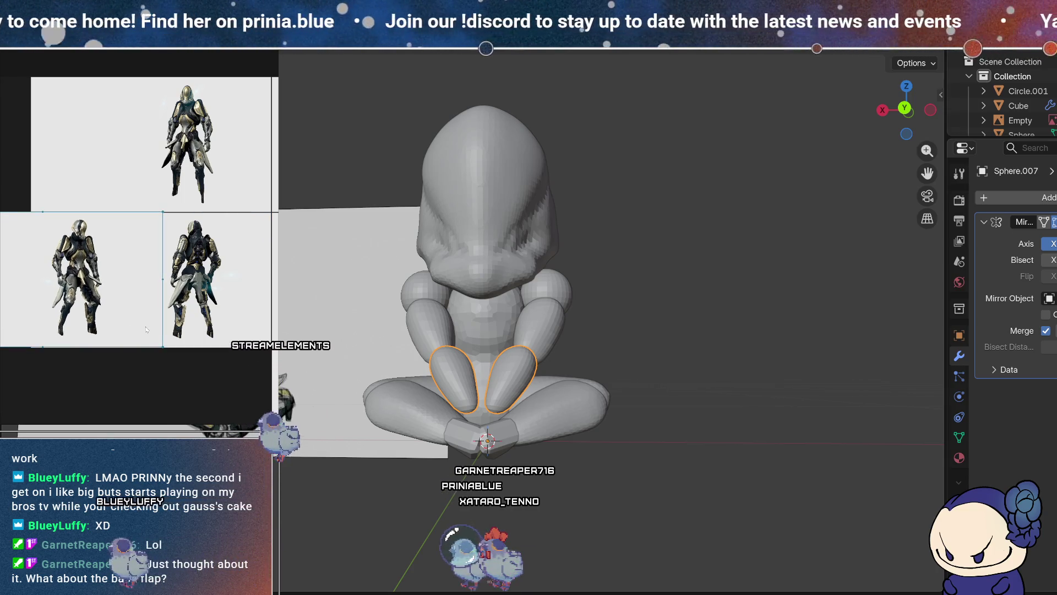
scroll(153, 321, "up", 2)
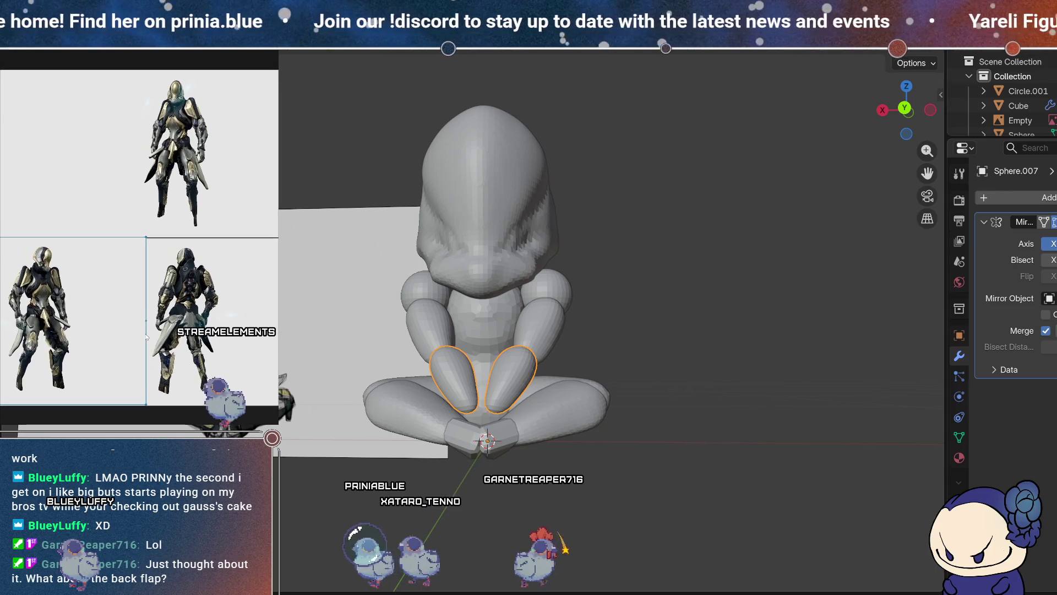
left_click_drag(147, 337, 163, 346)
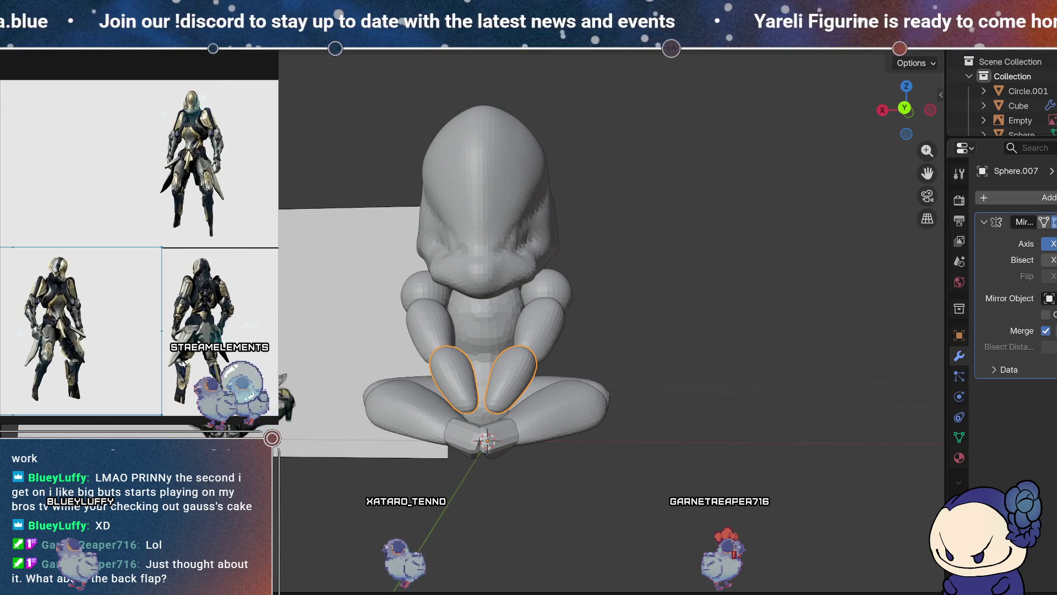
scroll(187, 367, "up", 2)
left_click_drag(188, 368, 143, 283)
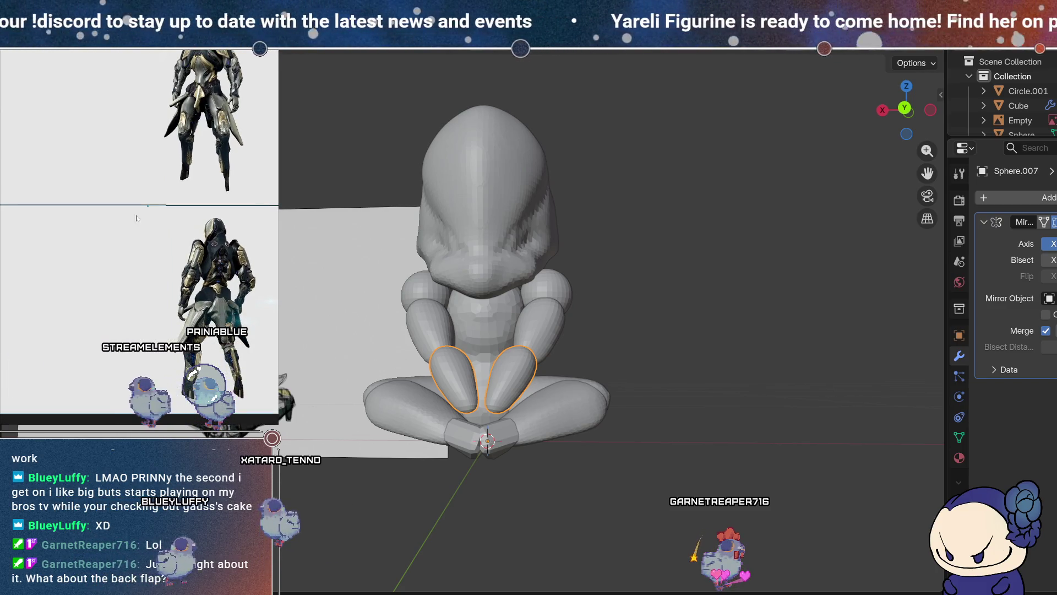
left_click_drag(27, 253, 70, 280)
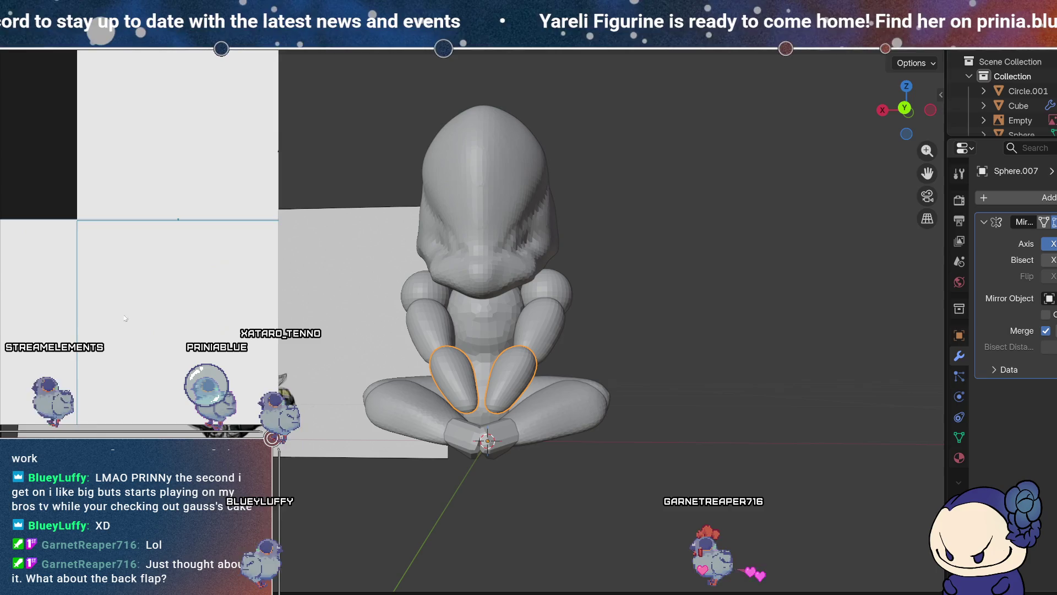
- Bring the armored figure images fully into view, then deselect the leg pieces in Blender
mouse_move(202, 281)
left_mouse_down()
mouse_move(117, 319)
mouse_move(191, 314)
left_mouse_up()
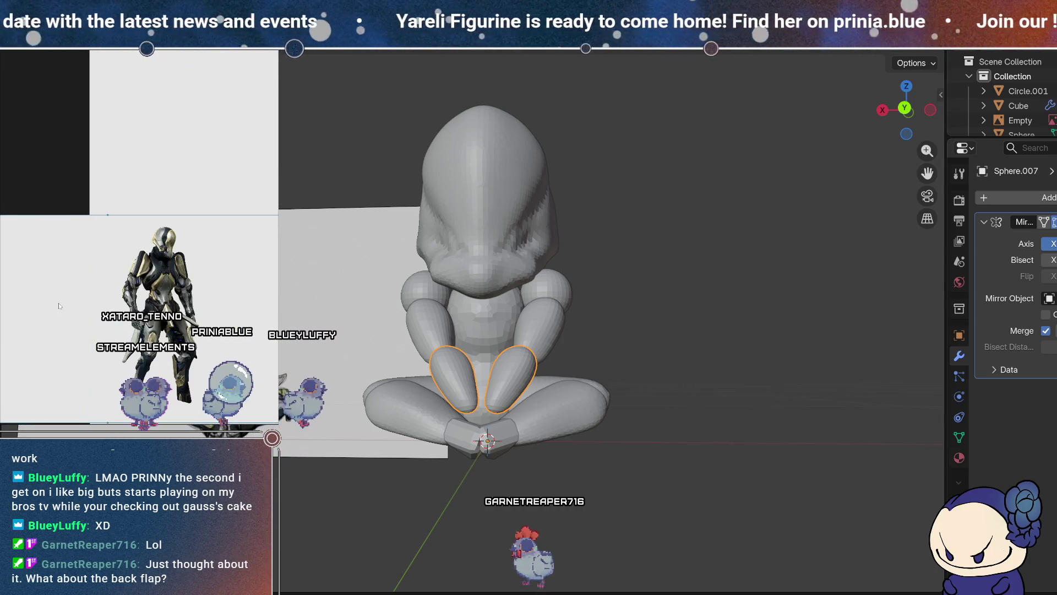
left_click_drag(129, 207, 194, 221)
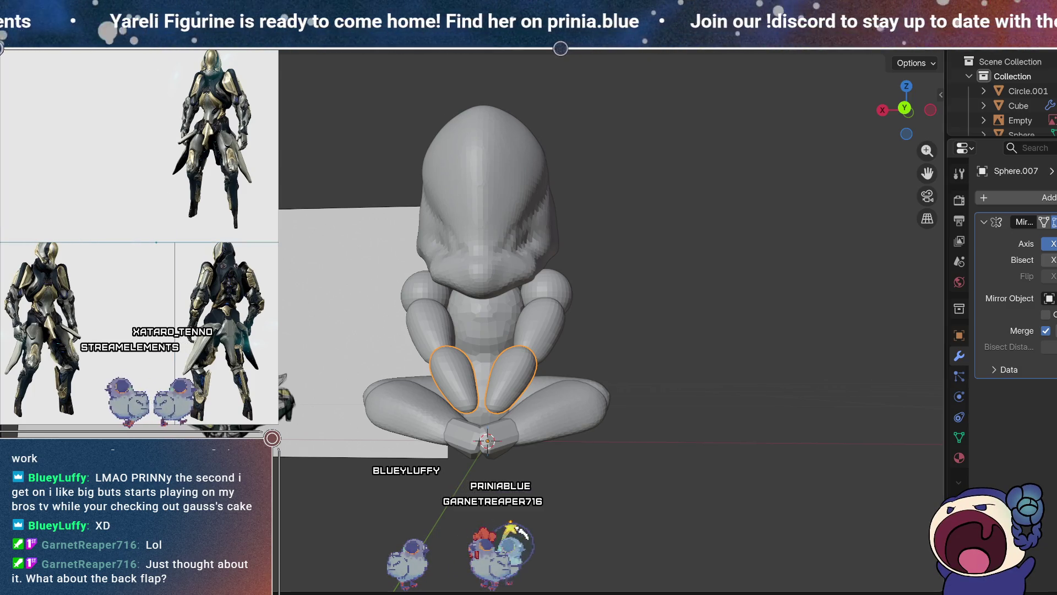
left_click(747, 302)
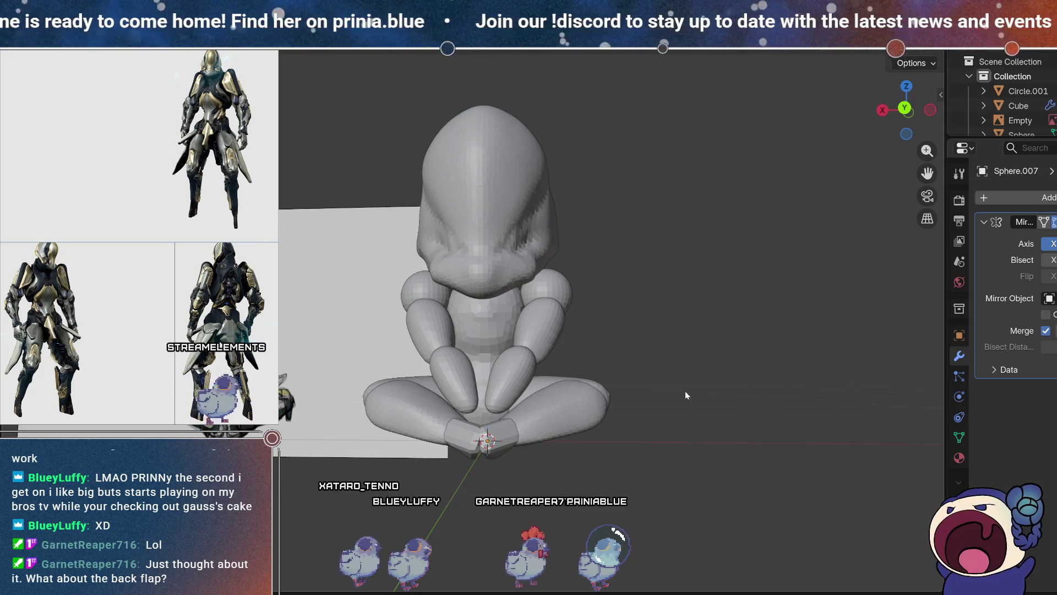
mouse_move(732, 341)
middle_mouse_down()
mouse_move(709, 375)
mouse_move(699, 361)
mouse_move(652, 368)
mouse_move(729, 399)
mouse_move(691, 410)
mouse_move(738, 399)
mouse_move(624, 358)
mouse_move(601, 385)
mouse_move(767, 446)
mouse_move(709, 403)
mouse_move(771, 289)
mouse_move(727, 280)
mouse_move(761, 286)
mouse_move(712, 295)
mouse_move(590, 361)
middle_mouse_up()
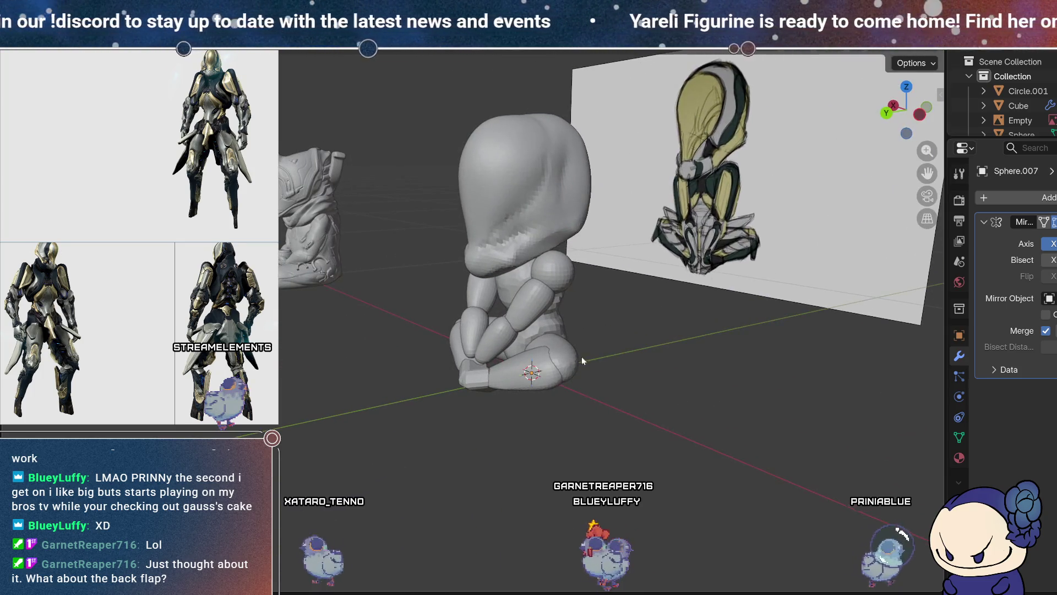
- Rotate the small rounded Sphere.004 piece at the front of the crossed legs
key("Tab")
mouse_move(708, 358)
middle_mouse_down()
mouse_move(669, 341)
mouse_move(678, 347)
middle_mouse_up()
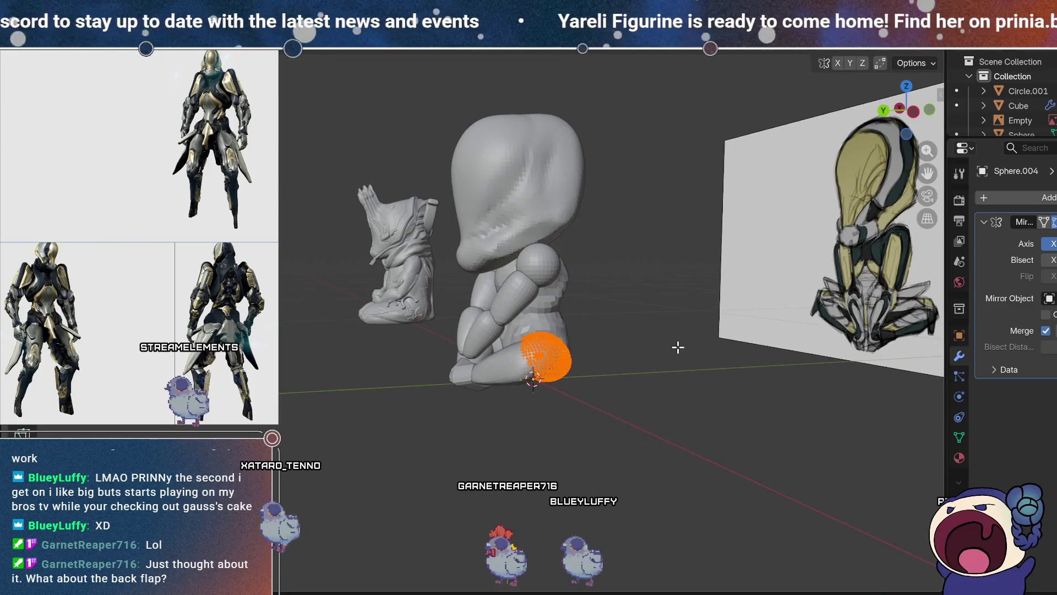
mouse_move(589, 372)
middle_mouse_down()
mouse_move(578, 401)
mouse_move(557, 401)
middle_mouse_up()
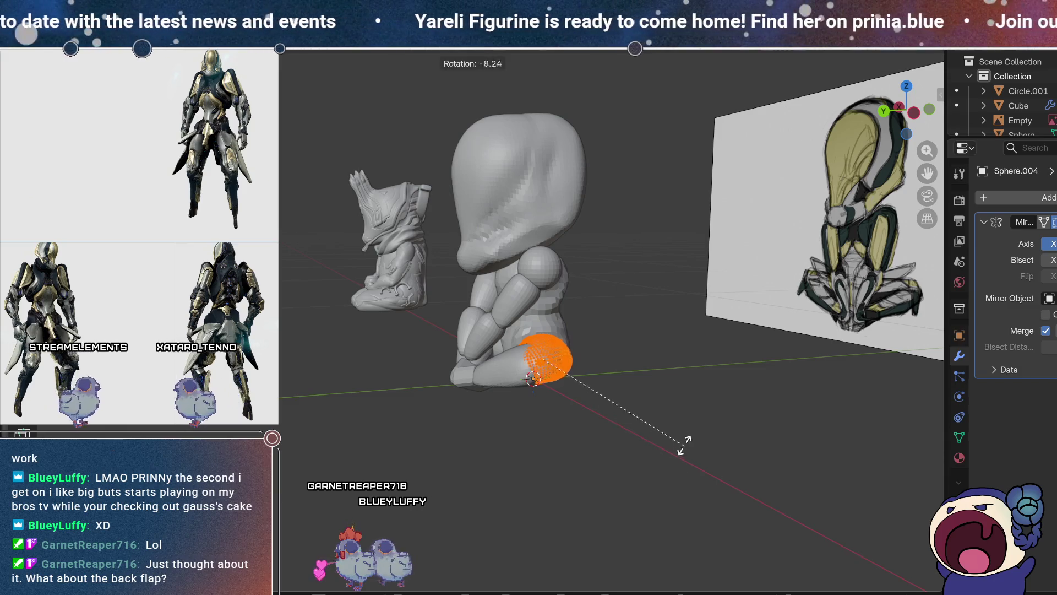
left_click(680, 407)
mouse_move(680, 407)
middle_mouse_down()
mouse_move(437, 431)
mouse_move(422, 421)
mouse_move(600, 476)
mouse_move(618, 433)
mouse_move(550, 437)
mouse_move(479, 406)
mouse_move(503, 310)
mouse_move(677, 406)
mouse_move(673, 397)
mouse_move(653, 387)
mouse_move(662, 397)
mouse_move(637, 396)
mouse_move(653, 435)
mouse_move(626, 443)
mouse_move(679, 439)
mouse_move(653, 450)
middle_mouse_up()
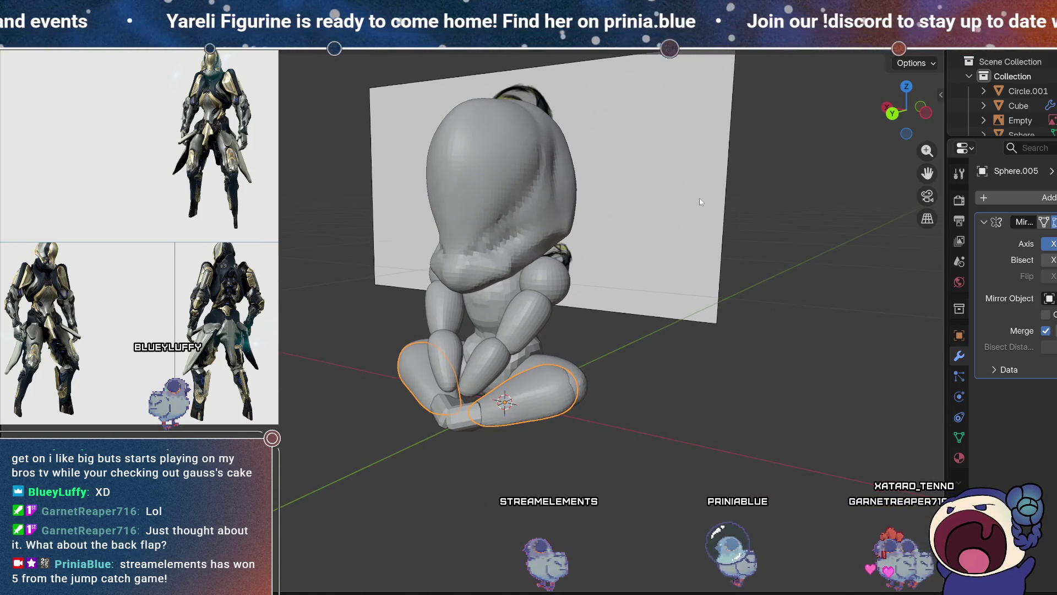
mouse_move(589, 237)
middle_mouse_down()
mouse_move(558, 343)
mouse_move(472, 285)
mouse_move(363, 285)
mouse_move(398, 326)
mouse_move(540, 285)
mouse_move(688, 288)
mouse_move(647, 291)
mouse_move(553, 244)
mouse_move(534, 303)
mouse_move(546, 296)
middle_mouse_up()
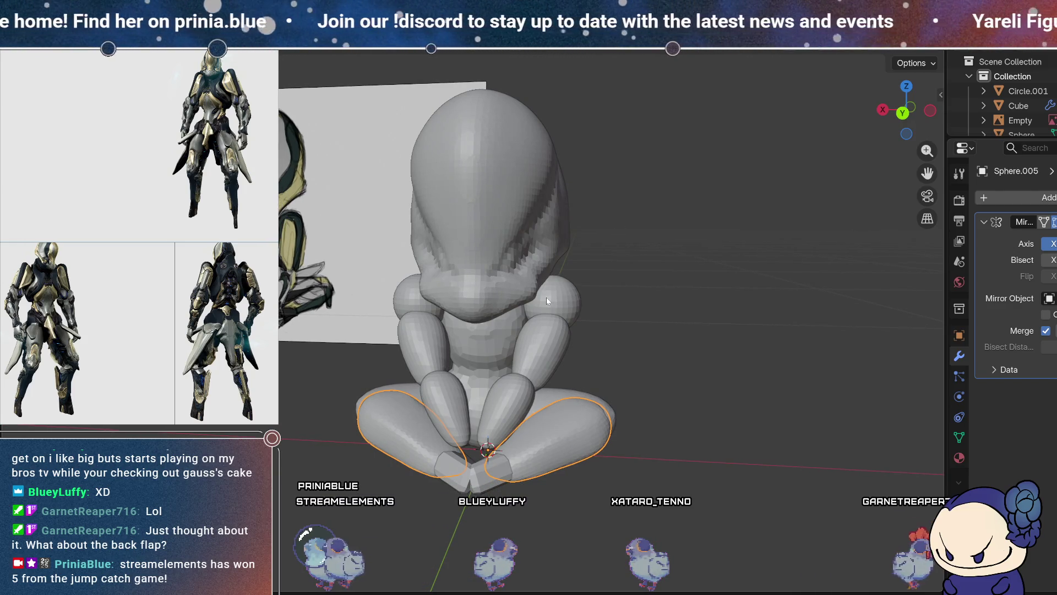
mouse_move(546, 296)
middle_mouse_down()
mouse_move(457, 287)
mouse_move(600, 296)
mouse_move(533, 298)
middle_mouse_up()
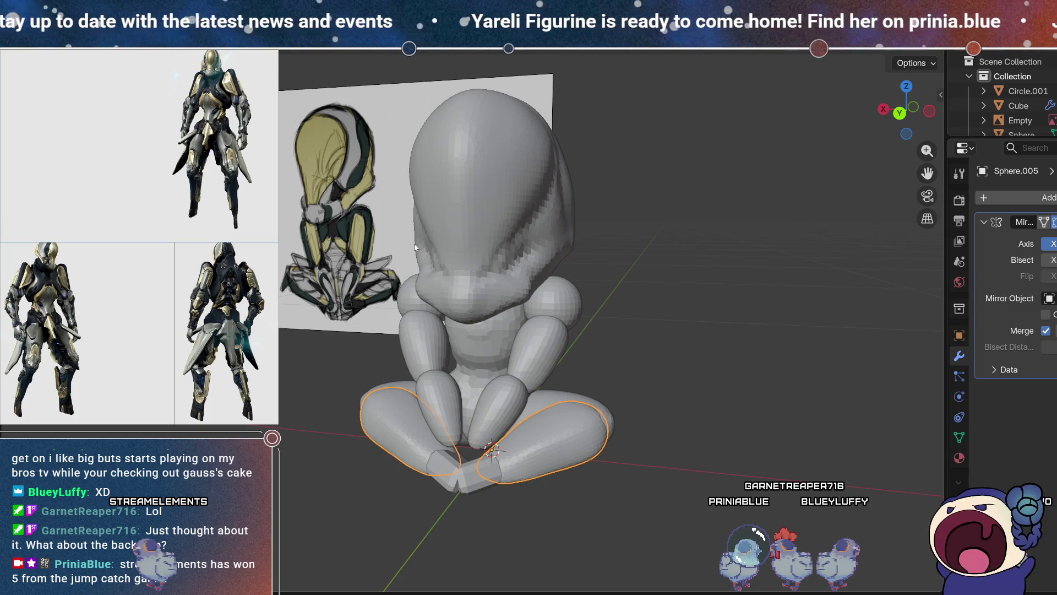
middle_click_drag(570, 421, 640, 346)
- Select the hands mesh Sphere.007 and switch to sculpting it
left_click(523, 369)
middle_click_drag(587, 374, 466, 441)
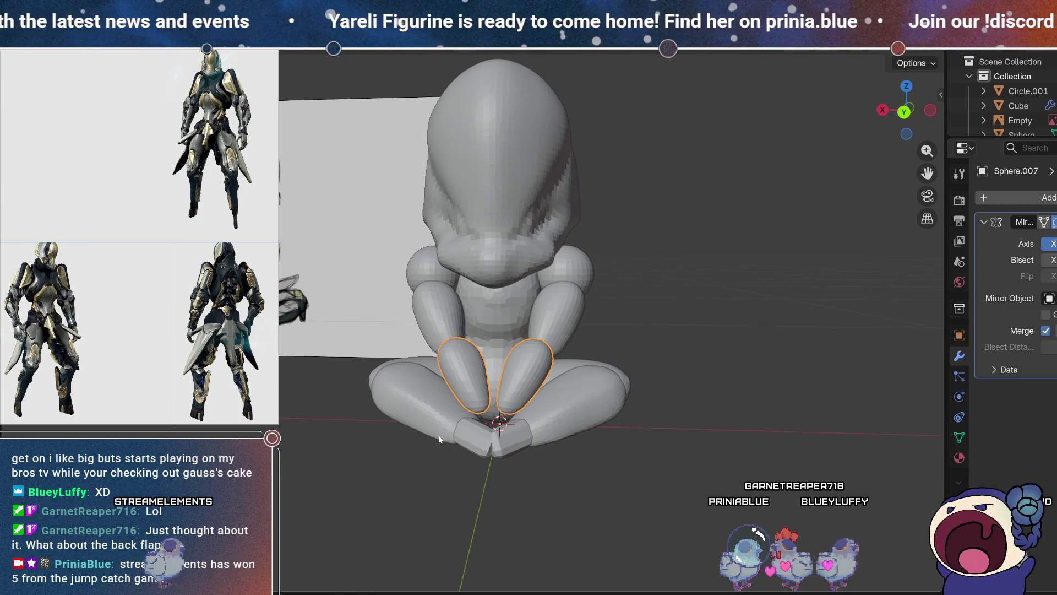
key("ctrl+Page_Down")
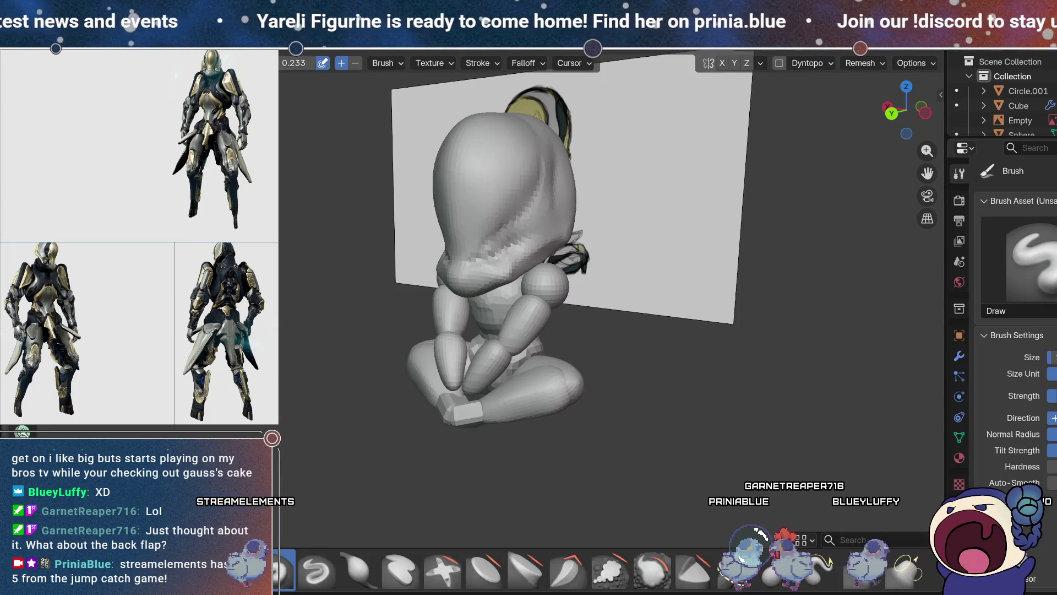
- Remesh the hands mesh with a Voxel Size smaller than 0.01 m
left_click(870, 64)
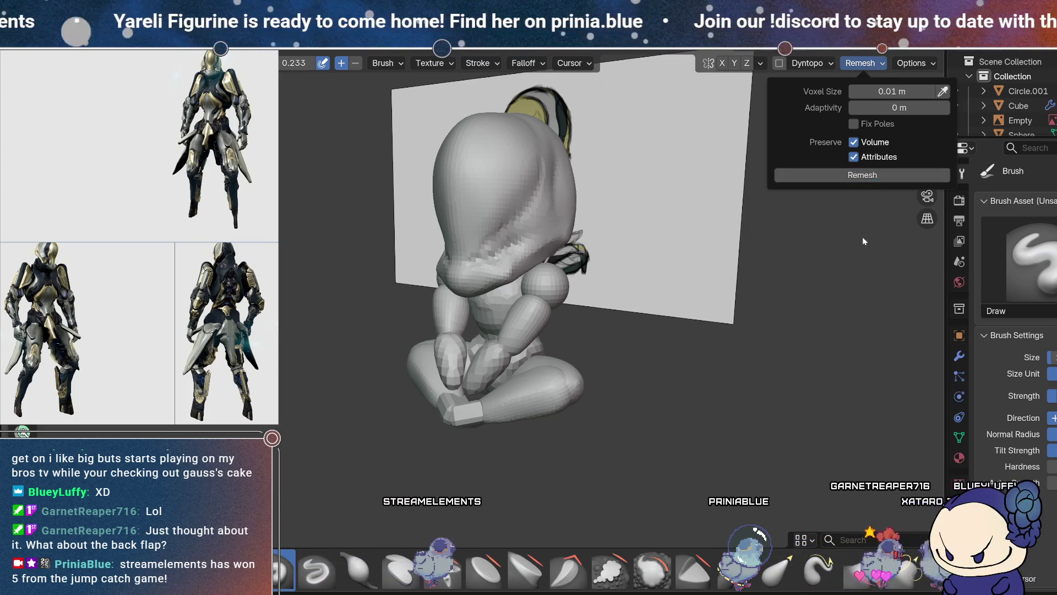
left_click(908, 93)
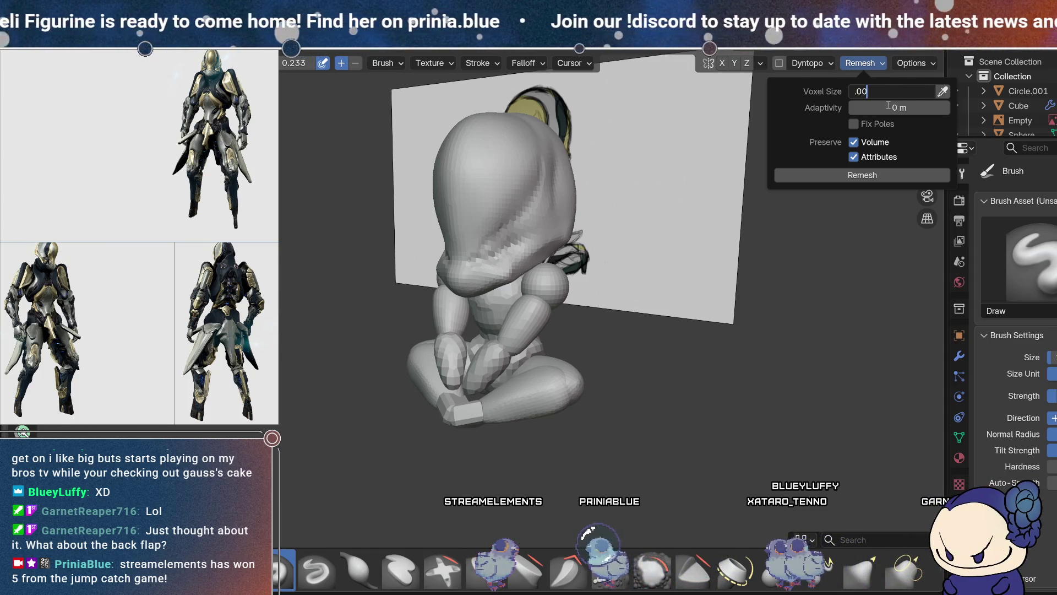
left_click(881, 176)
mouse_move(736, 394)
middle_mouse_down()
mouse_move(668, 396)
mouse_move(700, 307)
mouse_move(680, 313)
middle_mouse_up()
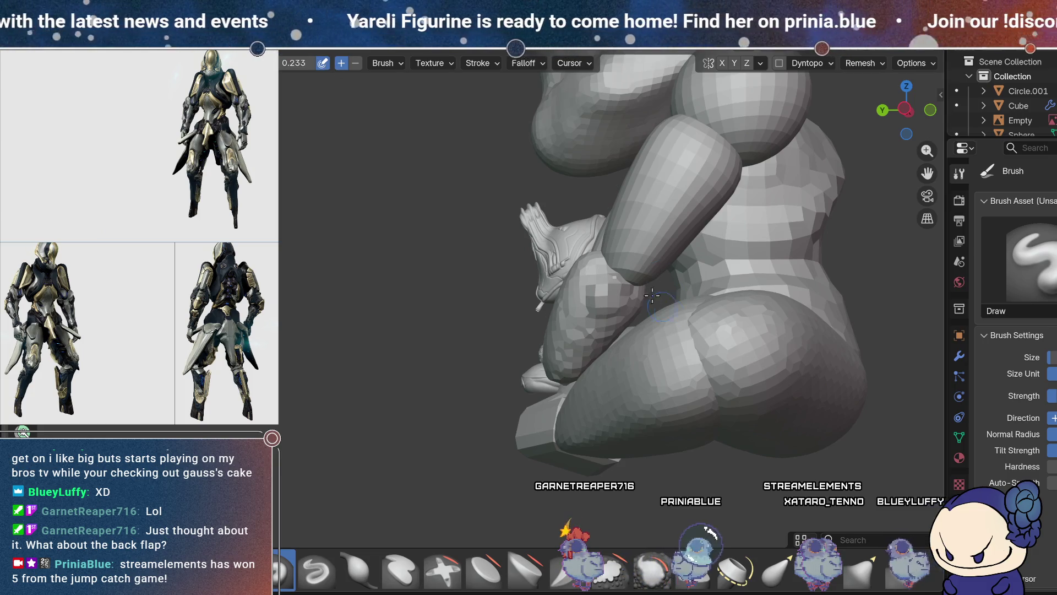
mouse_move(660, 304)
middle_mouse_down()
mouse_move(701, 352)
mouse_move(731, 306)
mouse_move(654, 306)
mouse_move(601, 284)
mouse_move(622, 314)
mouse_move(754, 314)
mouse_move(726, 275)
mouse_move(721, 238)
middle_mouse_up()
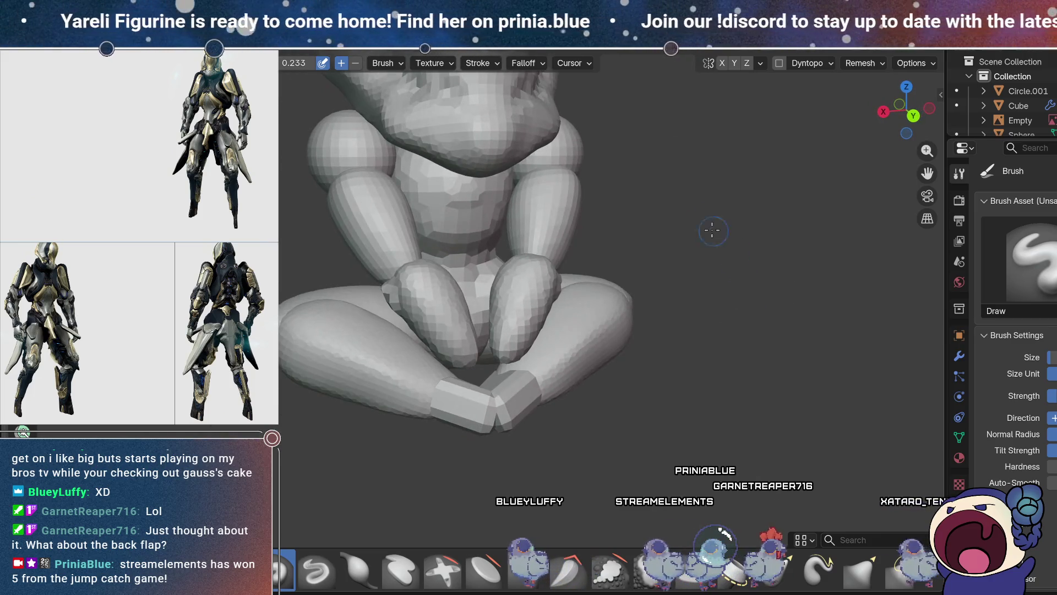
mouse_move(654, 366)
middle_mouse_down()
mouse_move(633, 349)
mouse_move(717, 345)
middle_mouse_up()
mouse_move(612, 332)
middle_mouse_down()
mouse_move(658, 316)
mouse_move(628, 292)
middle_mouse_up()
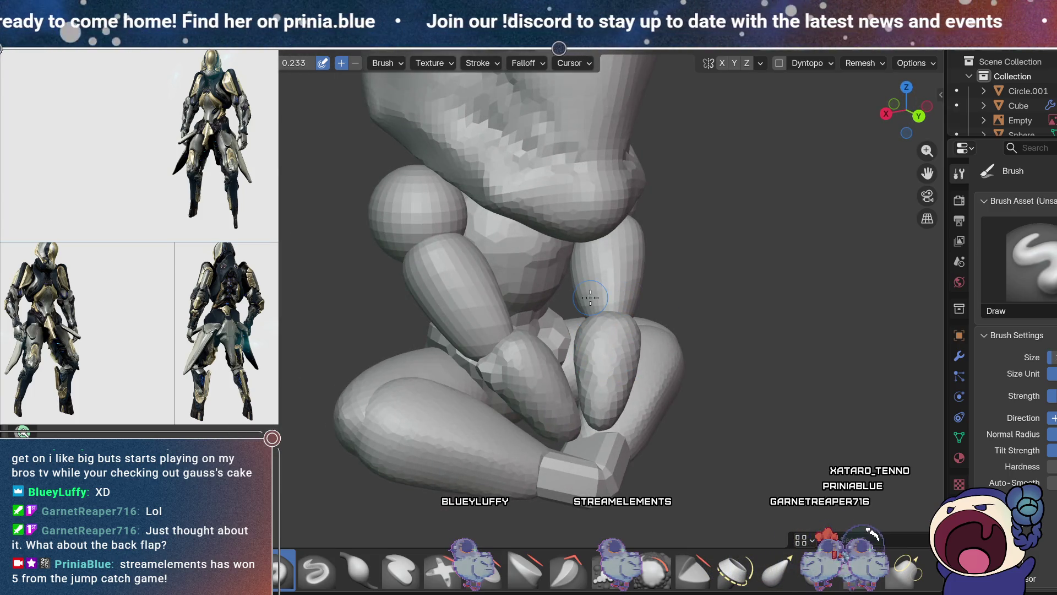
middle_click_drag(654, 353, 584, 378)
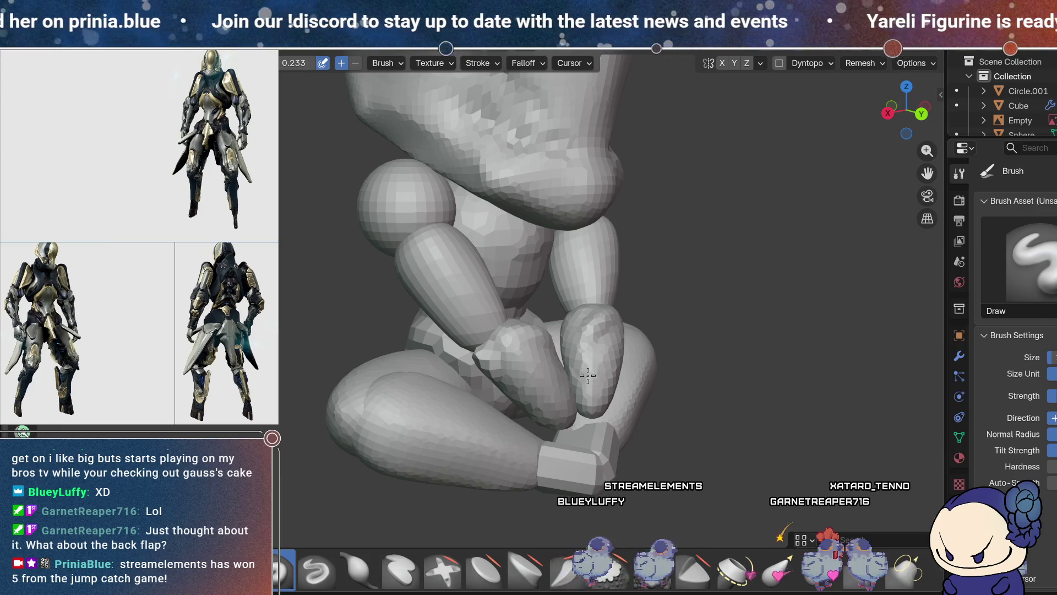
middle_click_drag(589, 401, 686, 385)
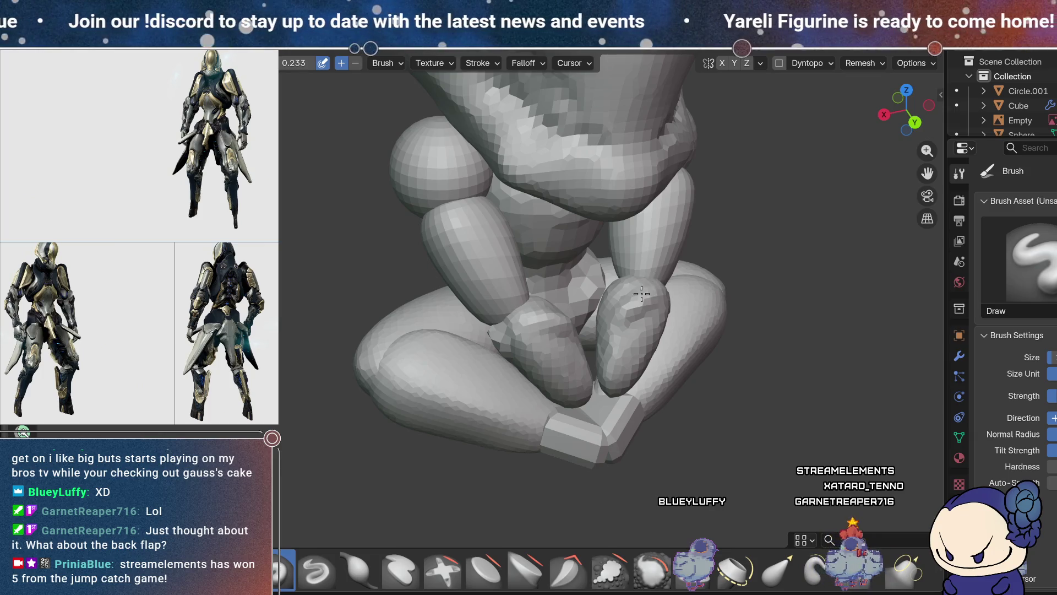
middle_click_drag(651, 295, 664, 301)
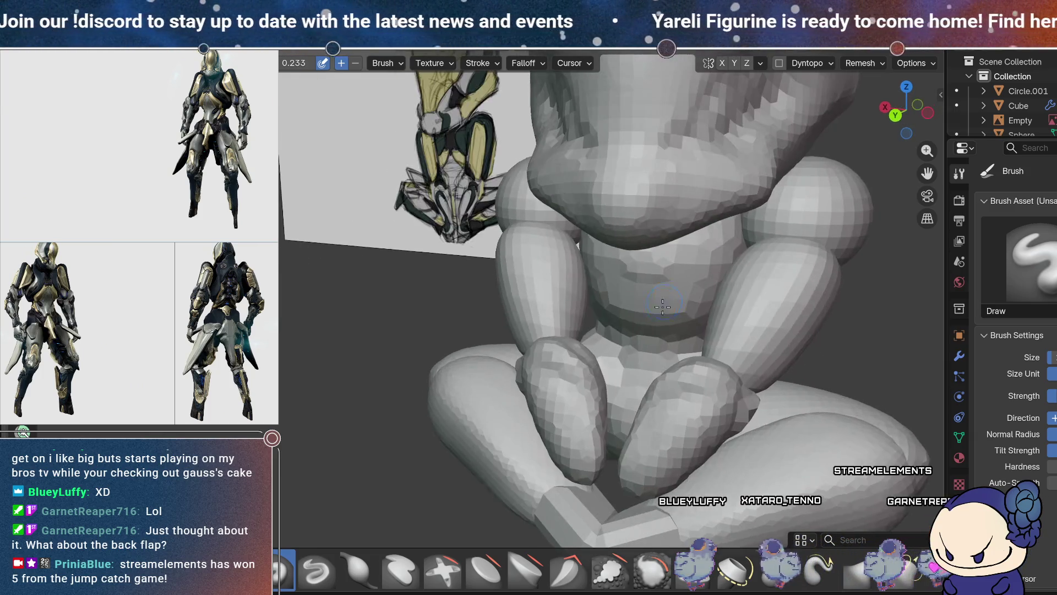
middle_click_drag(717, 384, 665, 275)
mouse_move(640, 356)
middle_mouse_down()
mouse_move(703, 358)
mouse_move(677, 354)
mouse_move(642, 294)
mouse_move(677, 295)
mouse_move(680, 346)
middle_mouse_up()
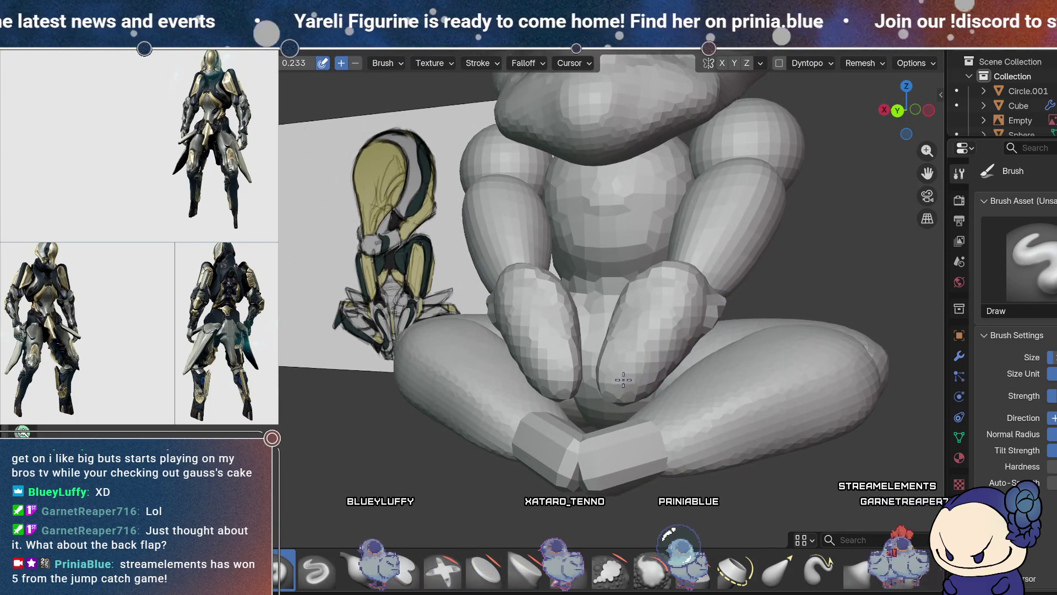
mouse_move(636, 376)
middle_mouse_down()
mouse_move(728, 295)
mouse_move(720, 391)
mouse_move(719, 333)
mouse_move(659, 411)
mouse_move(655, 307)
middle_mouse_up()
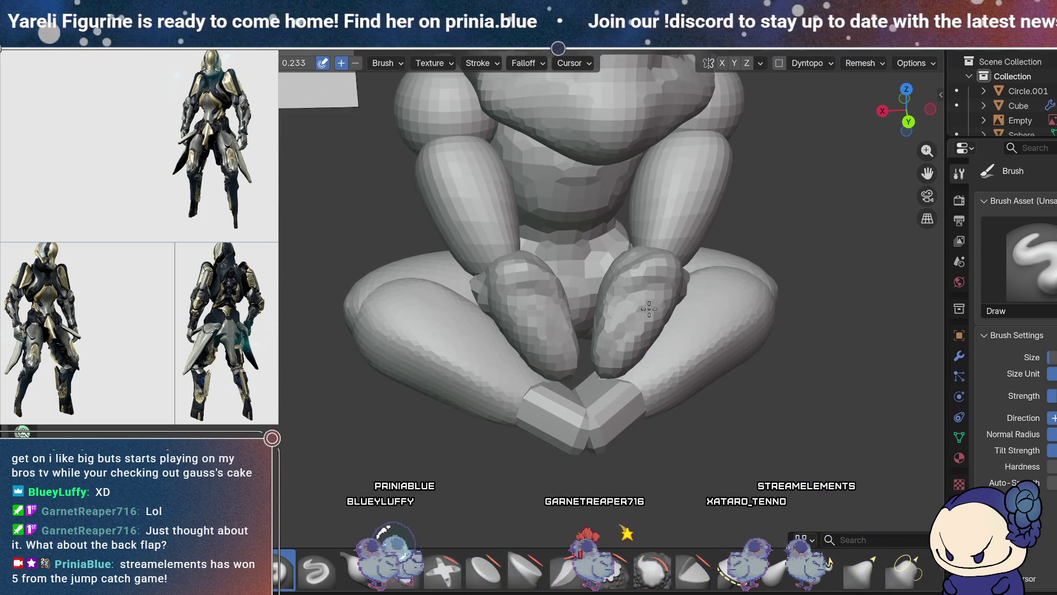
mouse_move(655, 304)
middle_mouse_down()
mouse_move(667, 351)
mouse_move(702, 333)
middle_mouse_up()
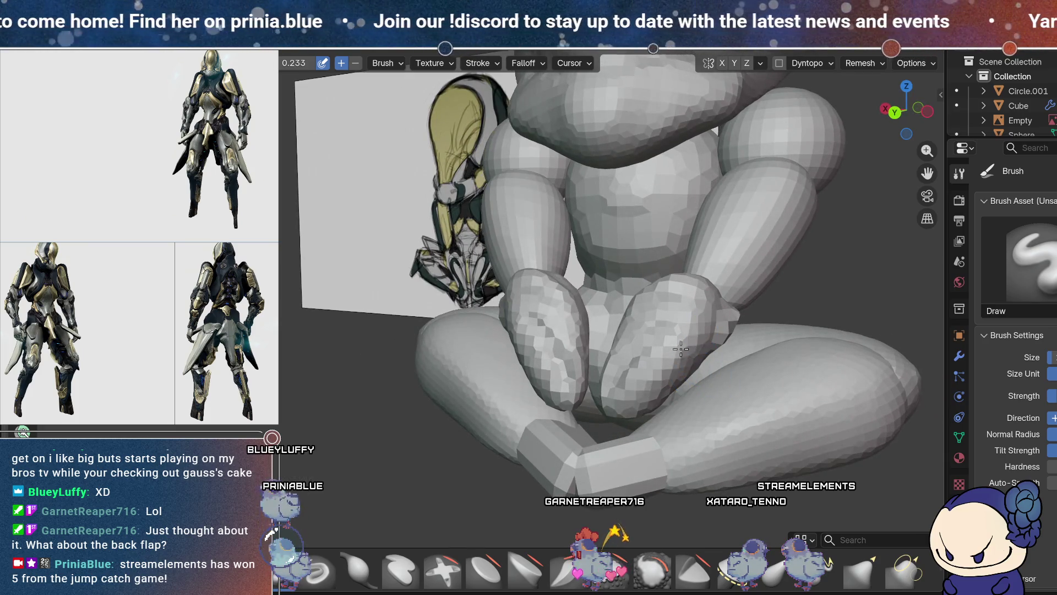
mouse_move(727, 375)
middle_mouse_down()
mouse_move(753, 377)
mouse_move(655, 278)
mouse_move(708, 325)
mouse_move(685, 279)
mouse_move(595, 316)
mouse_move(843, 340)
mouse_move(791, 362)
middle_mouse_up()
scroll(595, 316, "down", 5)
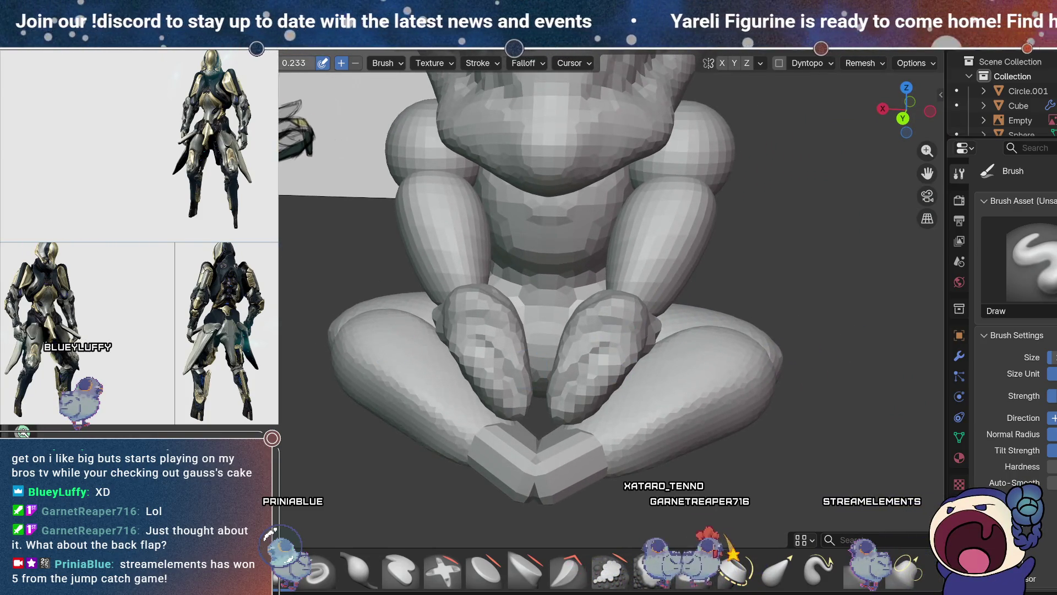
- Leave the hand piece and select the body sculpt for sculpting
key("Tab")
scroll(571, 334, "down", 4)
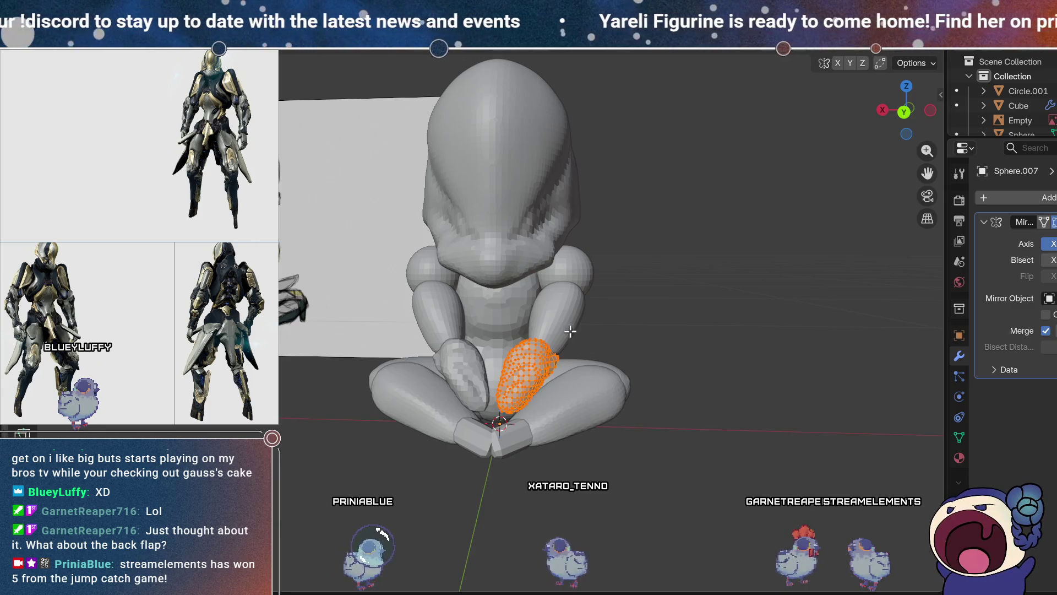
key("Tab")
left_click(560, 313)
key("ctrl+Tab")
scroll(560, 312, "up", 4)
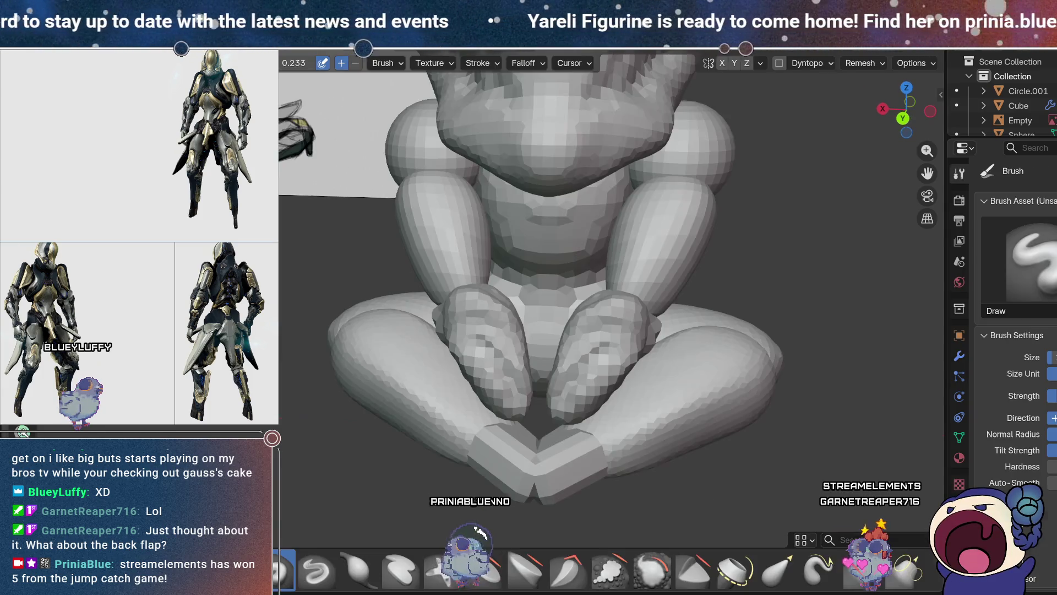
- Set the body's Remesh Voxel Size to 0.005 m
left_click(878, 61)
left_click(896, 93)
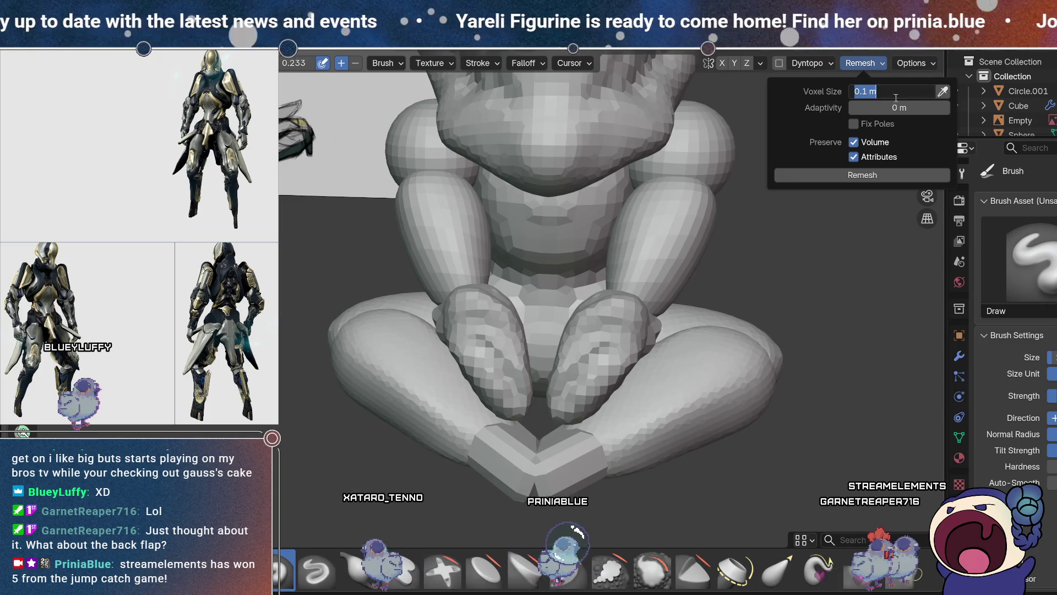
type("0.005")
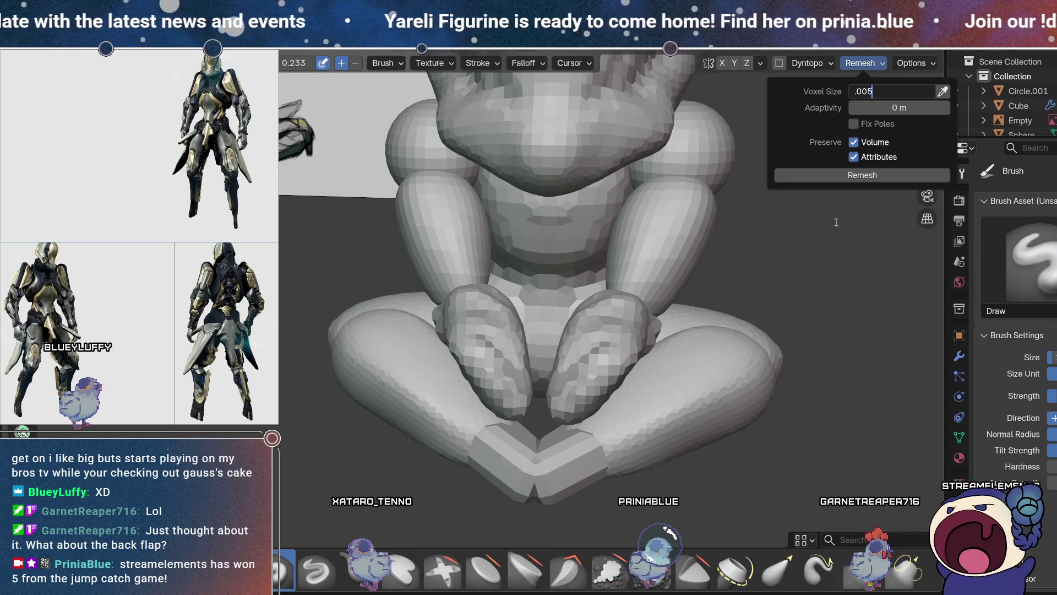
key("Return")
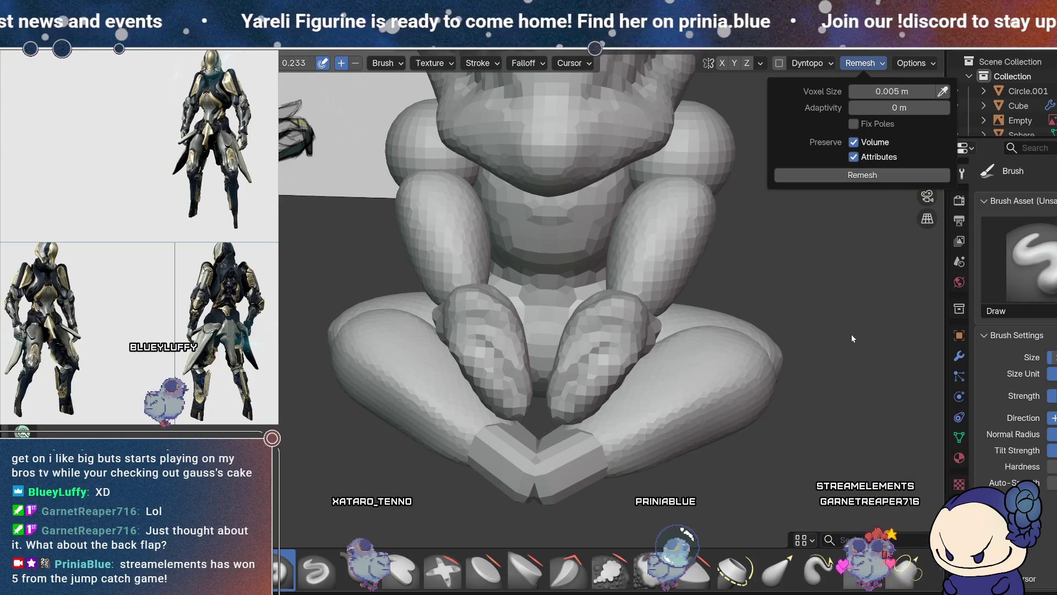
mouse_move(851, 338)
middle_mouse_down()
mouse_move(798, 277)
mouse_move(762, 297)
mouse_move(732, 241)
middle_mouse_up()
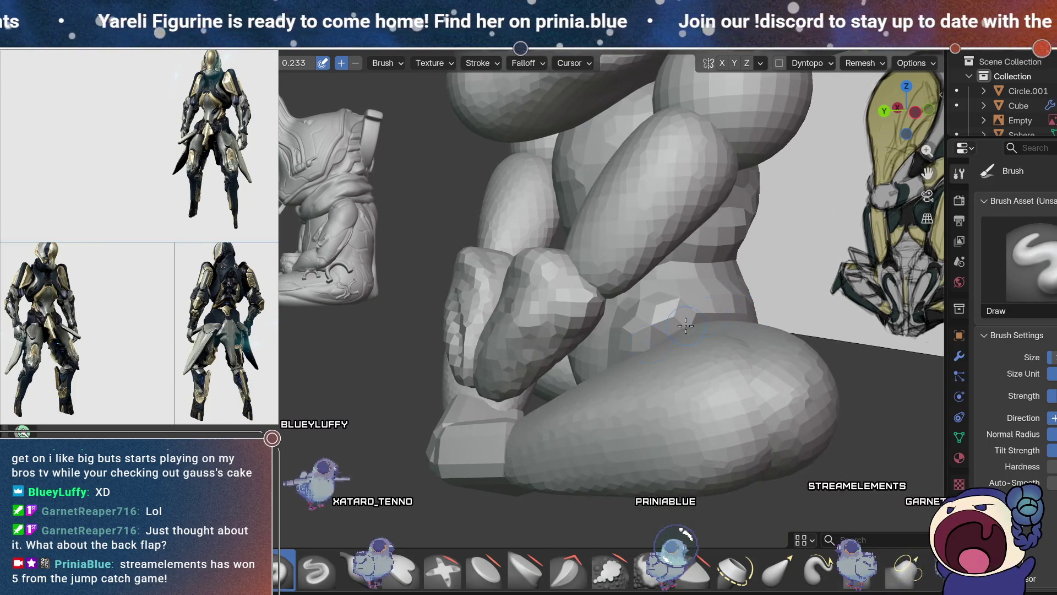
middle_click_drag(673, 276, 681, 286)
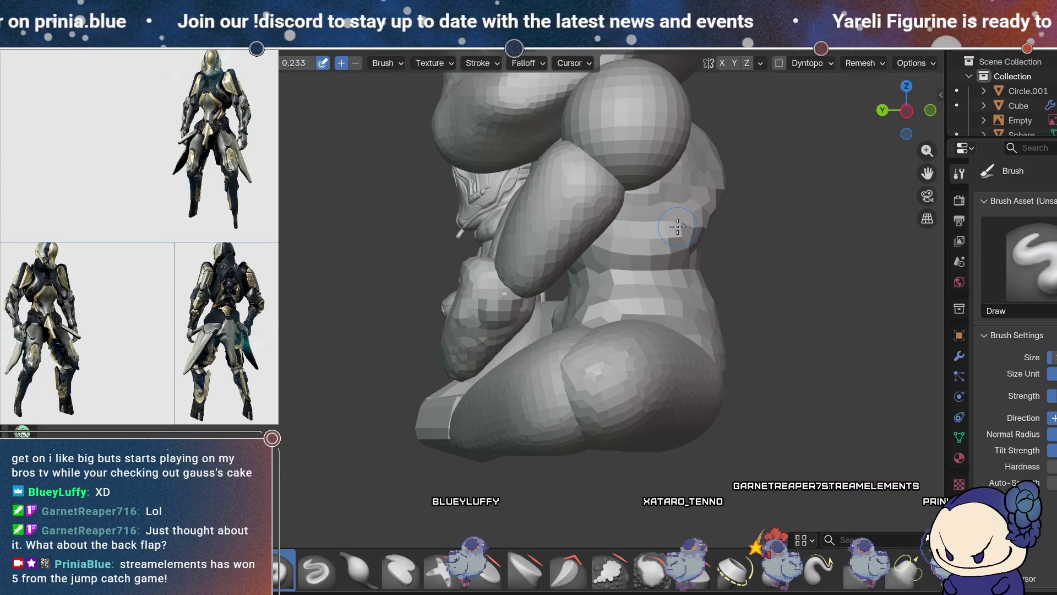
- Check the hip, raised leg and upper arm from the side, then select Scrape/Fill
mouse_move(742, 341)
middle_mouse_down()
mouse_move(633, 308)
mouse_move(480, 234)
mouse_move(497, 243)
middle_mouse_up()
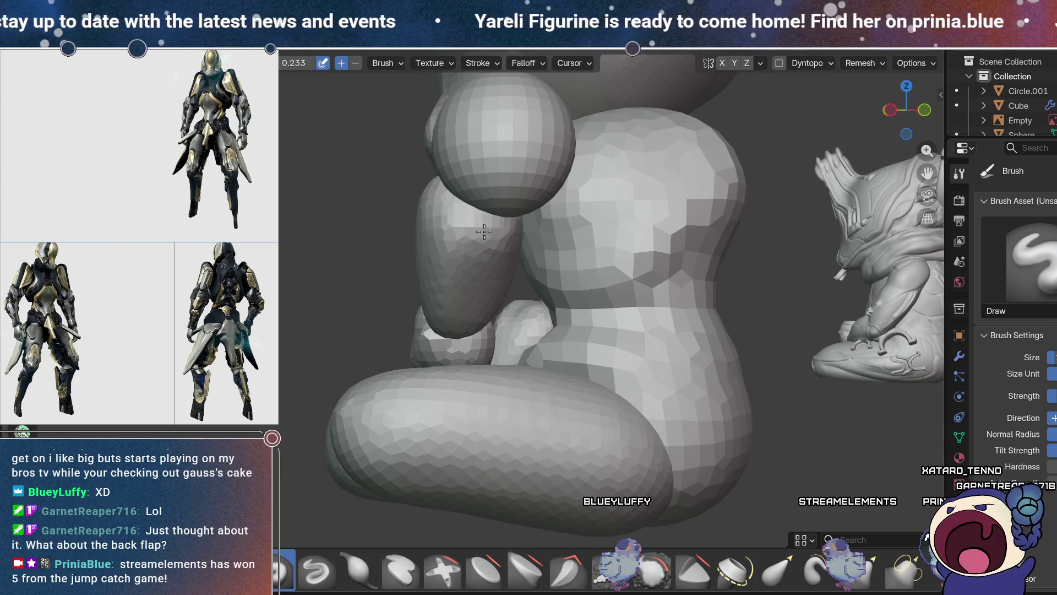
mouse_move(504, 229)
middle_mouse_down()
mouse_move(667, 236)
mouse_move(609, 207)
mouse_move(465, 245)
middle_mouse_up()
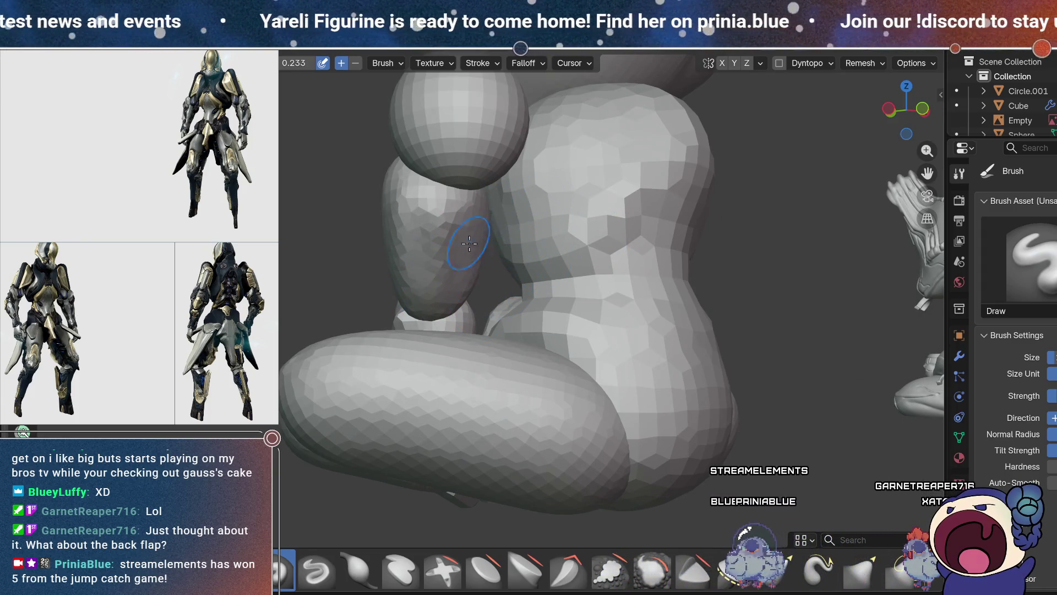
mouse_move(504, 199)
middle_mouse_down()
mouse_move(478, 277)
mouse_move(505, 217)
mouse_move(505, 243)
middle_mouse_up()
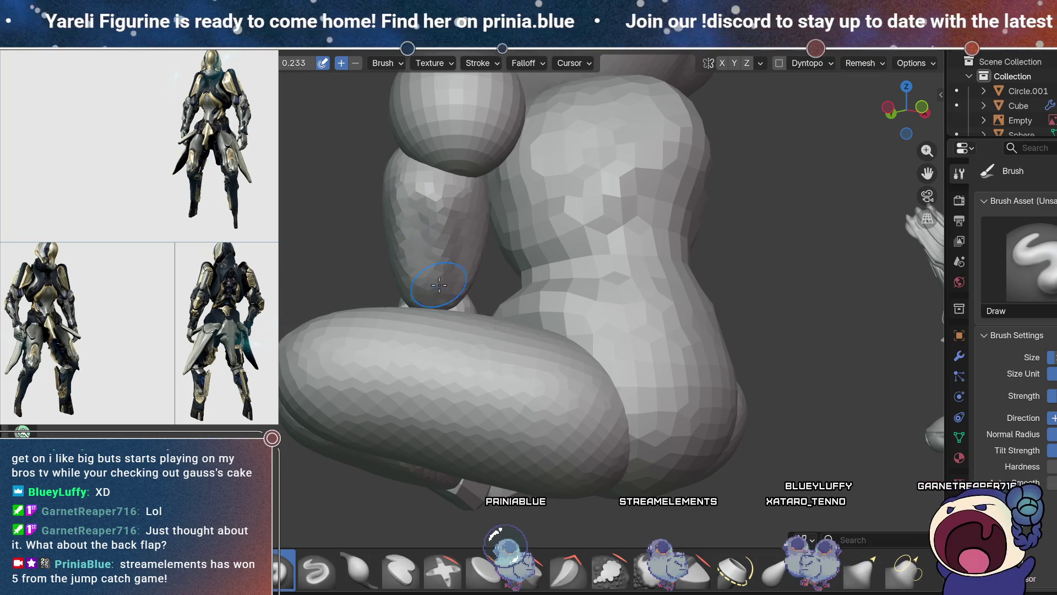
mouse_move(423, 196)
middle_mouse_down()
mouse_move(643, 228)
mouse_move(583, 205)
mouse_move(359, 279)
middle_mouse_up()
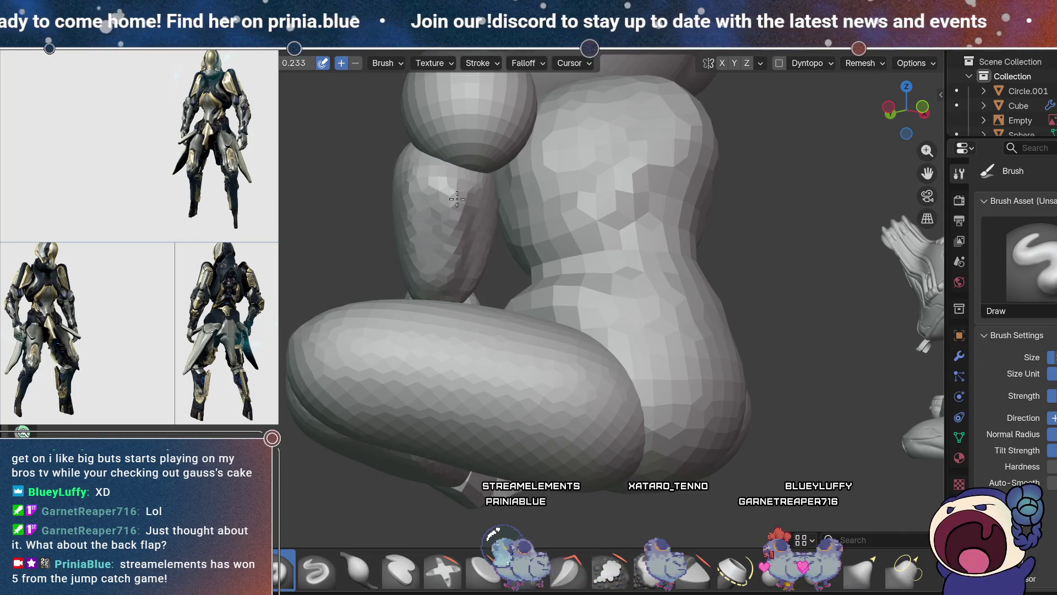
mouse_move(463, 197)
middle_mouse_down()
mouse_move(514, 192)
mouse_move(468, 197)
middle_mouse_up()
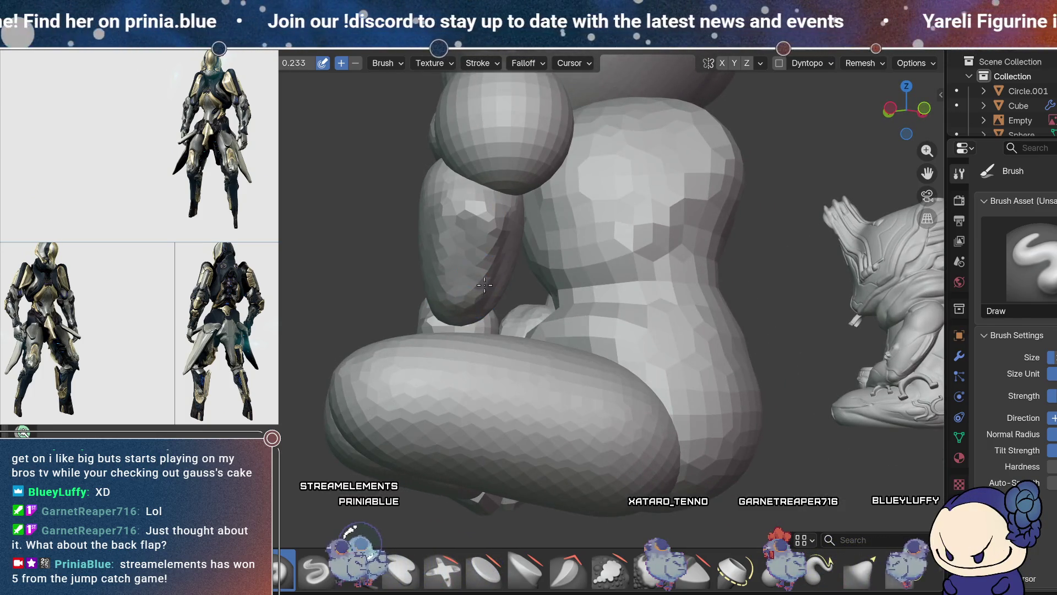
mouse_move(446, 287)
middle_mouse_down()
mouse_move(506, 307)
mouse_move(483, 269)
middle_mouse_up()
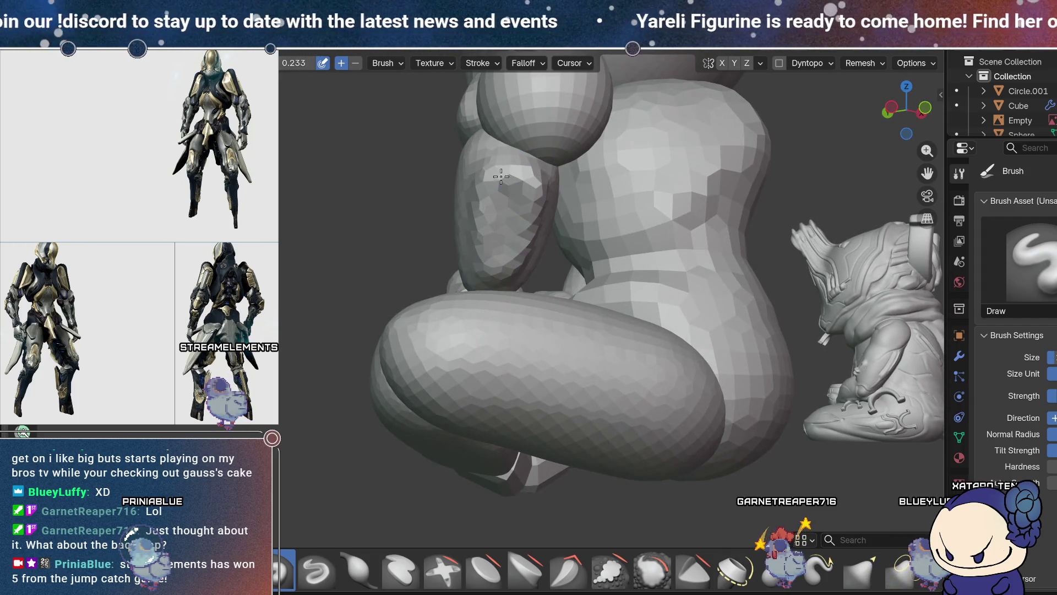
mouse_move(533, 229)
middle_mouse_down()
mouse_move(615, 206)
mouse_move(475, 273)
middle_mouse_up()
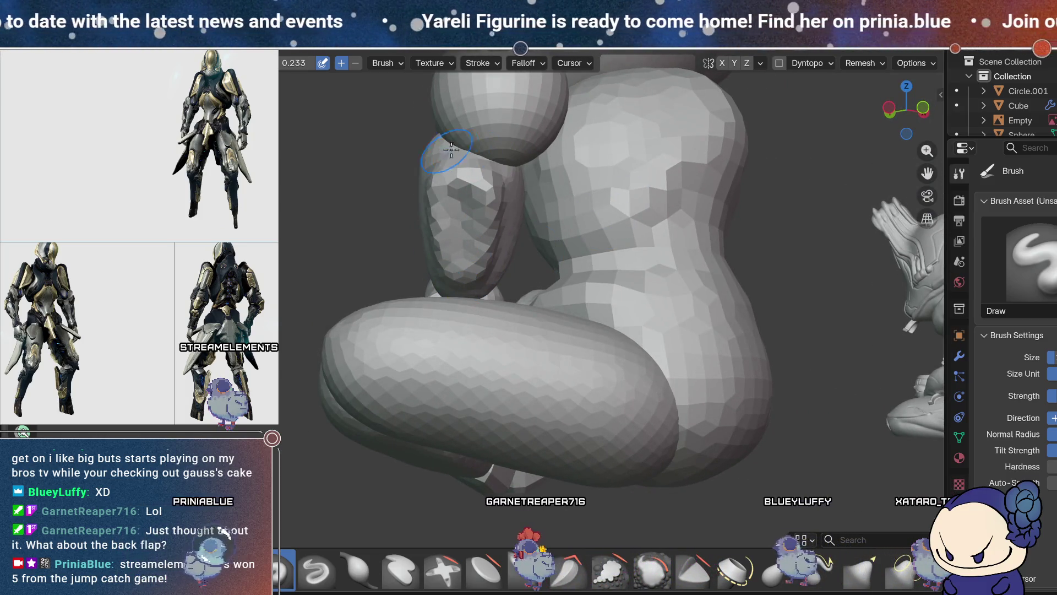
middle_click_drag(447, 150, 543, 218)
middle_click_drag(605, 193, 587, 281)
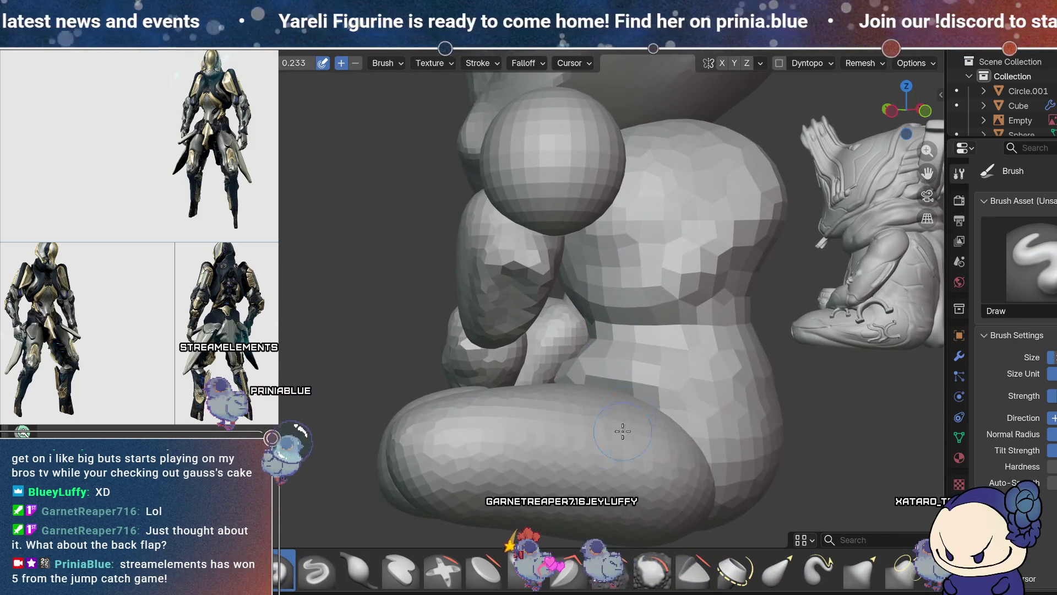
left_click(610, 571)
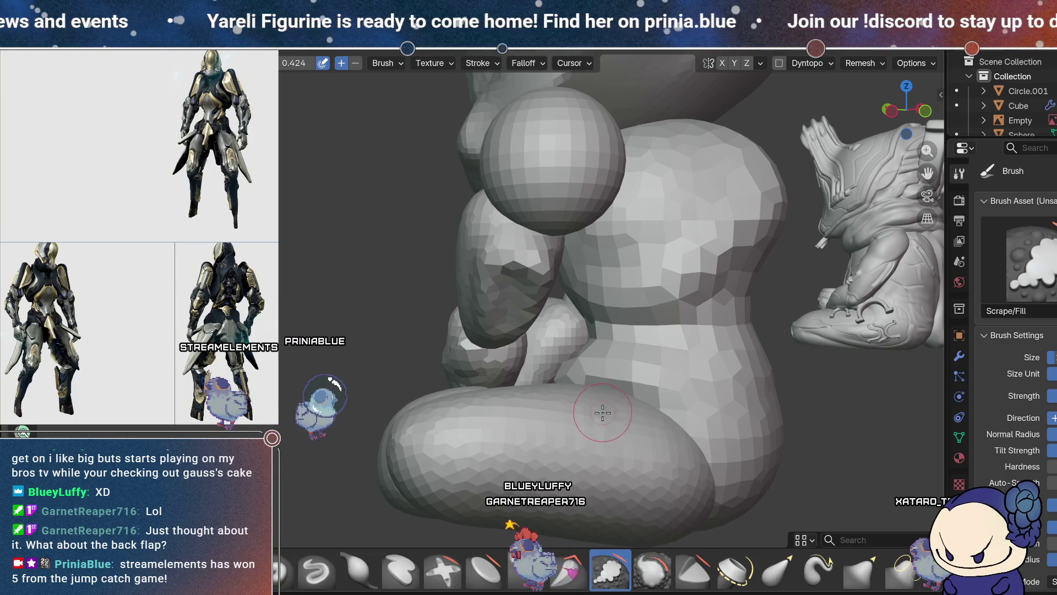
- Try the Draw Sharp brush, then return to the Draw brush at strength 0.233
mouse_move(653, 418)
middle_mouse_down()
mouse_move(666, 330)
mouse_move(677, 346)
mouse_move(547, 375)
middle_mouse_up()
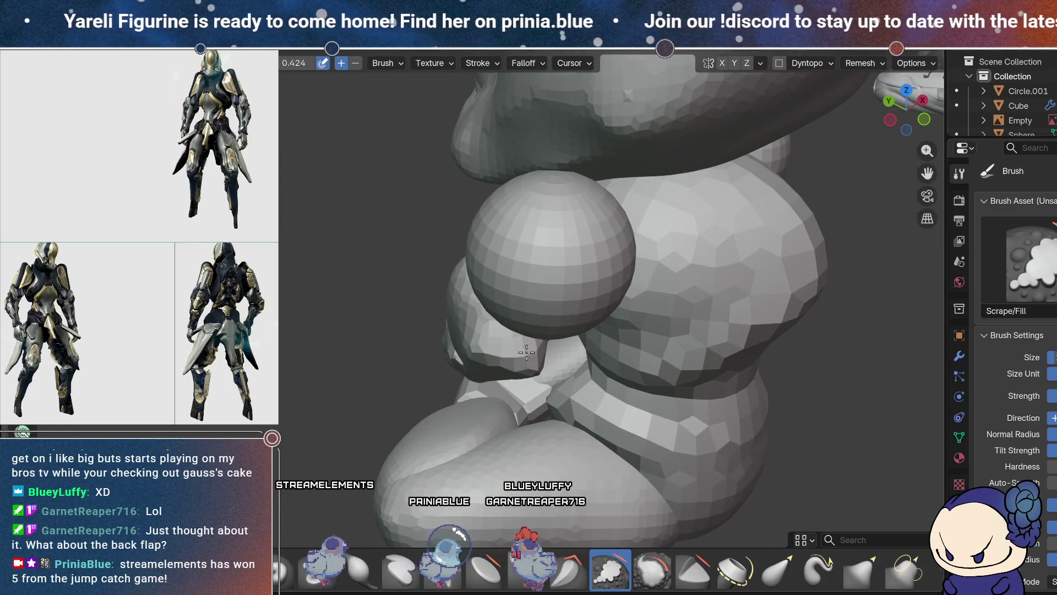
middle_click_drag(499, 345, 682, 274)
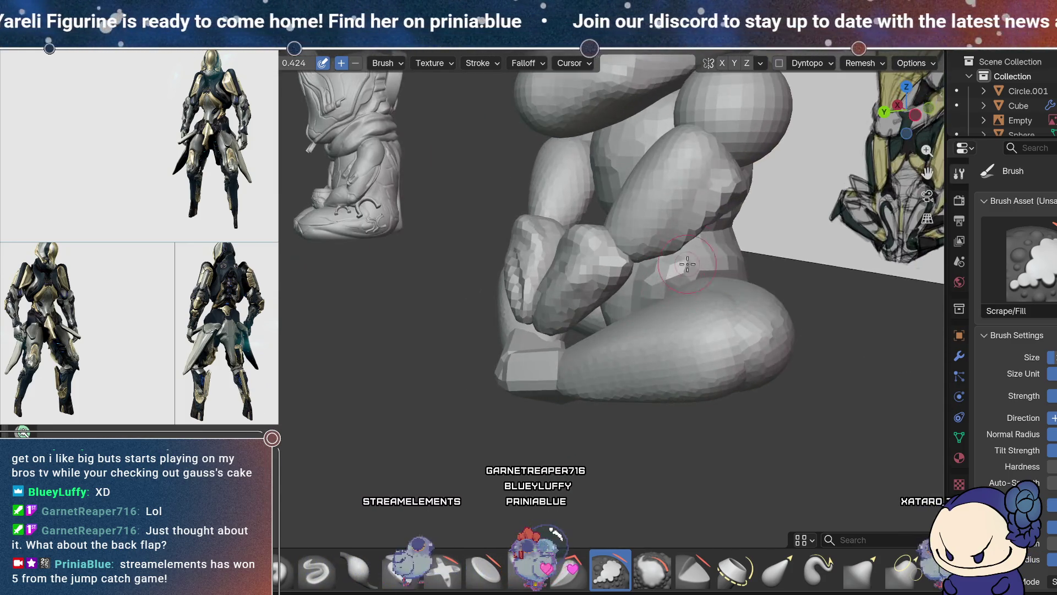
mouse_move(723, 190)
middle_mouse_down()
mouse_move(743, 193)
mouse_move(660, 202)
mouse_move(548, 192)
mouse_move(494, 219)
mouse_move(489, 281)
middle_mouse_up()
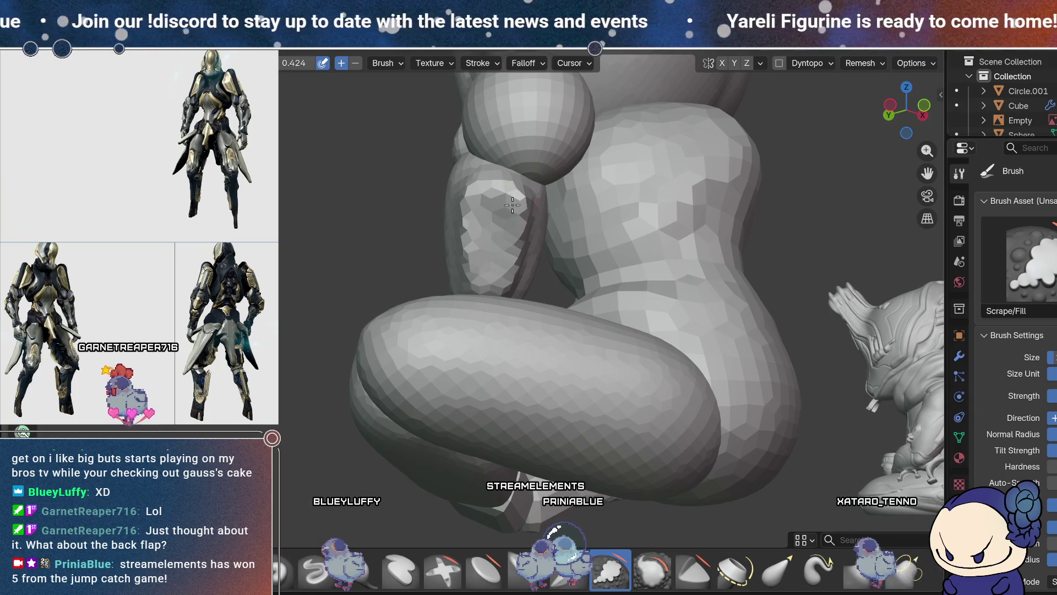
middle_click_drag(480, 222, 685, 328)
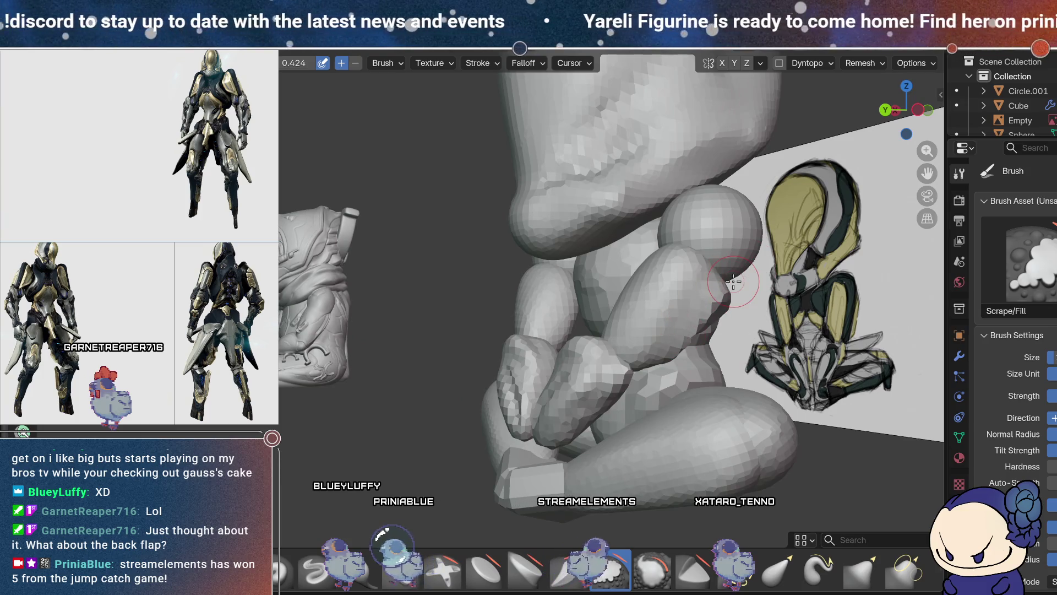
left_click(315, 573)
middle_click_drag(661, 300, 696, 287)
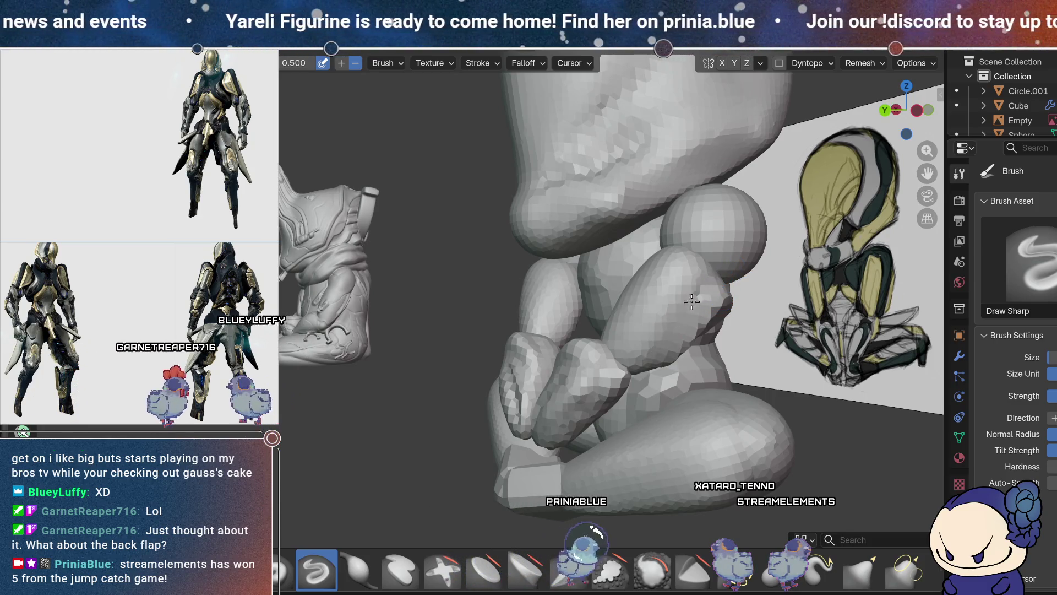
mouse_move(743, 293)
middle_mouse_down()
mouse_move(786, 237)
mouse_move(669, 325)
mouse_move(750, 339)
mouse_move(710, 344)
mouse_move(671, 370)
mouse_move(685, 350)
middle_mouse_up()
key("x")
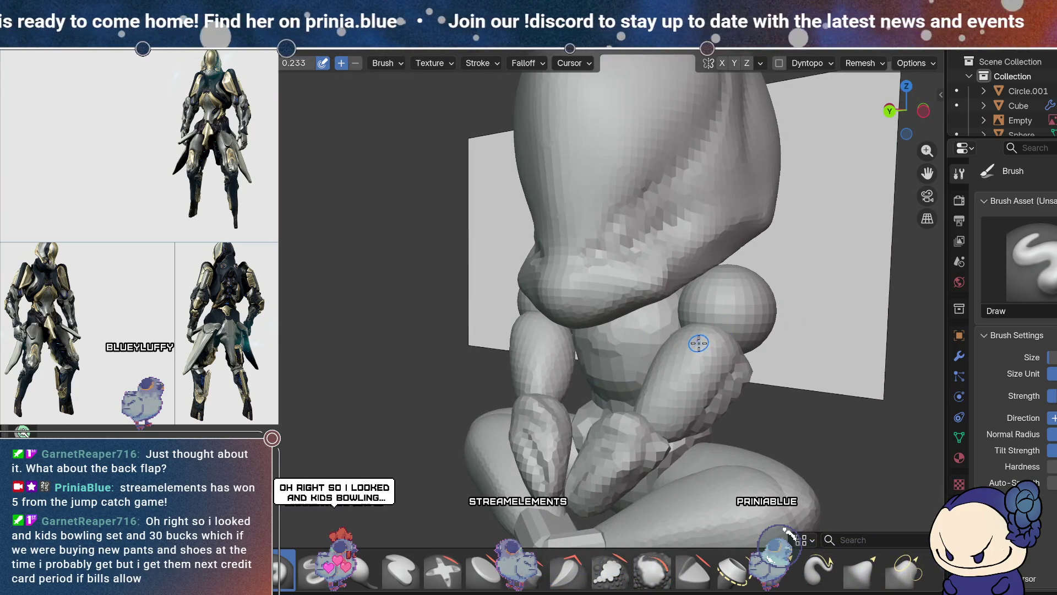
- Join the shoulder spheres onto the arms as a single mesh
middle_click_drag(718, 398, 733, 358)
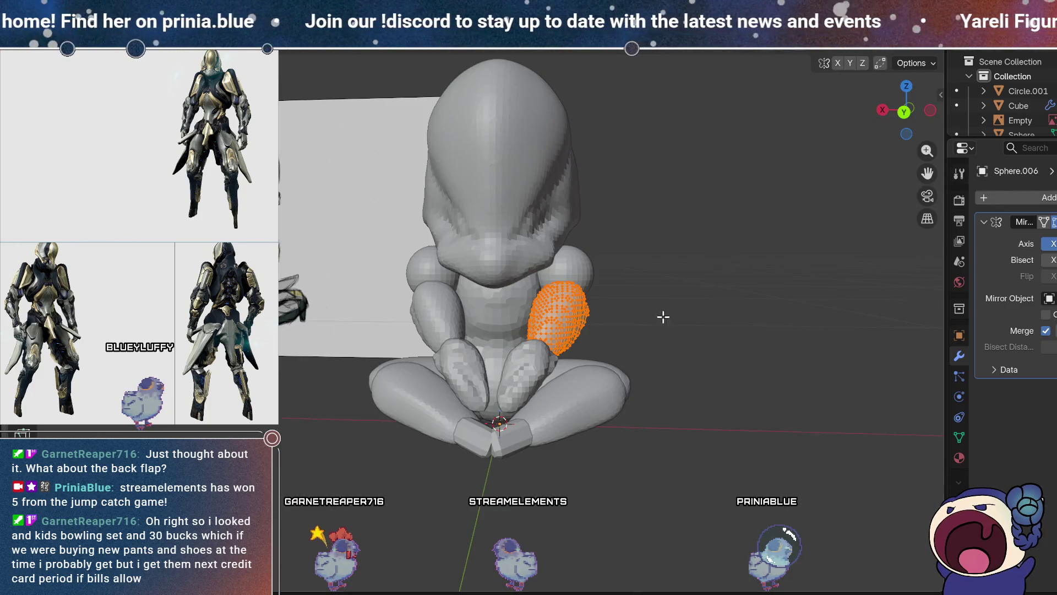
left_click(569, 276, "shift")
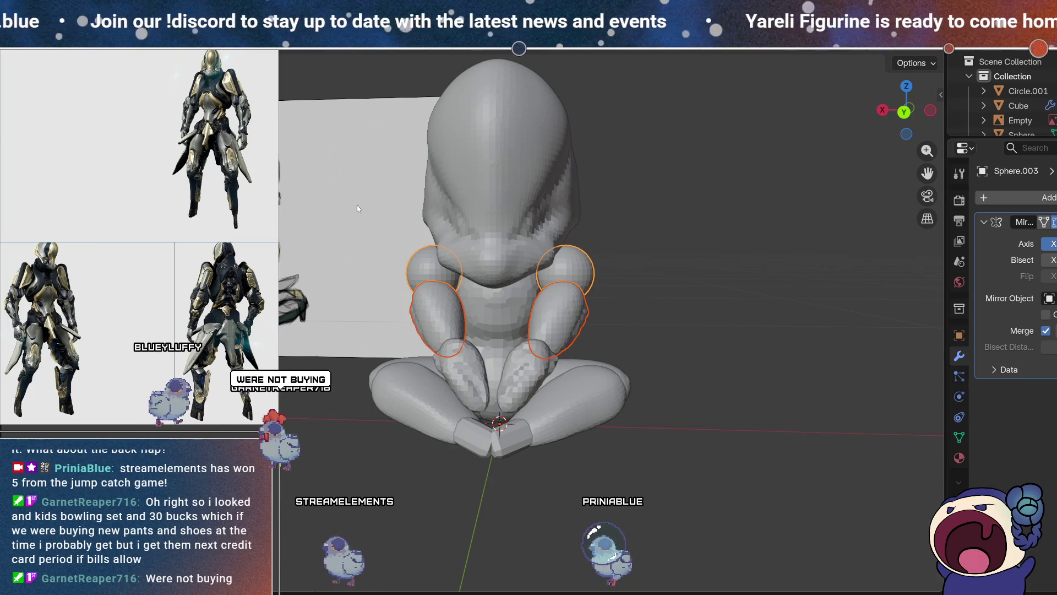
middle_click_drag(636, 329, 655, 317, "shift")
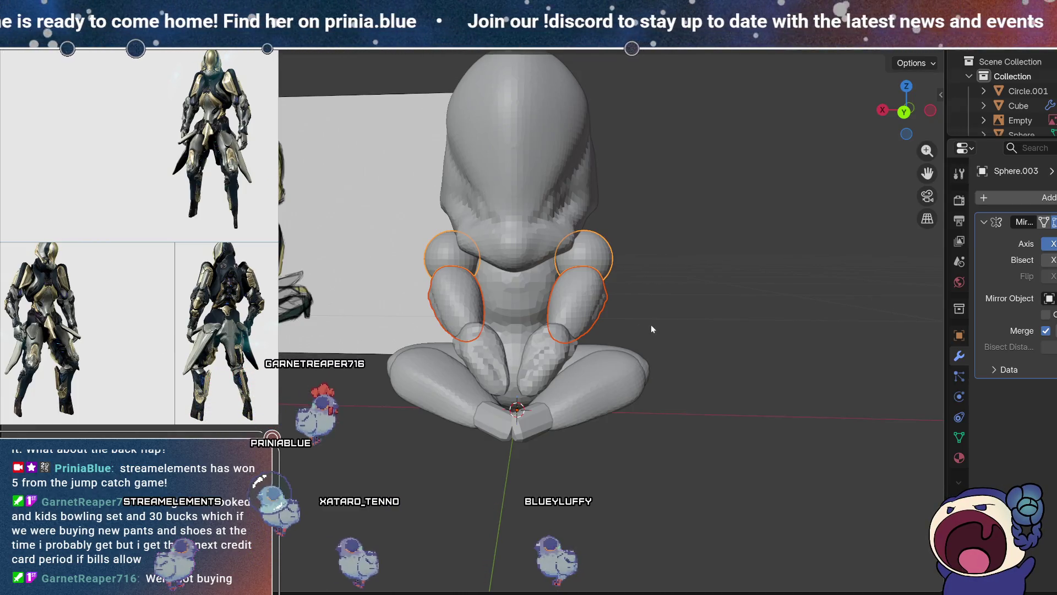
mouse_move(646, 296)
middle_mouse_down()
mouse_move(666, 302)
mouse_move(640, 297)
middle_mouse_up()
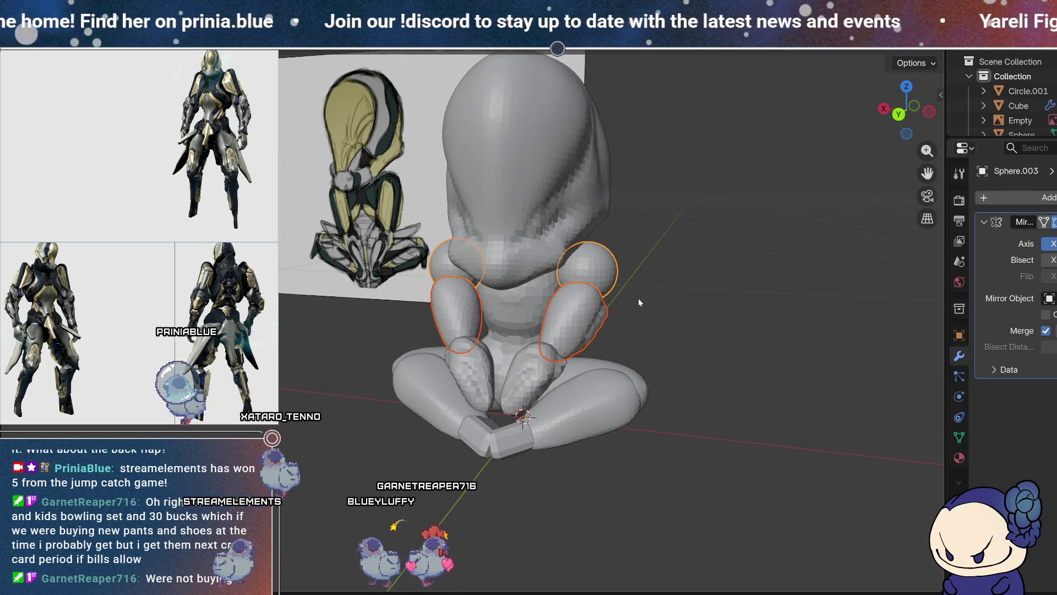
key("ctrl+j")
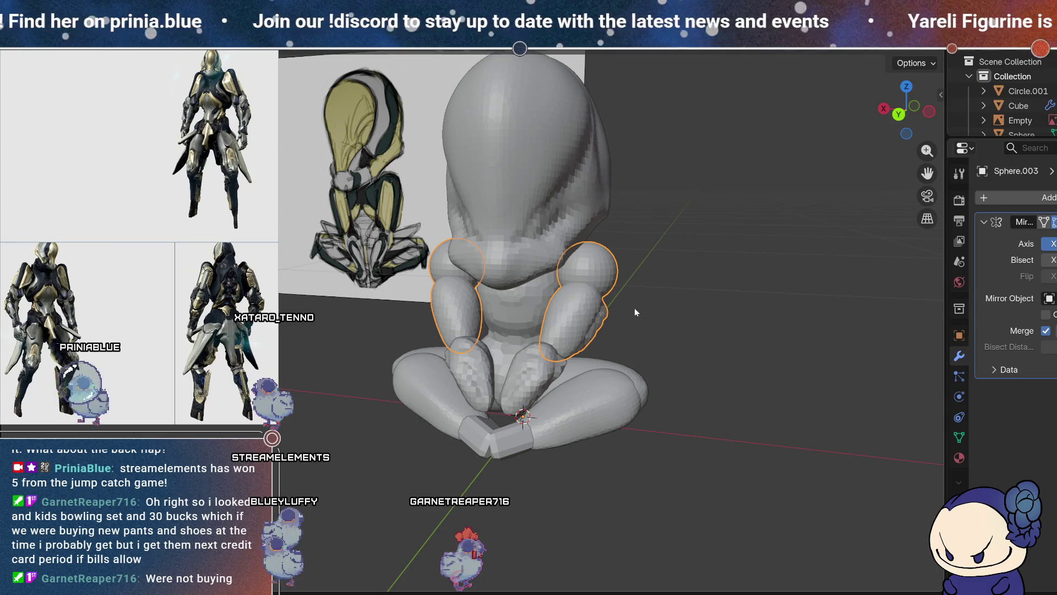
- Remesh the joined mesh in Sculpt Mode at 0.005 m voxel size and pick Smooth
key("ctrl+Tab")
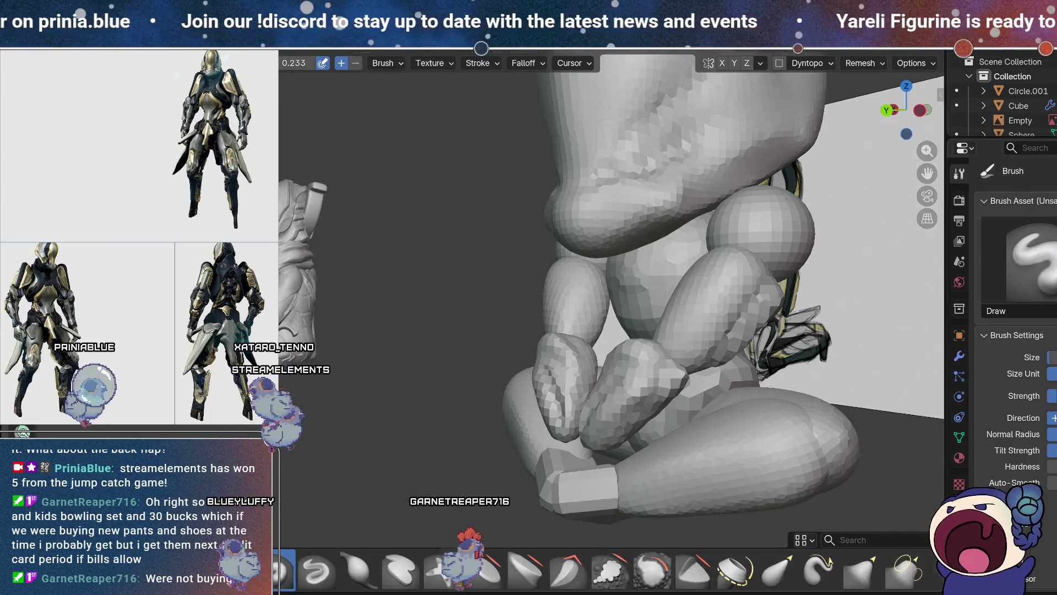
middle_click_drag(742, 316, 705, 359, "shift")
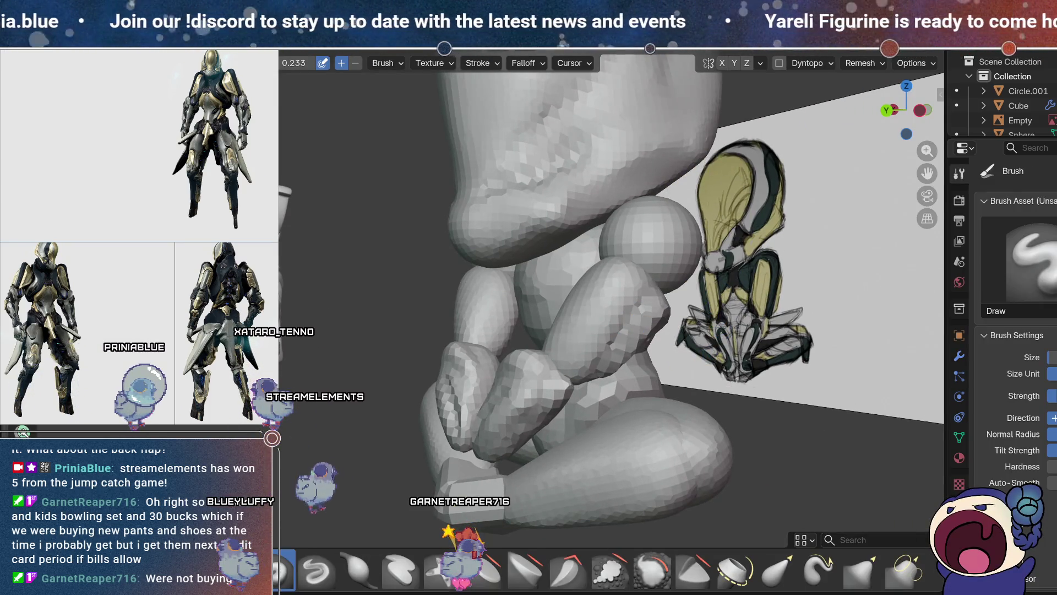
left_click(877, 62)
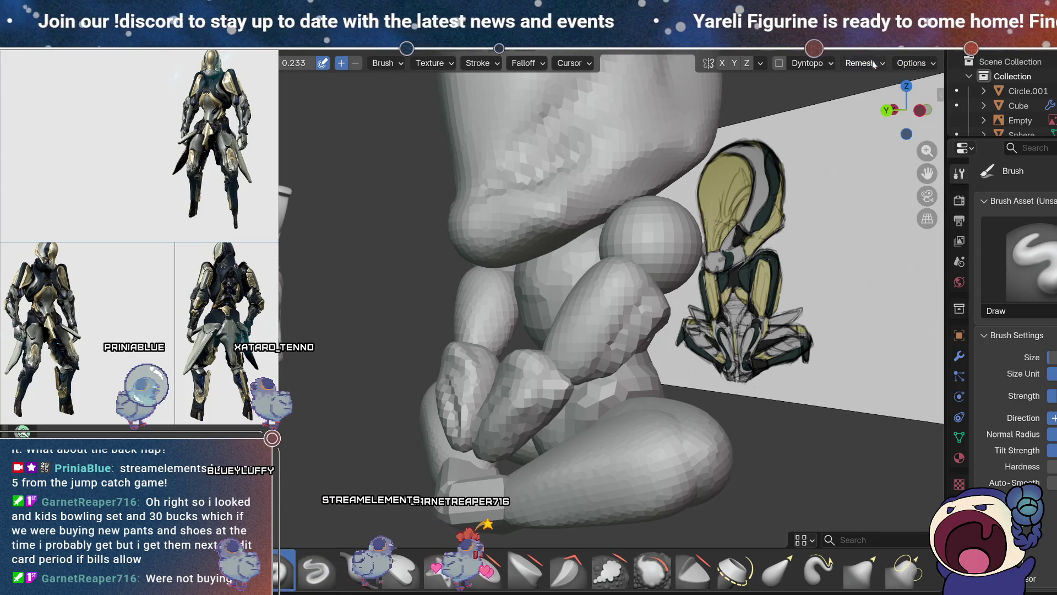
left_click(879, 63)
left_click(892, 91)
type("0.005")
key("Return")
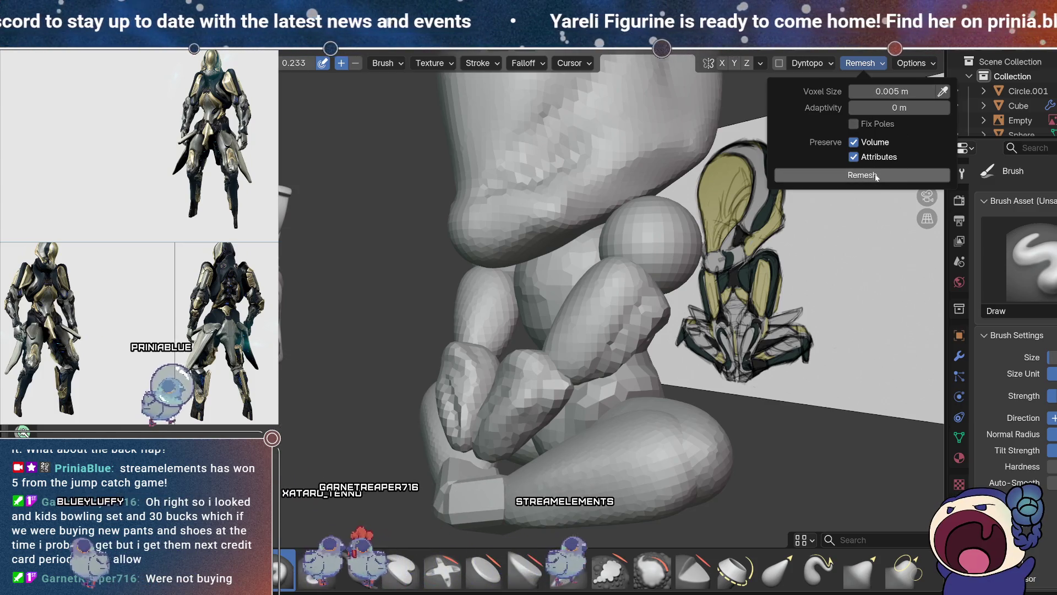
left_click(862, 174)
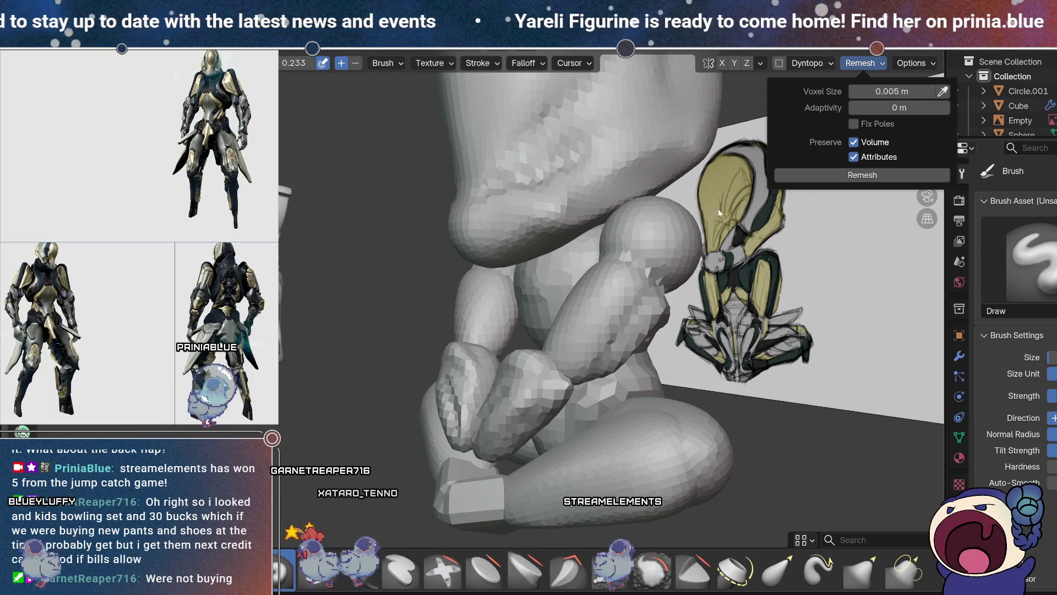
left_click(652, 569)
mouse_move(633, 298)
middle_mouse_down()
mouse_move(598, 237)
mouse_move(630, 236)
mouse_move(659, 293)
mouse_move(641, 287)
middle_mouse_up()
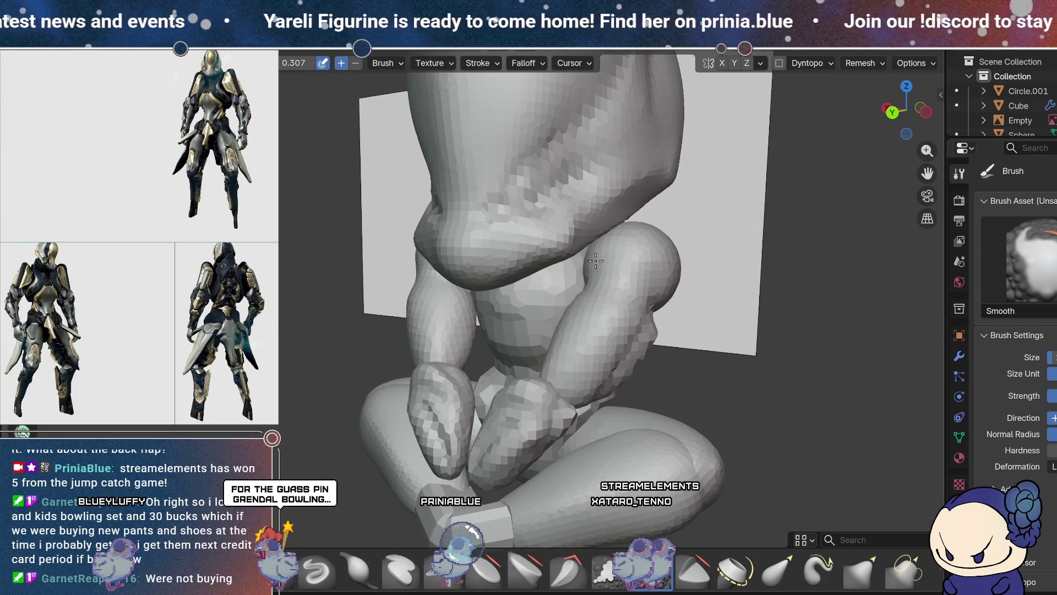
- Smooth the arm-to-shoulder joins, checking both arms from the back, sides and front
mouse_move(592, 273)
middle_mouse_down()
mouse_move(559, 304)
mouse_move(494, 273)
mouse_move(594, 286)
middle_mouse_up()
middle_click_drag(667, 277, 388, 206)
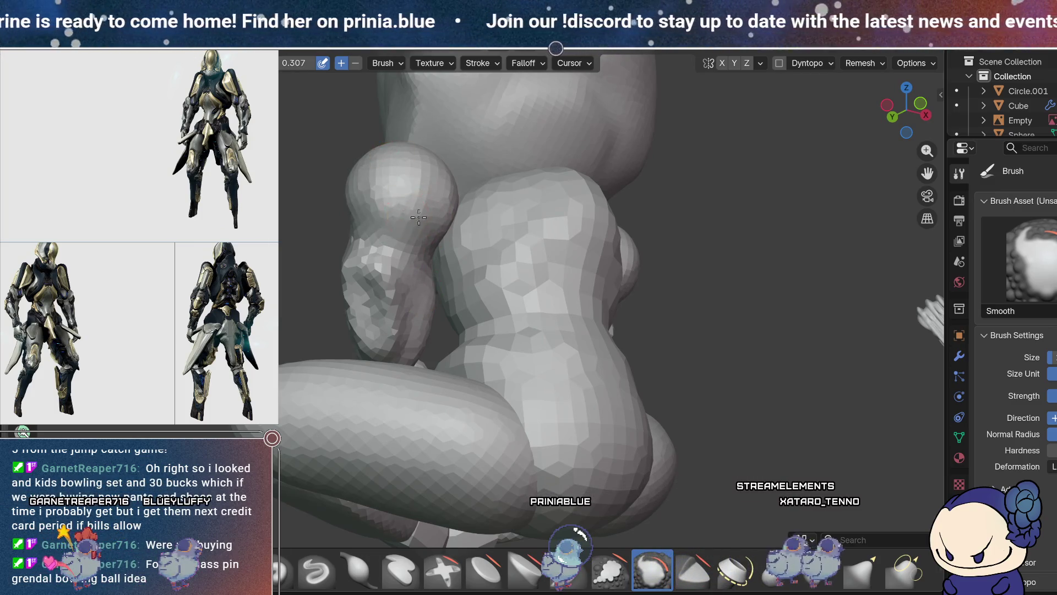
middle_click_drag(409, 215, 591, 229)
middle_click_drag(550, 186, 640, 318)
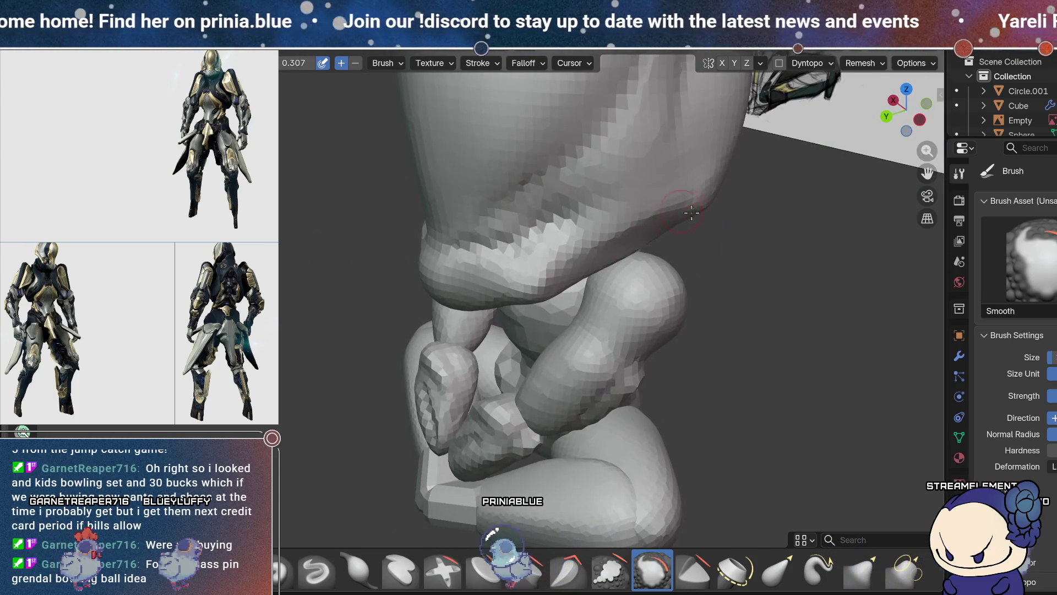
middle_click_drag(681, 212, 629, 229)
middle_click_drag(560, 330, 480, 235)
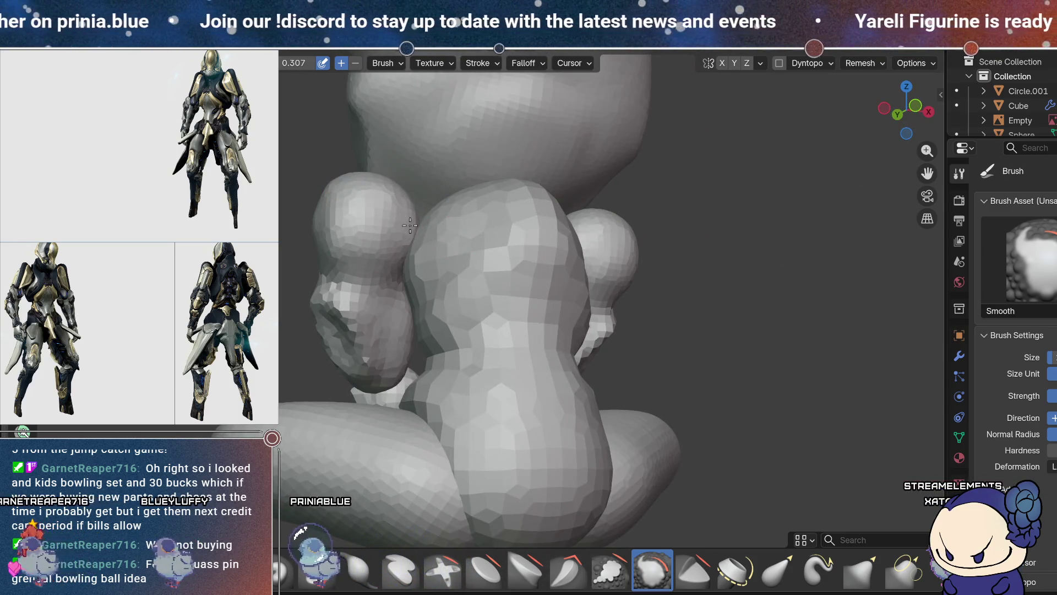
middle_click_drag(480, 164, 326, 315)
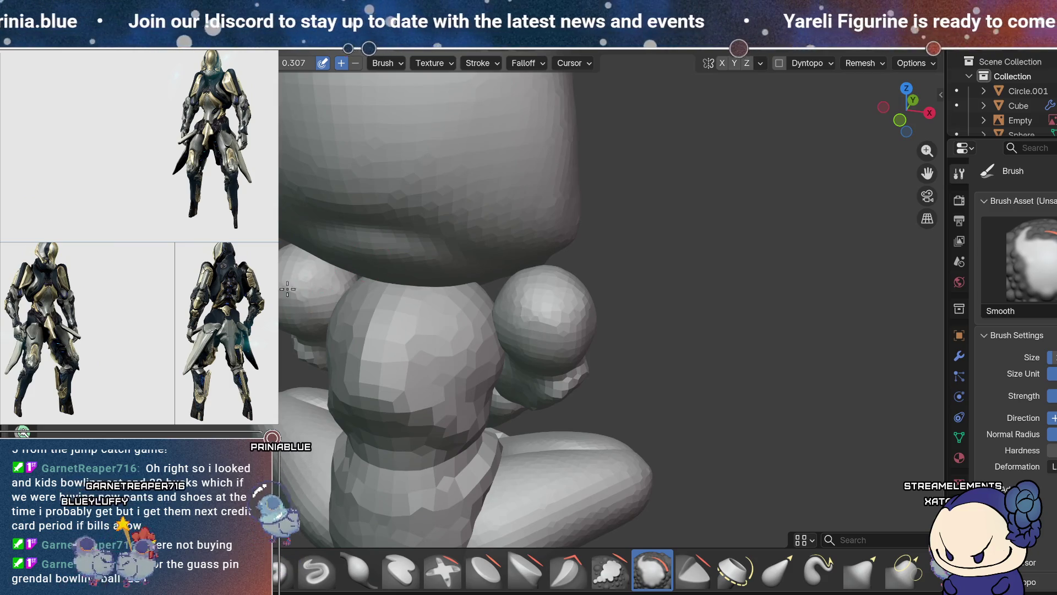
middle_click_drag(283, 261, 691, 264)
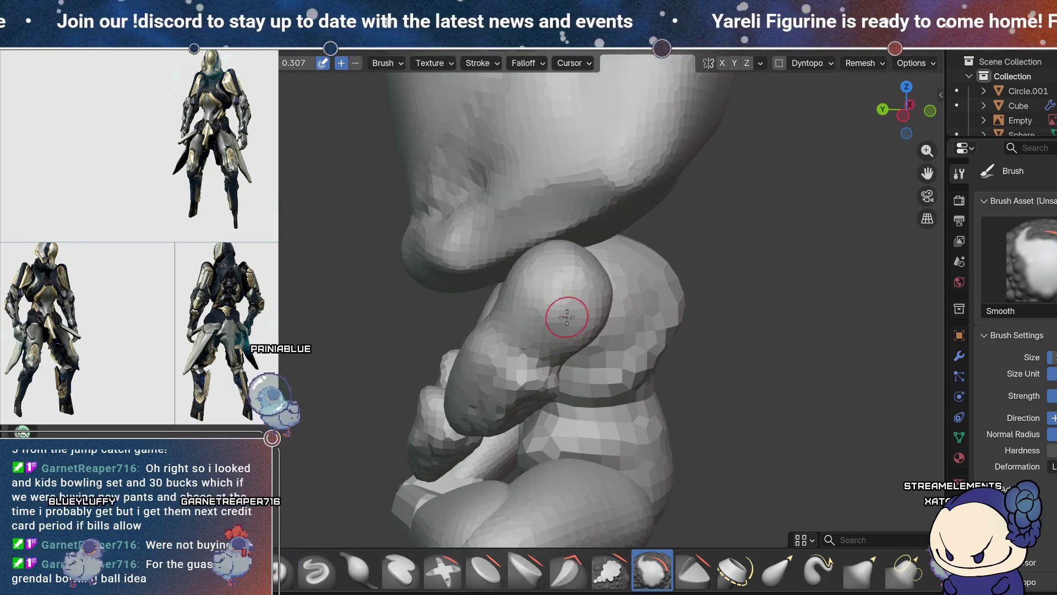
middle_click_drag(572, 276, 595, 270)
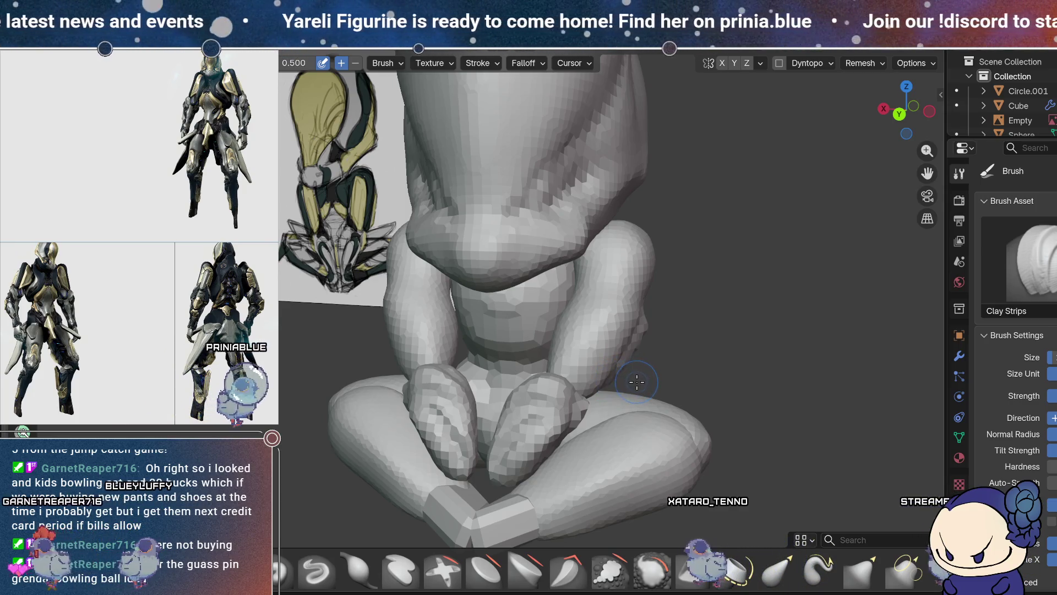
- Build up the upper arms and the area under the head with Clay Strips
mouse_move(633, 394)
middle_mouse_down()
mouse_move(623, 411)
mouse_move(631, 353)
mouse_move(682, 252)
mouse_move(641, 290)
mouse_move(635, 259)
mouse_move(650, 275)
mouse_move(670, 262)
mouse_move(634, 347)
mouse_move(599, 341)
mouse_move(597, 287)
mouse_move(564, 318)
mouse_move(570, 281)
mouse_move(616, 275)
mouse_move(710, 293)
middle_mouse_up()
middle_click_drag(555, 274, 490, 289)
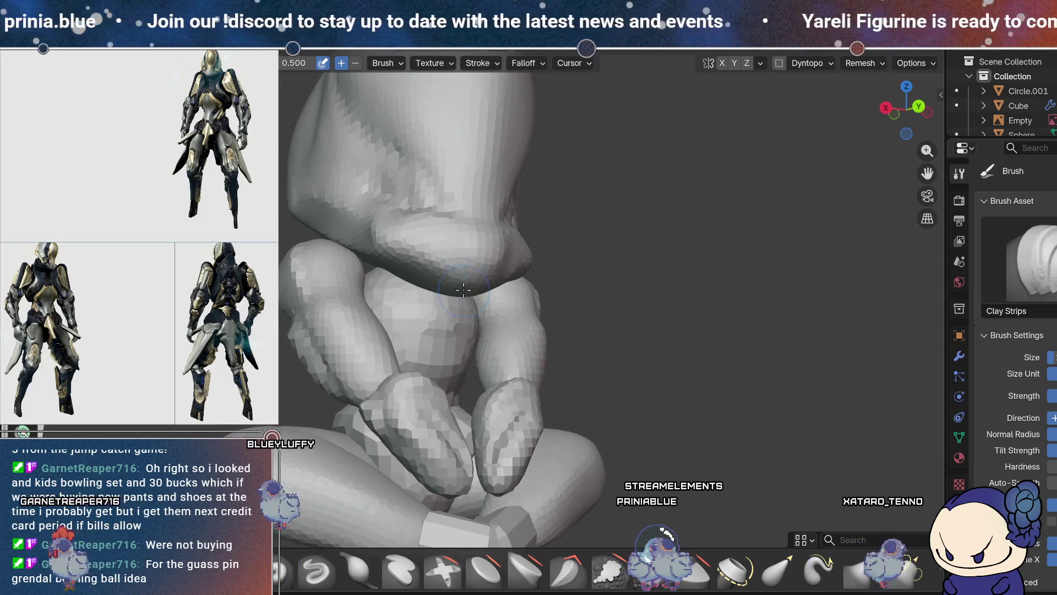
mouse_move(518, 336)
middle_mouse_down()
mouse_move(554, 325)
mouse_move(479, 308)
mouse_move(523, 275)
mouse_move(494, 334)
mouse_move(566, 276)
mouse_move(666, 236)
mouse_move(495, 328)
mouse_move(557, 293)
mouse_move(558, 310)
middle_mouse_up()
mouse_move(635, 500)
middle_mouse_down()
mouse_move(499, 326)
mouse_move(547, 286)
mouse_move(510, 325)
mouse_move(549, 306)
mouse_move(491, 276)
mouse_move(567, 266)
middle_mouse_up()
- Flatten the arms with Scrape/Fill, then reshape them with the Draw brush
left_click(610, 570)
mouse_move(573, 479)
middle_mouse_down()
mouse_move(659, 446)
mouse_move(673, 473)
middle_mouse_up()
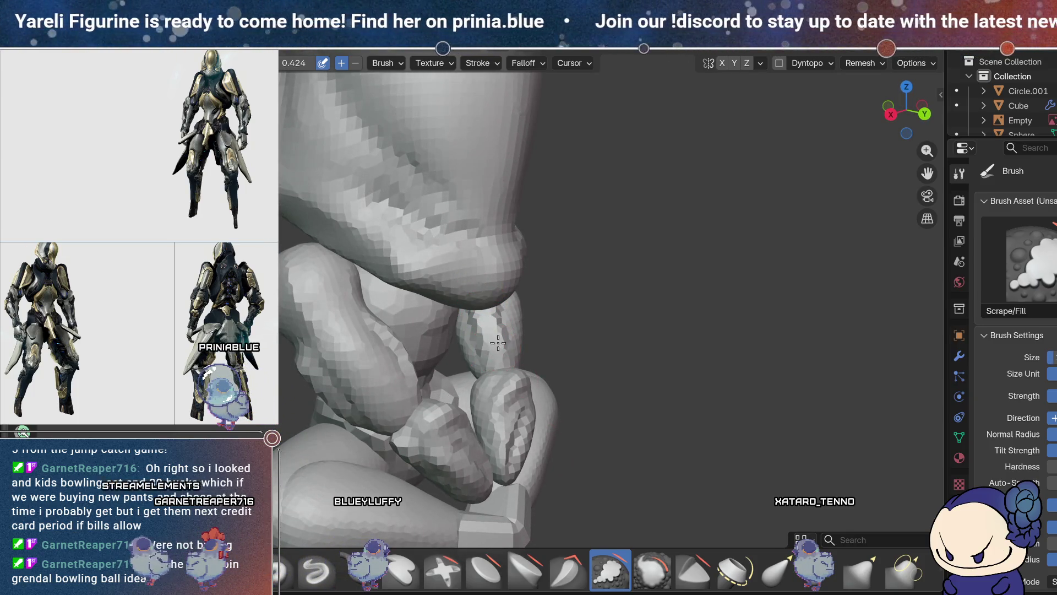
mouse_move(682, 361)
middle_mouse_down()
mouse_move(707, 347)
mouse_move(615, 327)
middle_mouse_up()
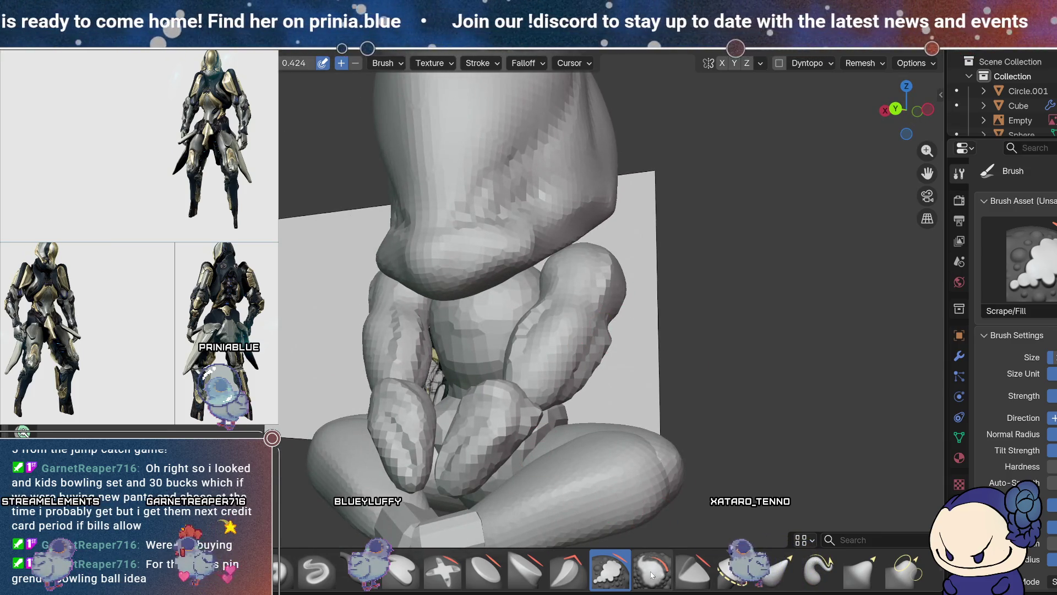
key("x")
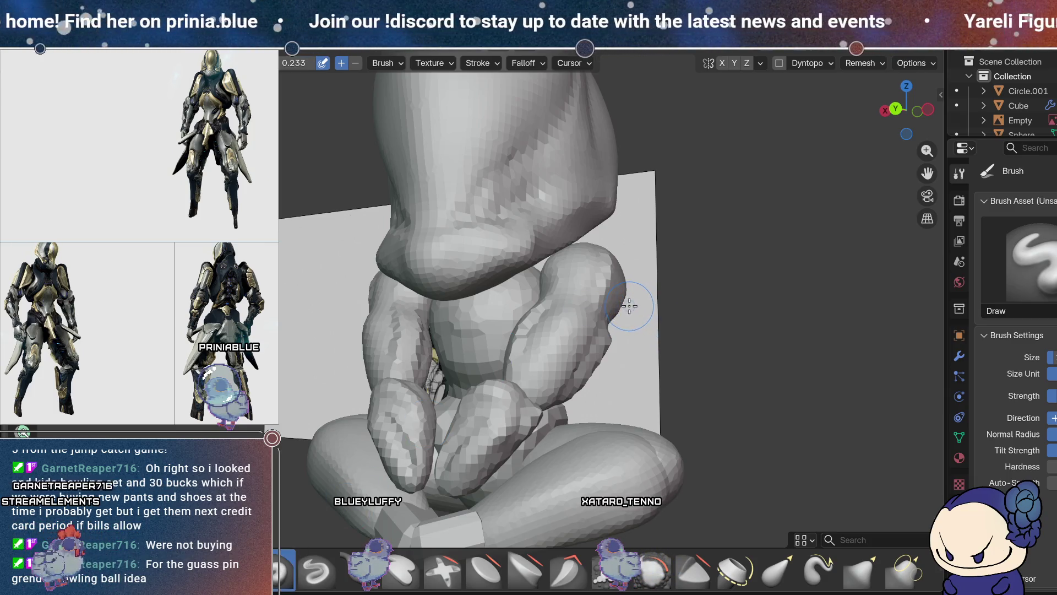
middle_click_drag(628, 293, 638, 314)
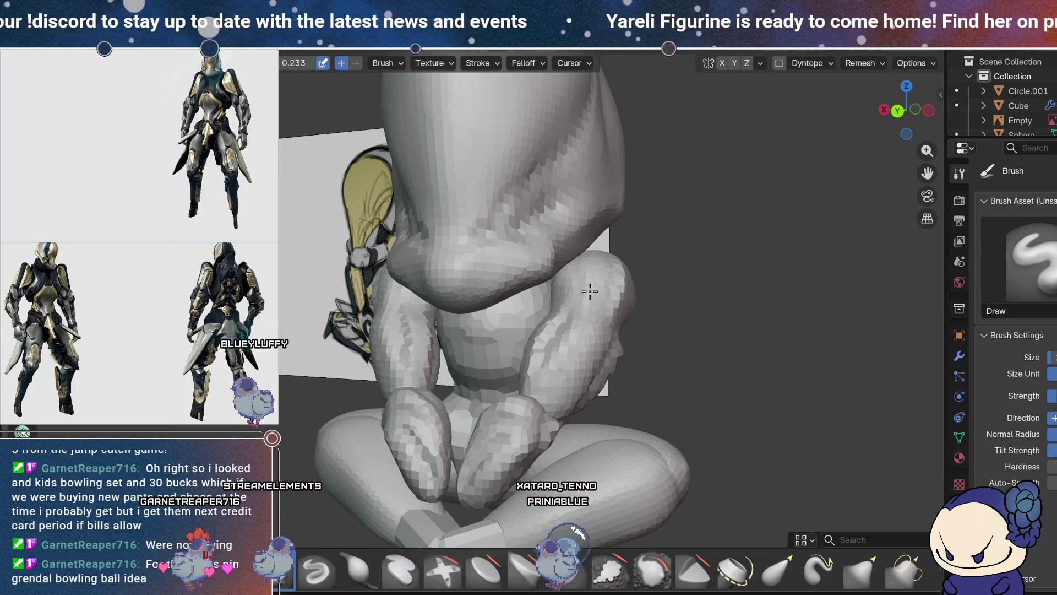
- Zoom out to compare the whole seated figure against the reference sketch, then pick Smooth
middle_click_drag(581, 252, 617, 270)
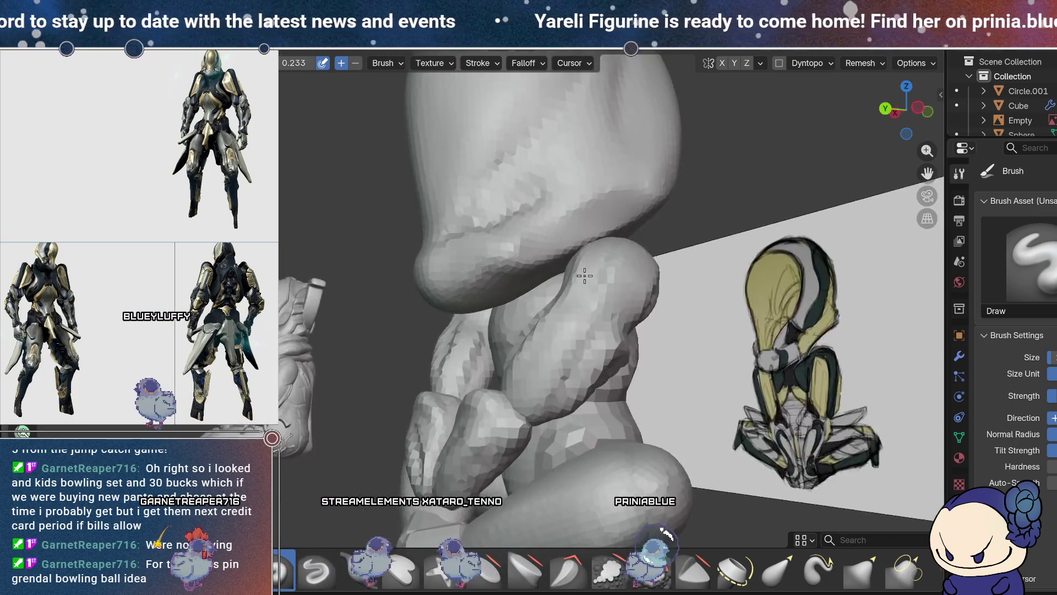
scroll(651, 291, "down", 5)
scroll(664, 312, "up", 2)
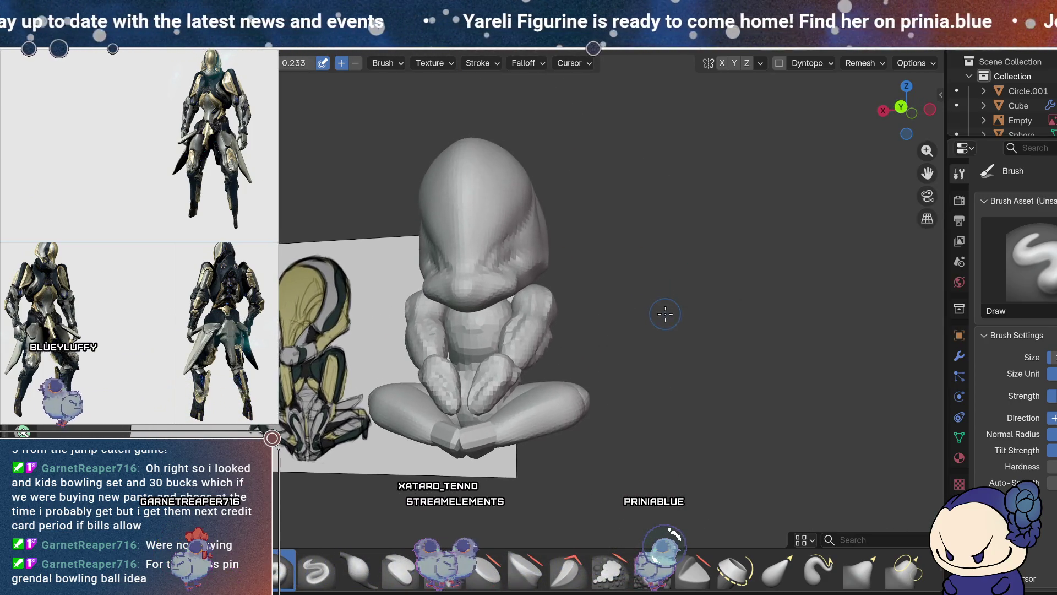
mouse_move(644, 320)
middle_mouse_down()
mouse_move(663, 349)
mouse_move(754, 330)
mouse_move(552, 338)
mouse_move(799, 330)
mouse_move(606, 333)
middle_mouse_up()
scroll(606, 333, "up", 6)
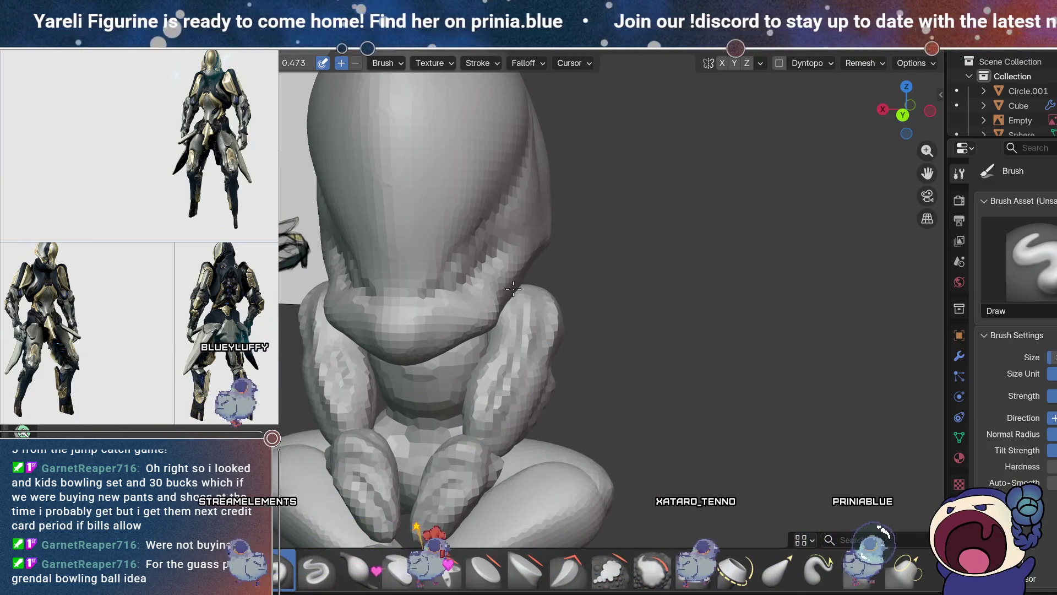
mouse_move(531, 317)
middle_mouse_down()
mouse_move(507, 365)
mouse_move(577, 361)
middle_mouse_up()
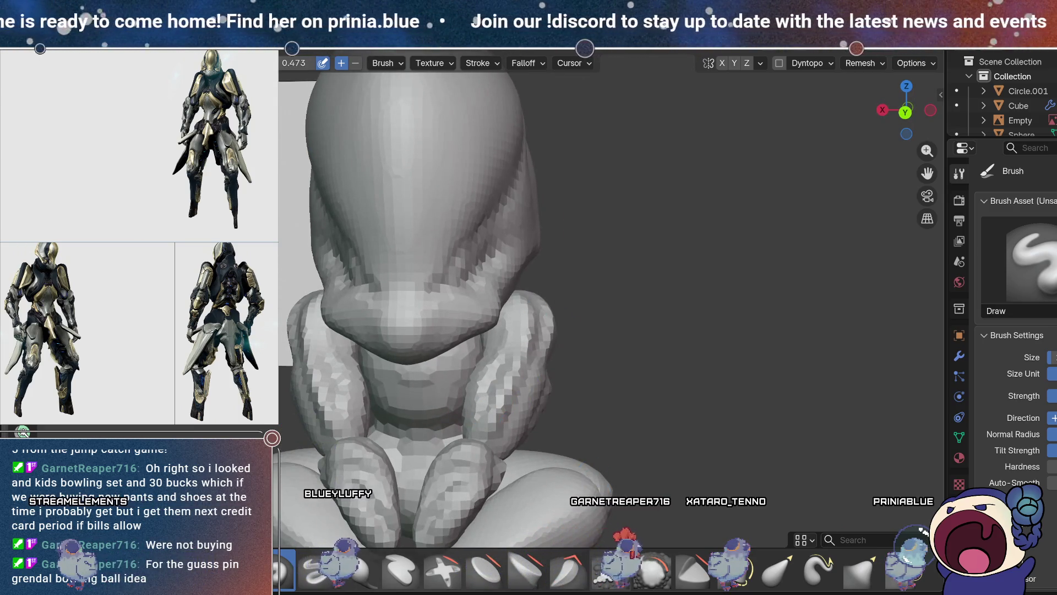
key("shift+s")
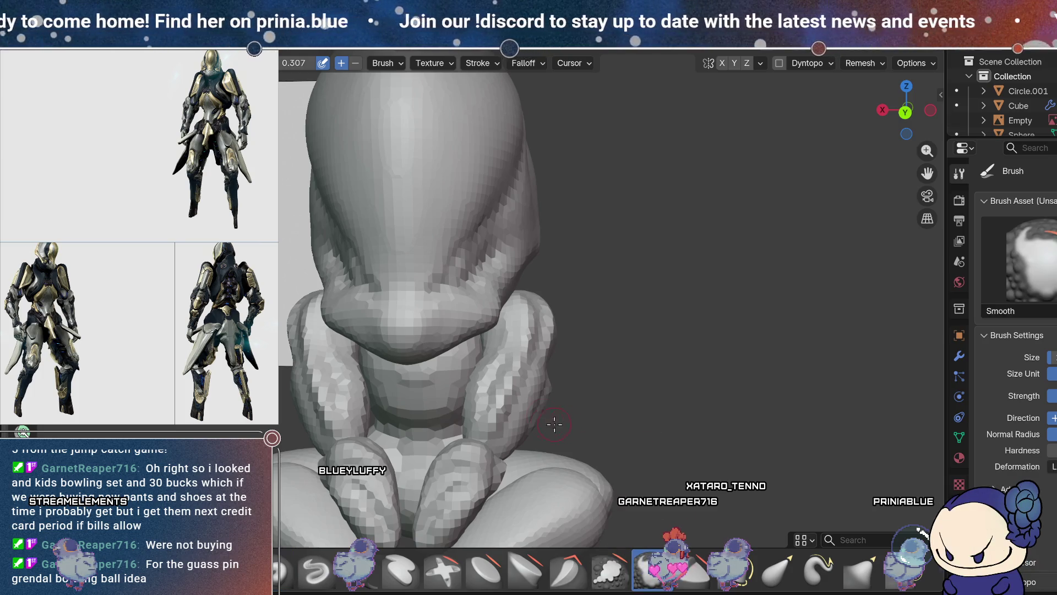
- Inspect the arms and lower torso from higher, lower and side angles
mouse_move(550, 364)
middle_mouse_down()
mouse_move(571, 358)
mouse_move(529, 380)
middle_mouse_up()
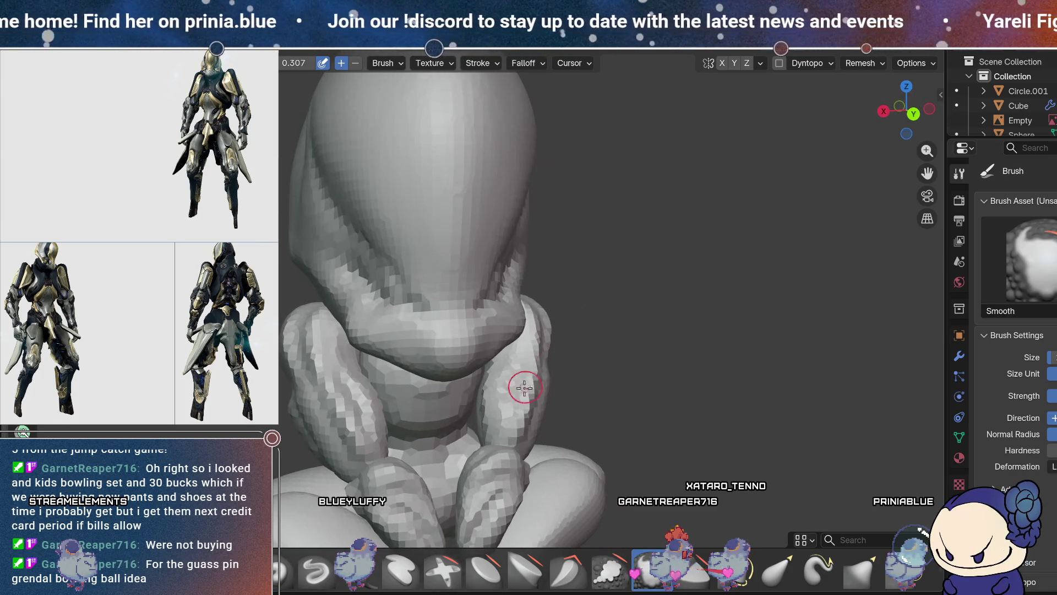
mouse_move(513, 443)
middle_mouse_down()
mouse_move(557, 393)
mouse_move(550, 349)
mouse_move(621, 293)
middle_mouse_up()
mouse_move(541, 370)
middle_mouse_down()
mouse_move(547, 455)
mouse_move(530, 336)
middle_mouse_up()
middle_click_drag(513, 388, 563, 306)
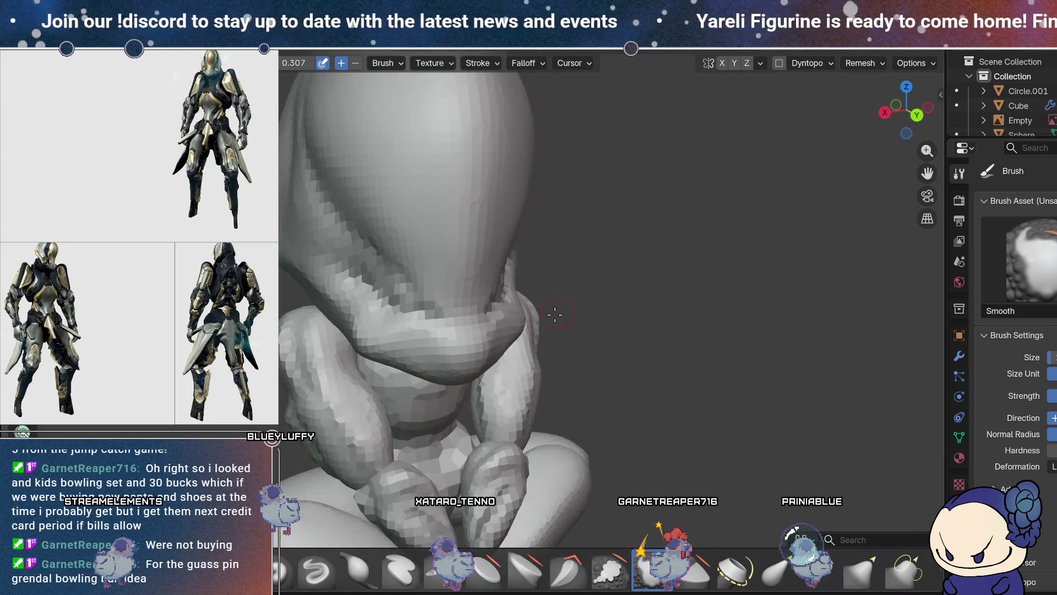
middle_click_drag(515, 412, 499, 423)
mouse_move(489, 354)
middle_mouse_down()
mouse_move(570, 345)
mouse_move(544, 349)
middle_mouse_up()
- Check the figure from frontal, underside and side views, then select the Draw Sharp brush at 0.500
middle_click_drag(559, 324, 591, 361)
mouse_move(553, 318)
middle_mouse_down()
mouse_move(633, 325)
mouse_move(620, 379)
middle_mouse_up()
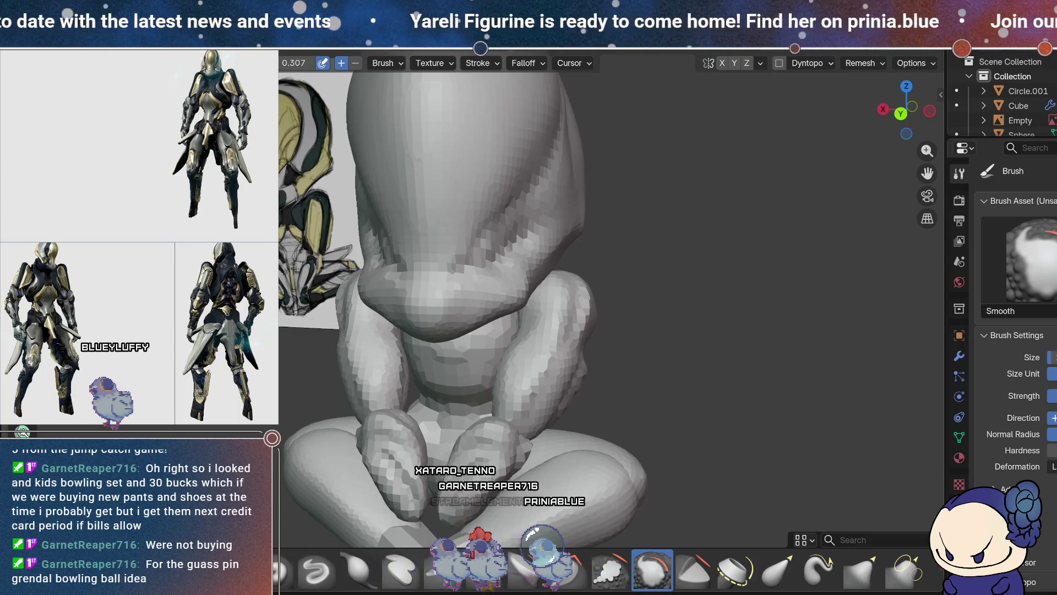
mouse_move(556, 309)
middle_mouse_down()
mouse_move(623, 326)
mouse_move(772, 309)
mouse_move(680, 306)
mouse_move(611, 347)
middle_mouse_up()
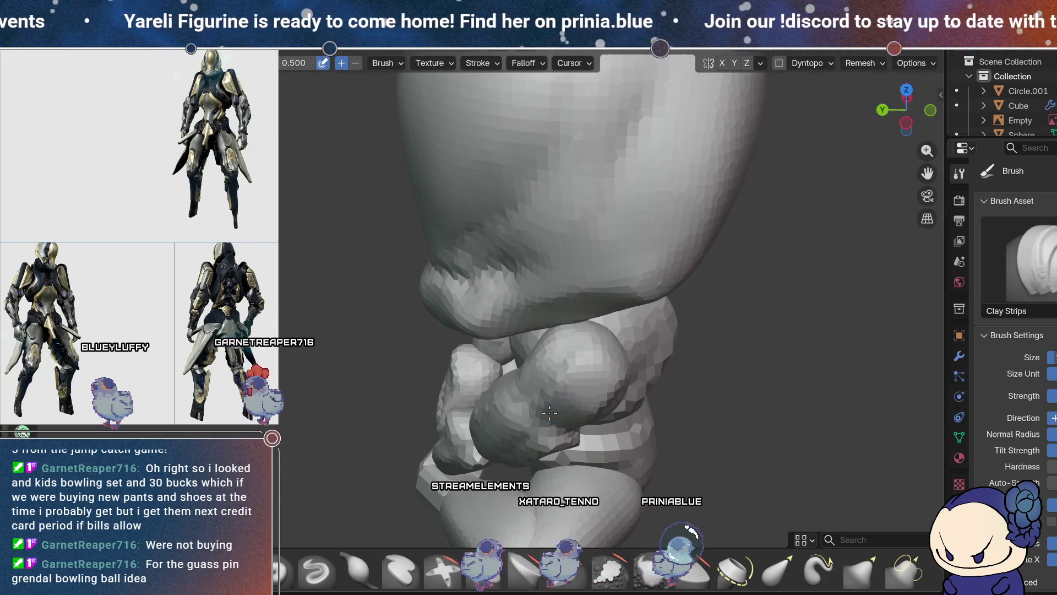
mouse_move(556, 414)
middle_mouse_down()
mouse_move(584, 281)
mouse_move(699, 292)
mouse_move(572, 276)
middle_mouse_up()
mouse_move(547, 370)
middle_mouse_down()
mouse_move(606, 282)
mouse_move(573, 293)
mouse_move(754, 298)
mouse_move(756, 240)
mouse_move(715, 332)
mouse_move(672, 330)
mouse_move(680, 349)
middle_mouse_up()
left_click(315, 572)
mouse_move(584, 388)
middle_mouse_down()
mouse_move(656, 354)
mouse_move(616, 358)
middle_mouse_up()
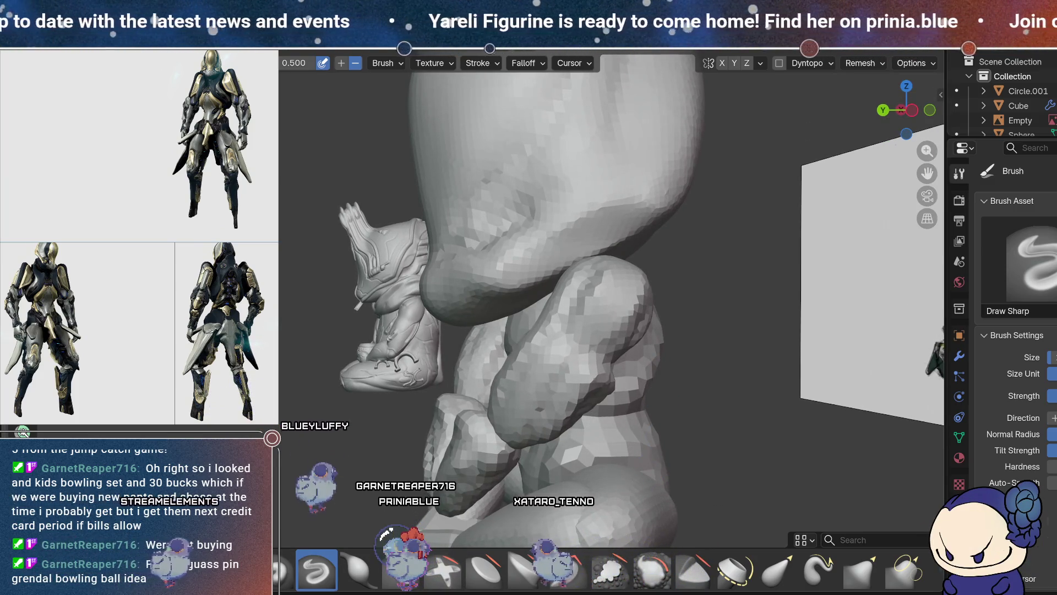
- Switch to Clay Strips and inspect the arm and folded limbs from several sides
key("c")
mouse_move(550, 406)
middle_mouse_down()
mouse_move(547, 346)
mouse_move(524, 330)
mouse_move(492, 329)
middle_mouse_up()
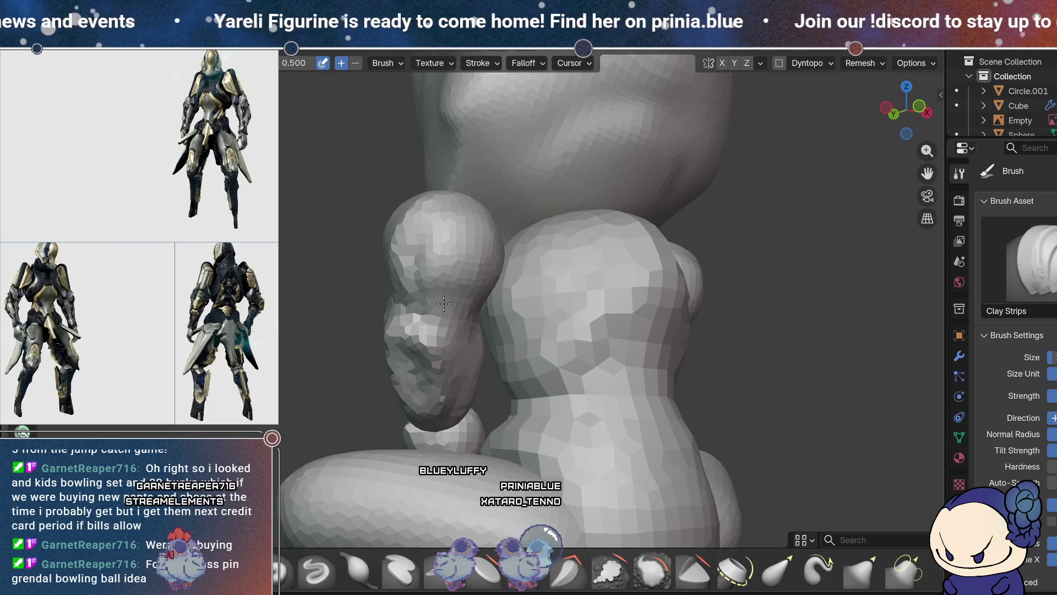
middle_click_drag(451, 298, 562, 310)
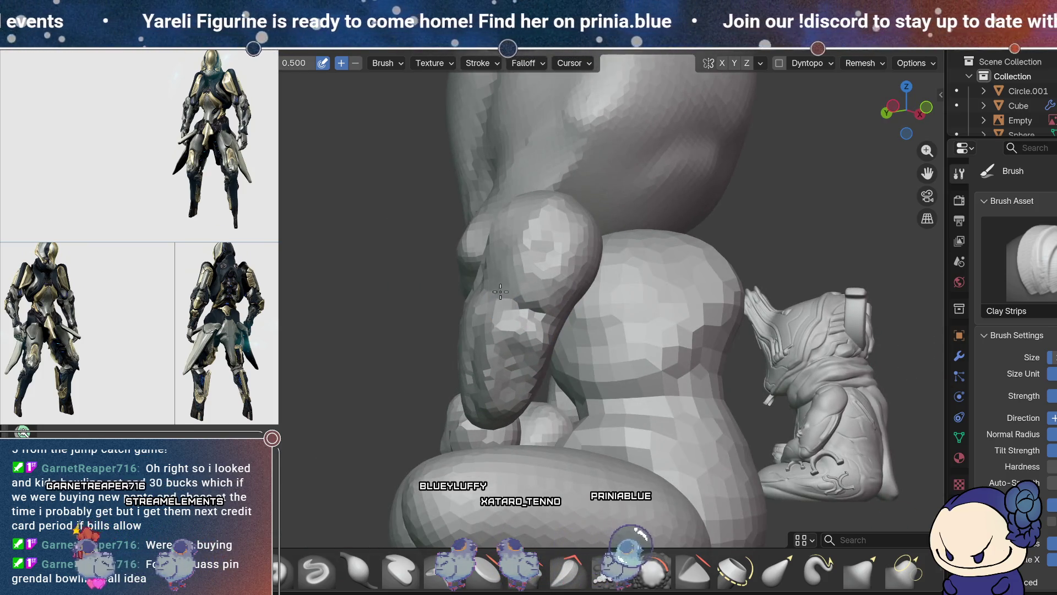
mouse_move(508, 349)
middle_mouse_down()
mouse_move(606, 321)
mouse_move(543, 329)
middle_mouse_up()
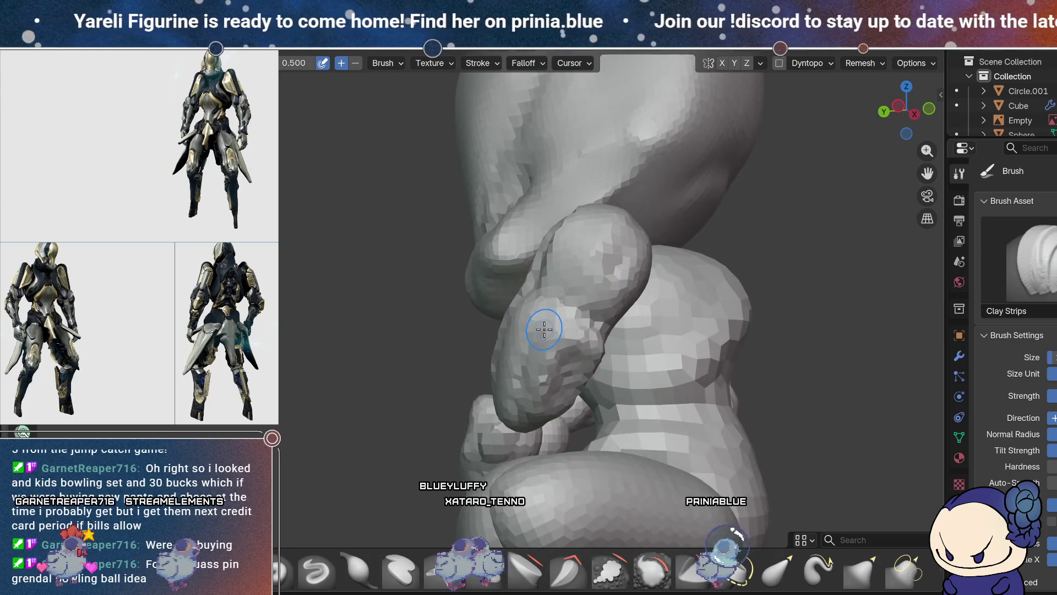
middle_click_drag(616, 320, 545, 282)
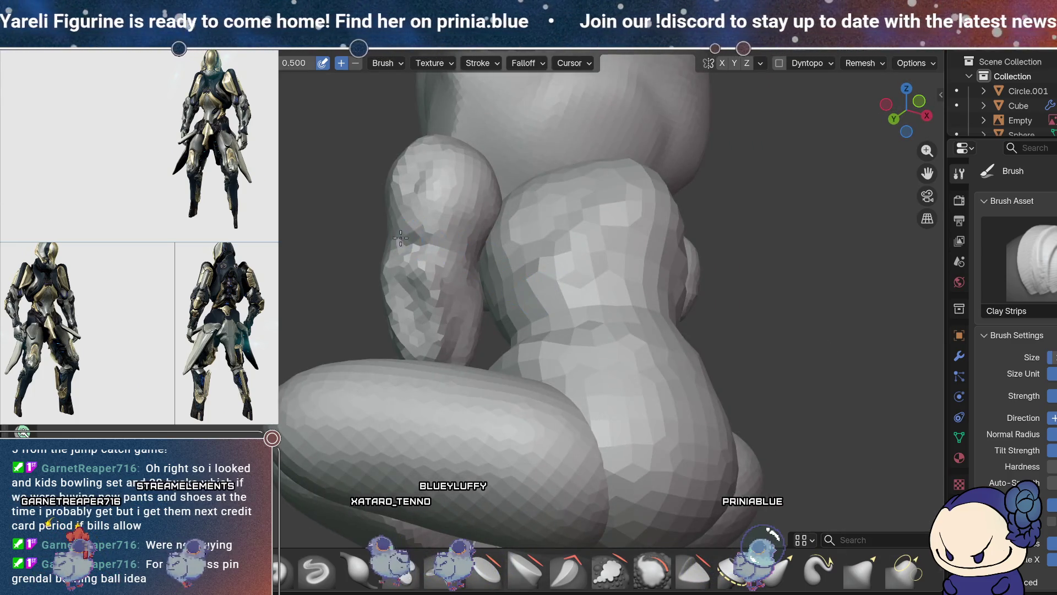
middle_click_drag(491, 306, 434, 381)
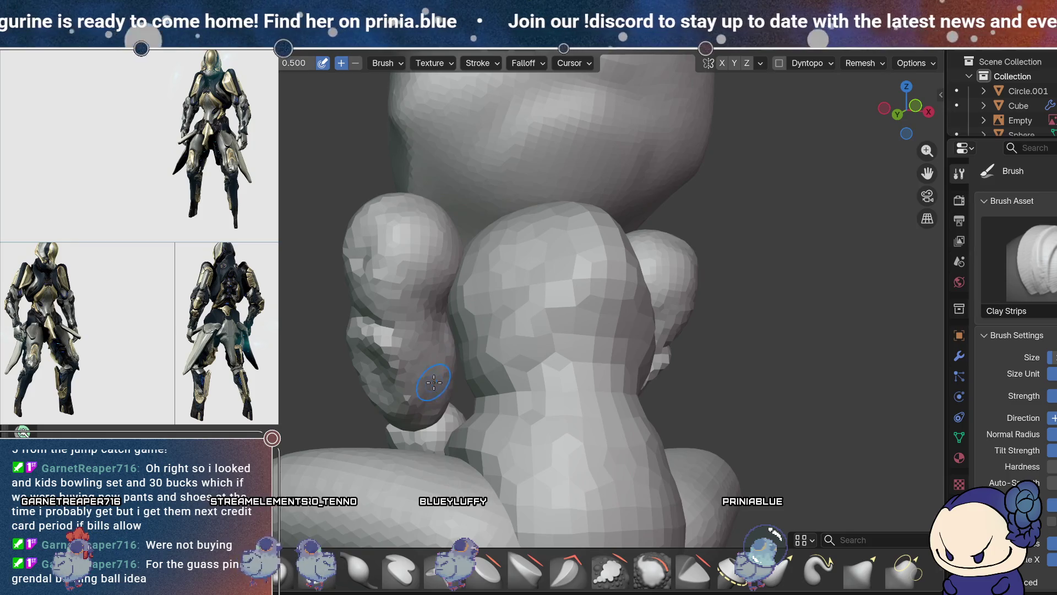
middle_click_drag(370, 281, 529, 311)
mouse_move(483, 277)
middle_mouse_down()
mouse_move(540, 307)
mouse_move(623, 309)
middle_mouse_up()
- Review the folded arm and shins from below and the front, then pick Draw Sharp
mouse_move(579, 345)
middle_mouse_down()
mouse_move(696, 378)
mouse_move(711, 446)
mouse_move(670, 381)
mouse_move(672, 360)
mouse_move(689, 353)
mouse_move(755, 396)
middle_mouse_up()
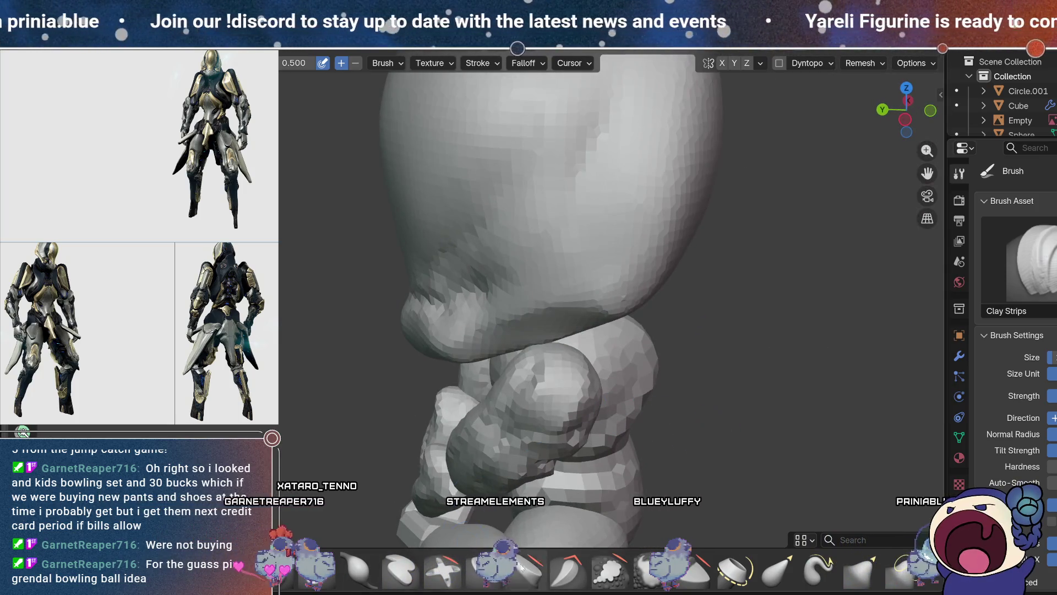
middle_click_drag(633, 353, 648, 356)
middle_click_drag(607, 387, 646, 349)
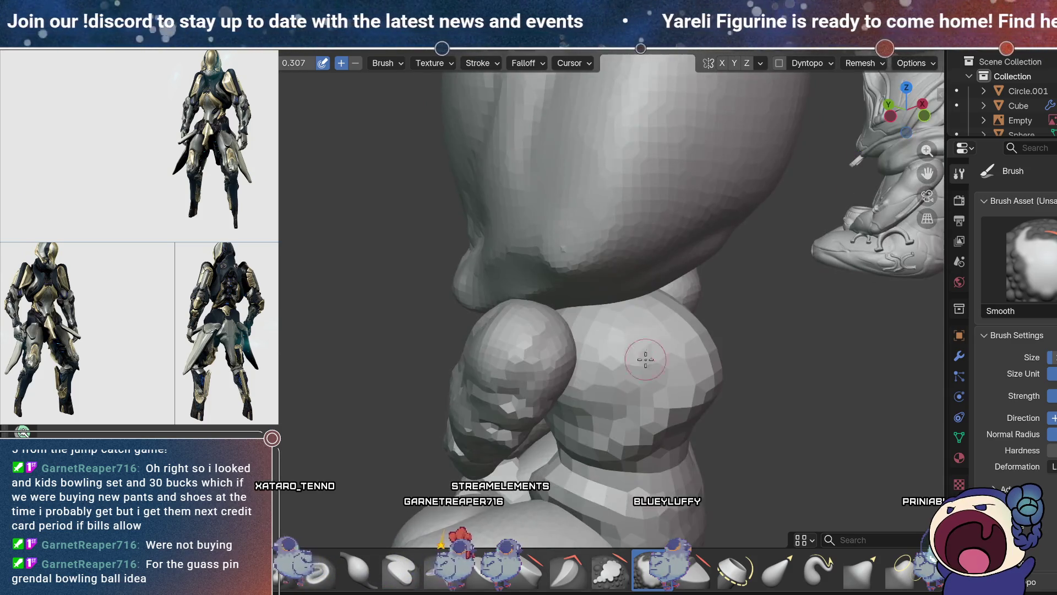
middle_click_drag(591, 377, 510, 253)
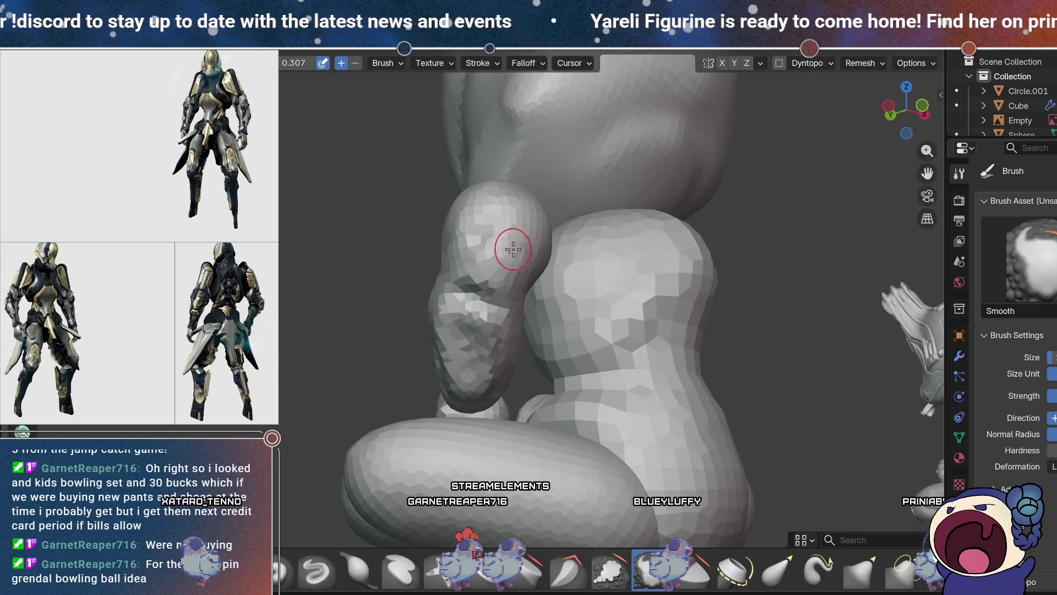
middle_click_drag(501, 337, 696, 217)
middle_click_drag(708, 252, 621, 315)
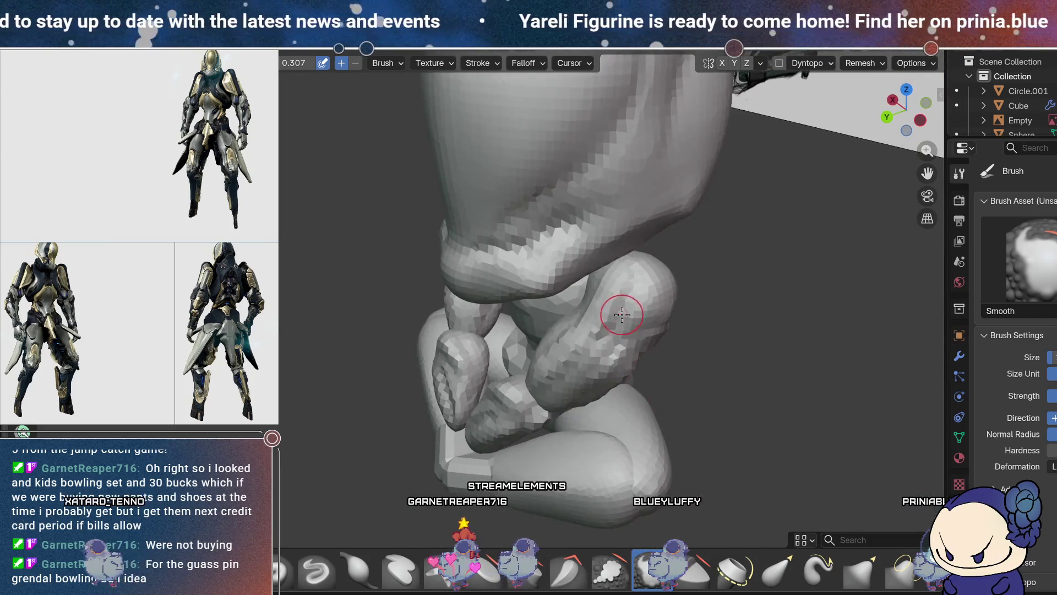
mouse_move(651, 281)
middle_mouse_down()
mouse_move(567, 295)
mouse_move(578, 208)
mouse_move(609, 217)
mouse_move(551, 330)
middle_mouse_up()
left_click(317, 570)
- Carve crease lines with Draw Sharp along the upper limbs and legs, zooming between strokes
mouse_move(419, 385)
middle_mouse_down()
mouse_move(460, 253)
mouse_move(624, 266)
middle_mouse_up()
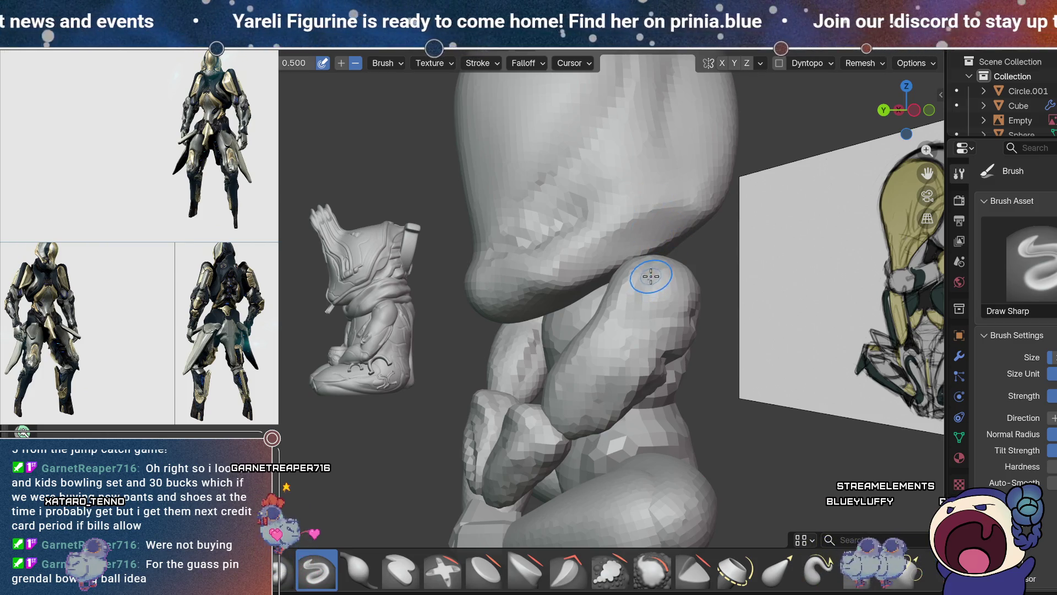
mouse_move(771, 410)
middle_mouse_down()
mouse_move(705, 403)
mouse_move(560, 336)
middle_mouse_up()
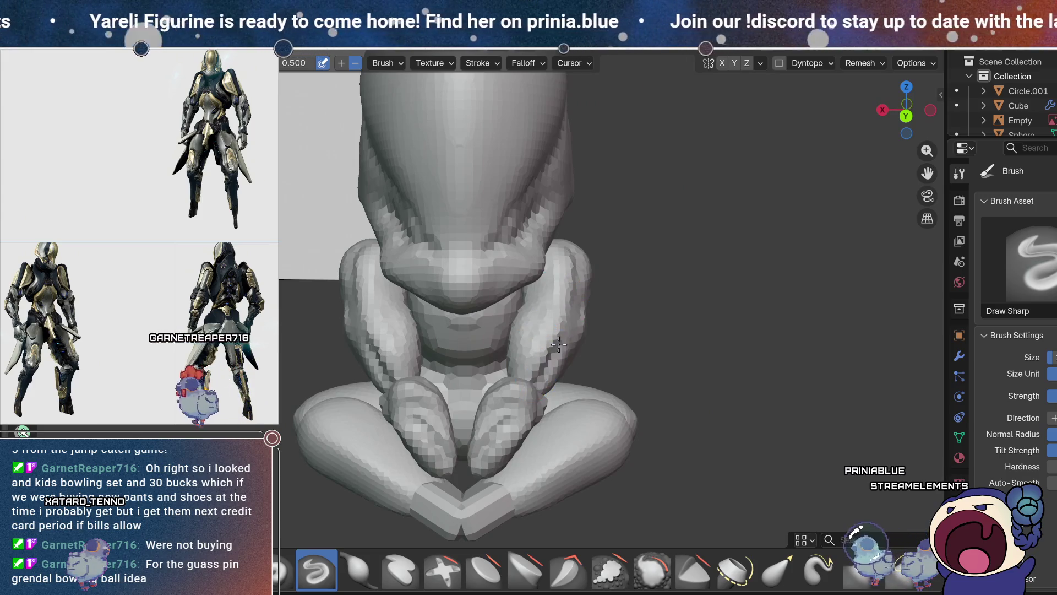
scroll(550, 250, "up", 3)
middle_click_drag(550, 251, 473, 289)
middle_click_drag(618, 330, 626, 320)
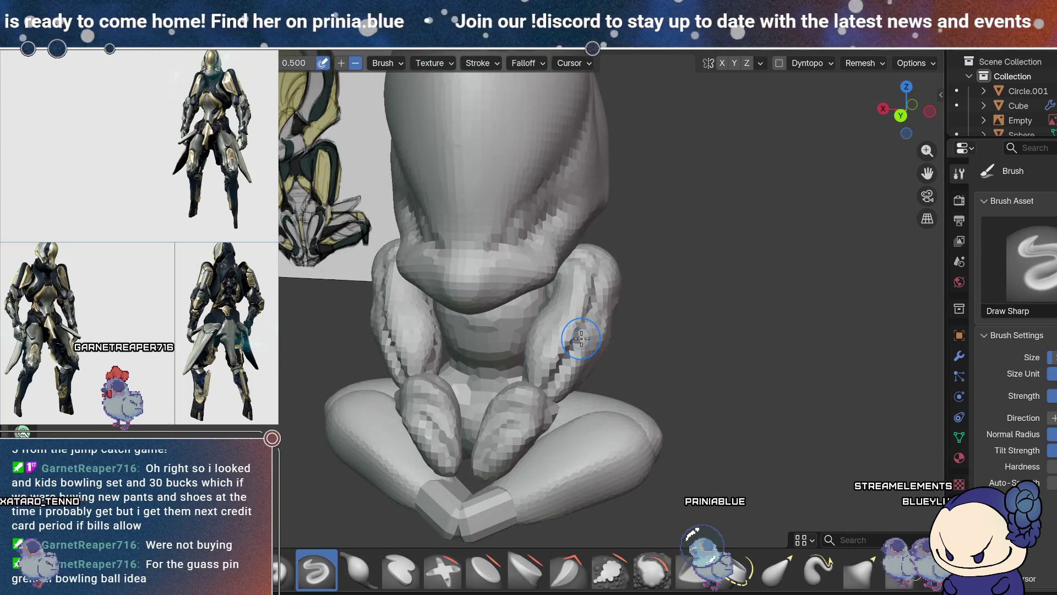
mouse_move(617, 389)
middle_mouse_down()
mouse_move(619, 356)
mouse_move(573, 361)
middle_mouse_up()
mouse_move(482, 330)
middle_mouse_down()
mouse_move(572, 317)
mouse_move(560, 309)
mouse_move(545, 330)
middle_mouse_up()
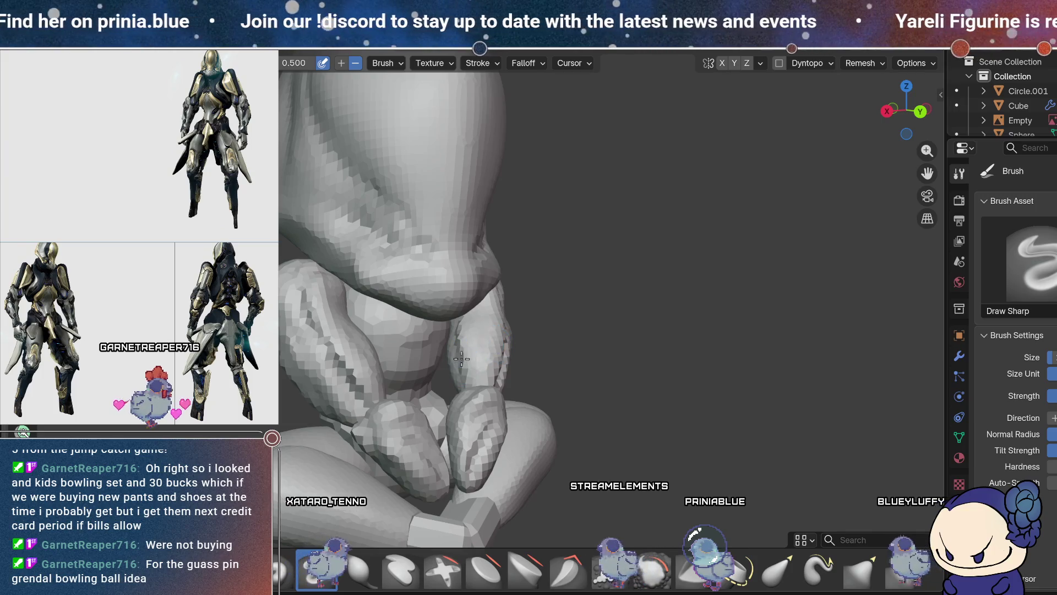
scroll(485, 330, "down", 2)
scroll(472, 267, "up", 2)
mouse_move(471, 267)
middle_mouse_down()
mouse_move(547, 319)
mouse_move(444, 383)
middle_mouse_up()
scroll(519, 350, "down", 4)
mouse_move(519, 350)
middle_mouse_down()
mouse_move(698, 312)
mouse_move(651, 310)
mouse_move(502, 236)
mouse_move(639, 310)
middle_mouse_up()
scroll(596, 319, "up", 5)
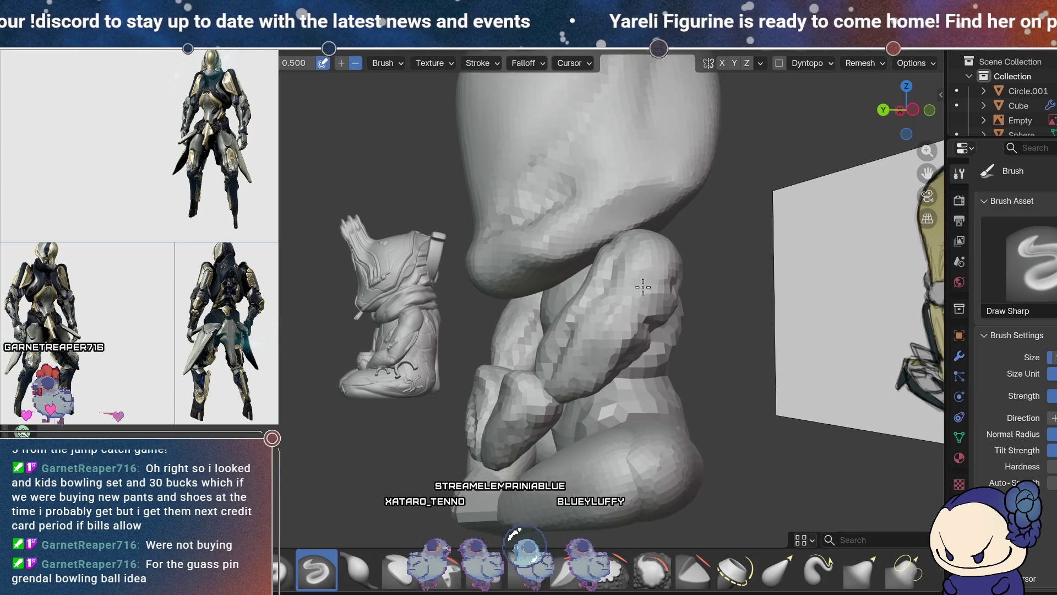
mouse_move(664, 287)
middle_mouse_down()
mouse_move(641, 293)
mouse_move(538, 236)
mouse_move(641, 306)
mouse_move(616, 297)
mouse_move(555, 318)
middle_mouse_up()
- Alternate Smooth and Draw Sharp on the legs and boots, ending on Smooth at 0.307
key("s")
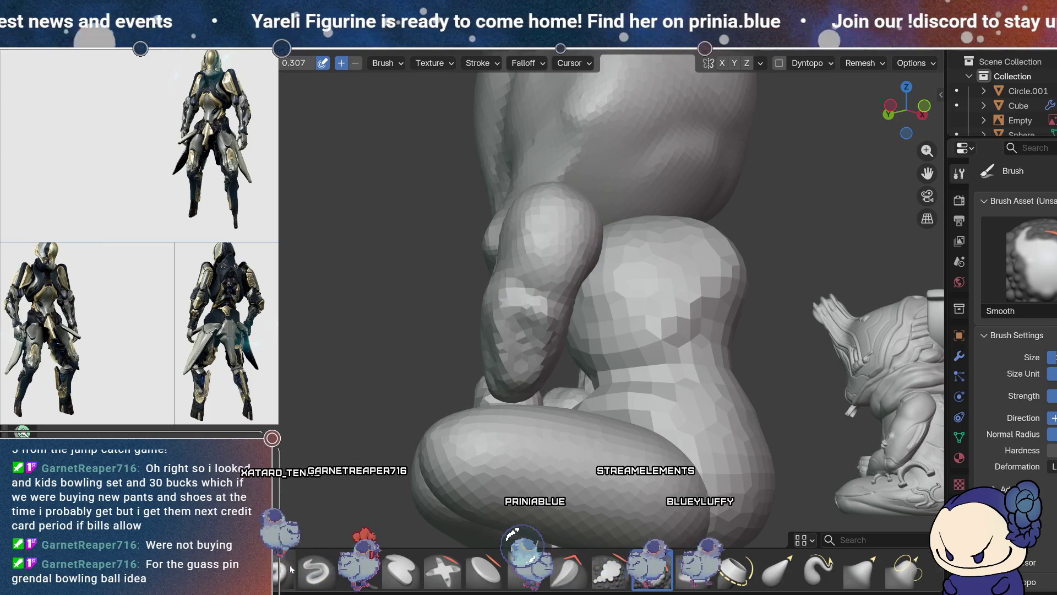
left_click(322, 573)
mouse_move(545, 331)
middle_mouse_down()
mouse_move(542, 352)
mouse_move(615, 325)
middle_mouse_up()
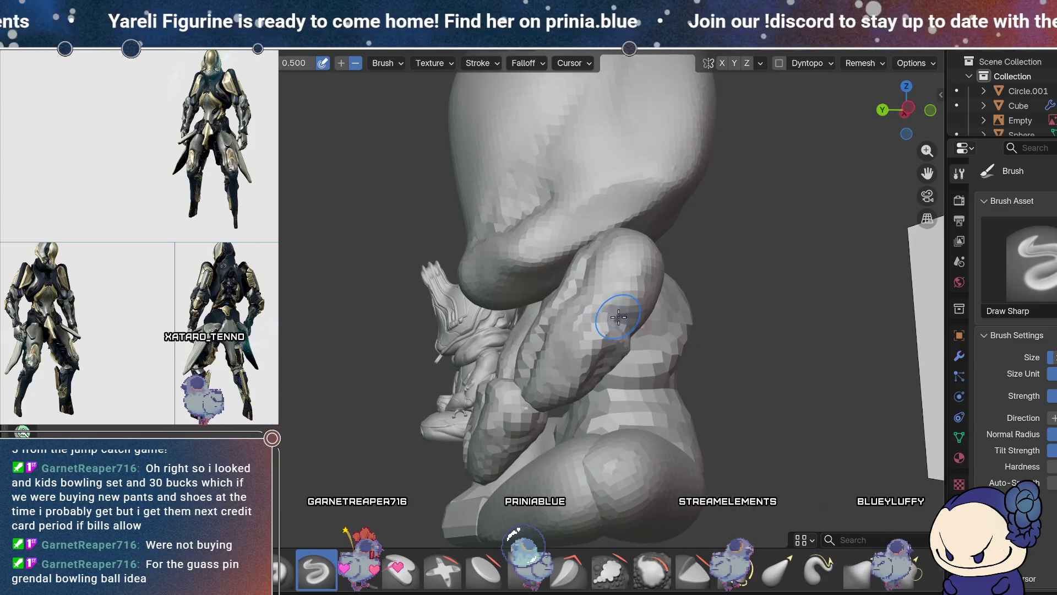
middle_click_drag(549, 404, 623, 290)
middle_click_drag(639, 356, 570, 392)
middle_click_drag(600, 315, 643, 356)
mouse_move(624, 314)
middle_mouse_down()
mouse_move(595, 312)
mouse_move(677, 339)
mouse_move(708, 366)
mouse_move(631, 309)
mouse_move(551, 318)
mouse_move(578, 362)
middle_mouse_up()
key("s")
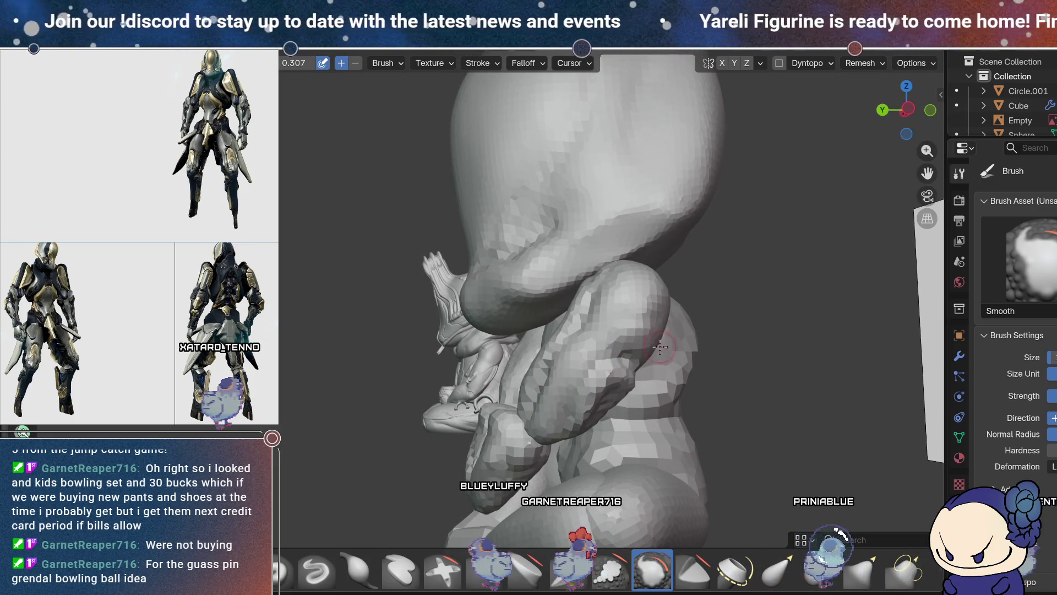
- Smooth the carved creases on the legs and limbs from side and front angles
middle_click_drag(660, 348, 575, 287)
mouse_move(617, 252)
middle_mouse_down()
mouse_move(571, 358)
mouse_move(616, 360)
middle_mouse_up()
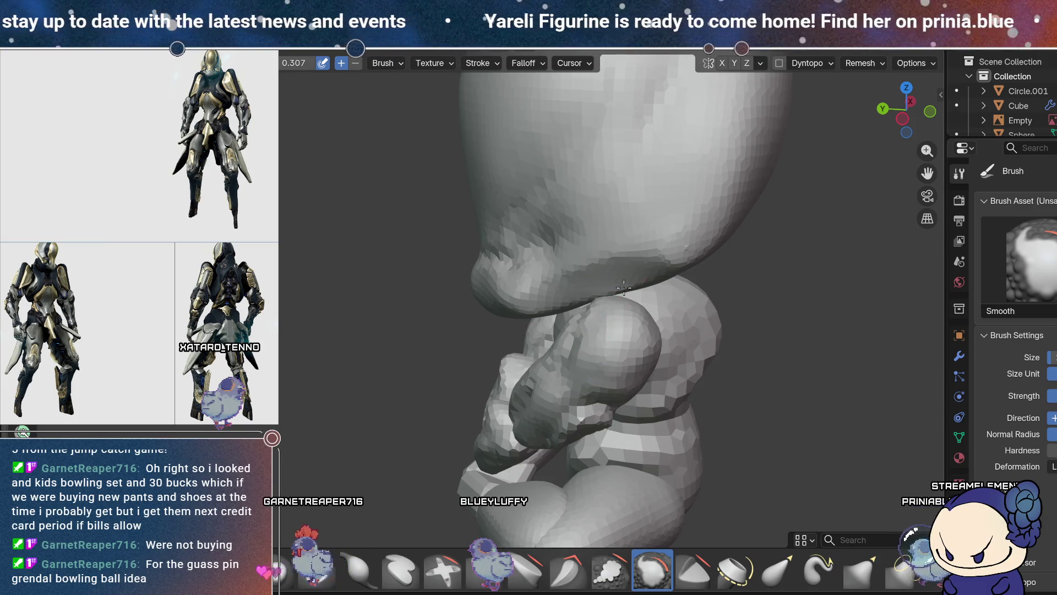
middle_click_drag(619, 291, 644, 313)
mouse_move(603, 256)
middle_mouse_down()
mouse_move(692, 252)
mouse_move(546, 298)
middle_mouse_up()
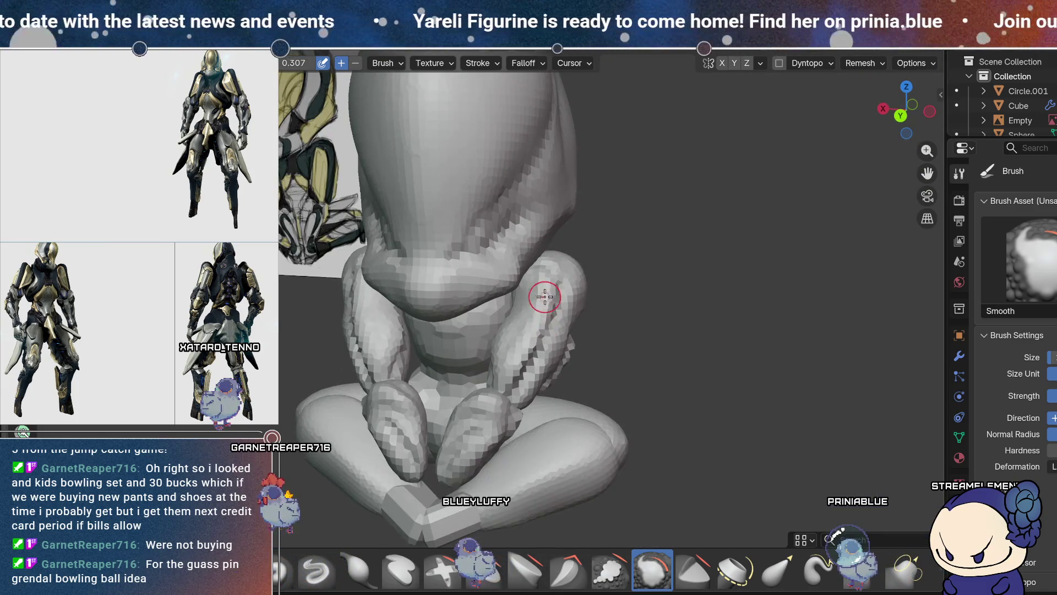
mouse_move(576, 367)
middle_mouse_down()
mouse_move(625, 316)
mouse_move(695, 412)
mouse_move(589, 303)
mouse_move(597, 336)
mouse_move(578, 354)
middle_mouse_up()
- Switch to Elastic Grab at 0.500 and pull the calf into a new shape
key("g")
mouse_move(576, 362)
left_mouse_down()
mouse_move(566, 377)
mouse_move(495, 366)
mouse_move(609, 382)
left_mouse_up()
mouse_move(514, 330)
middle_mouse_down()
mouse_move(779, 324)
mouse_move(772, 316)
mouse_move(706, 375)
mouse_move(703, 366)
mouse_move(637, 367)
mouse_move(688, 352)
mouse_move(639, 364)
mouse_move(661, 341)
mouse_move(609, 303)
middle_mouse_up()
mouse_move(655, 362)
middle_mouse_down()
mouse_move(771, 276)
mouse_move(779, 293)
mouse_move(751, 324)
mouse_move(719, 295)
middle_mouse_up()
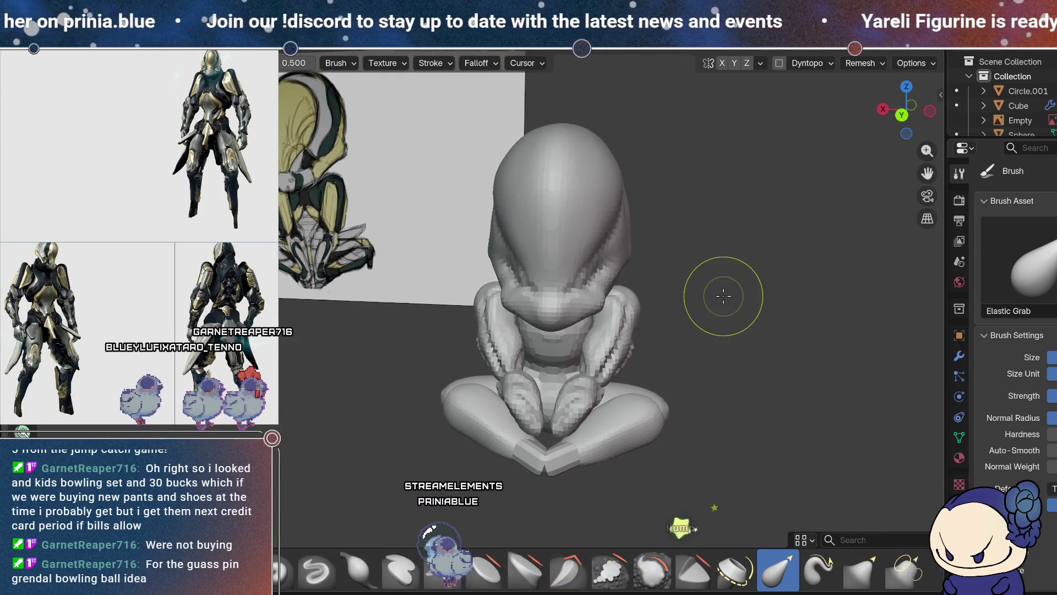
middle_click_drag(651, 414, 738, 372)
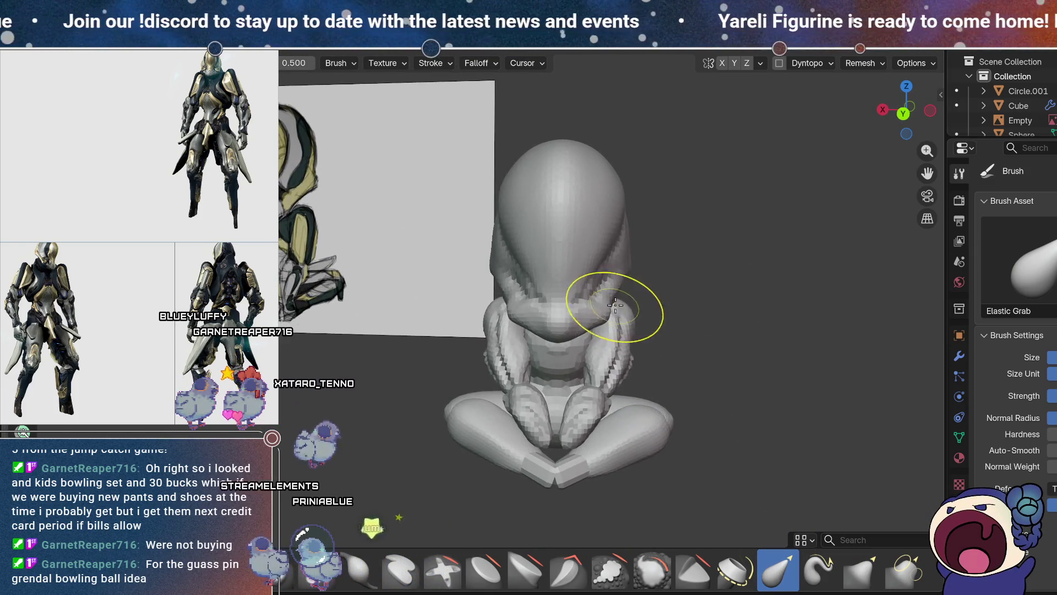
mouse_move(620, 310)
middle_mouse_down()
mouse_move(633, 287)
mouse_move(627, 324)
mouse_move(612, 331)
middle_mouse_up()
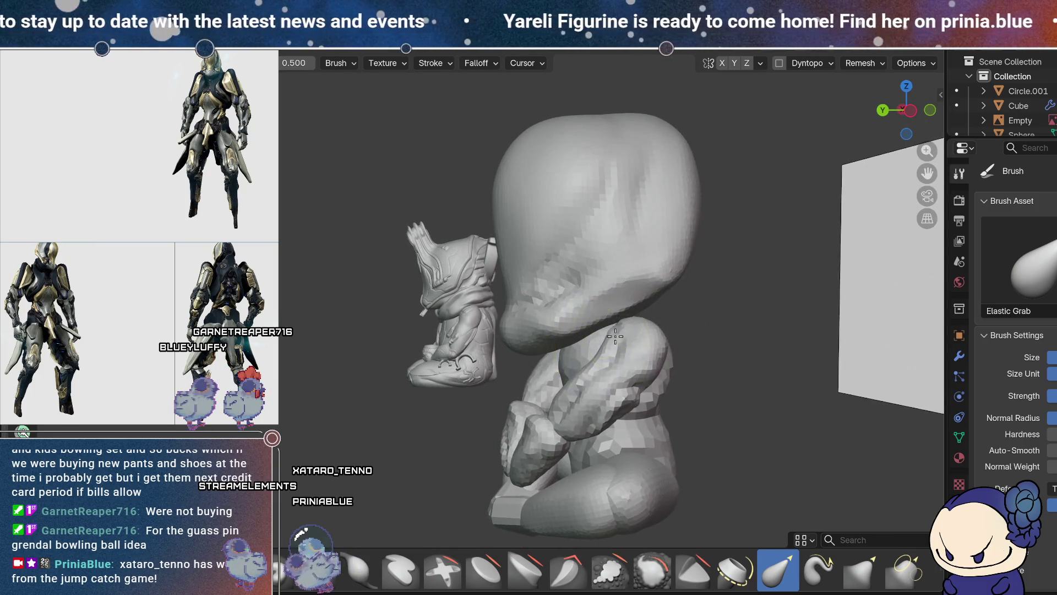
mouse_move(657, 331)
middle_mouse_down()
mouse_move(667, 314)
mouse_move(520, 358)
mouse_move(803, 338)
mouse_move(710, 337)
mouse_move(757, 446)
mouse_move(750, 311)
mouse_move(726, 302)
mouse_move(699, 427)
mouse_move(703, 464)
mouse_move(724, 467)
mouse_move(779, 336)
mouse_move(748, 331)
mouse_move(744, 358)
middle_mouse_up()
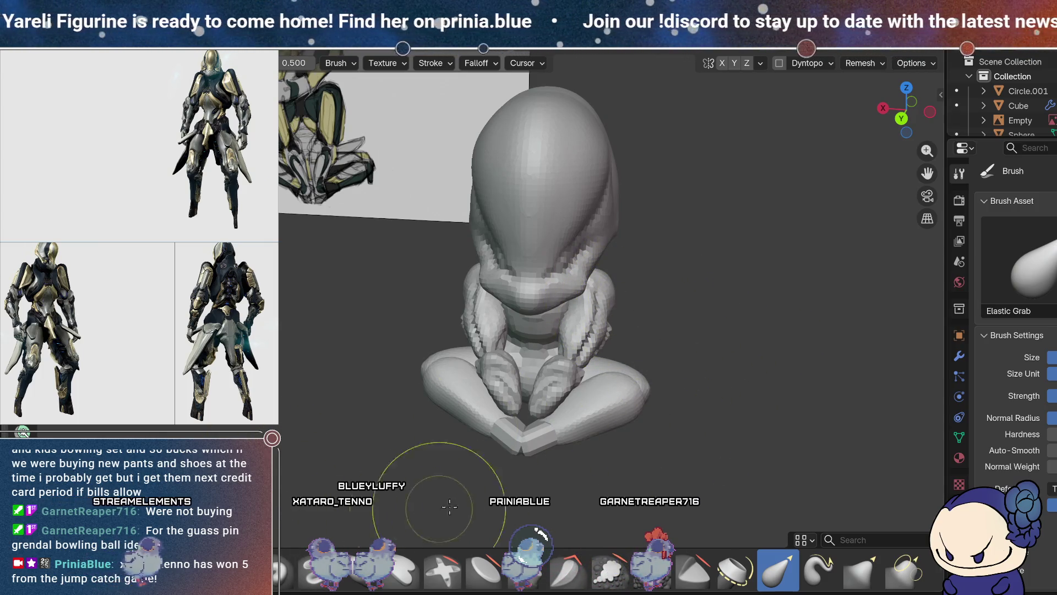
left_click(499, 578)
- Flatten the torso and leg surfaces with Scrape/Fill at 0.424 from several angles
middle_click_drag(634, 512, 667, 332)
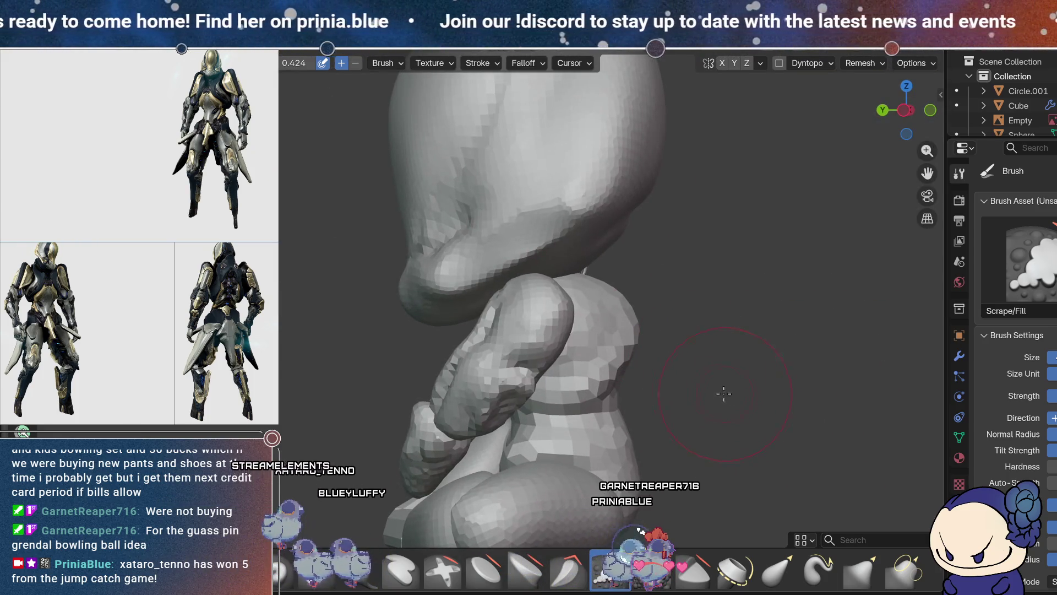
mouse_move(534, 388)
middle_mouse_down()
mouse_move(660, 354)
mouse_move(583, 330)
mouse_move(531, 341)
mouse_move(561, 343)
mouse_move(542, 344)
mouse_move(488, 331)
mouse_move(539, 358)
middle_mouse_up()
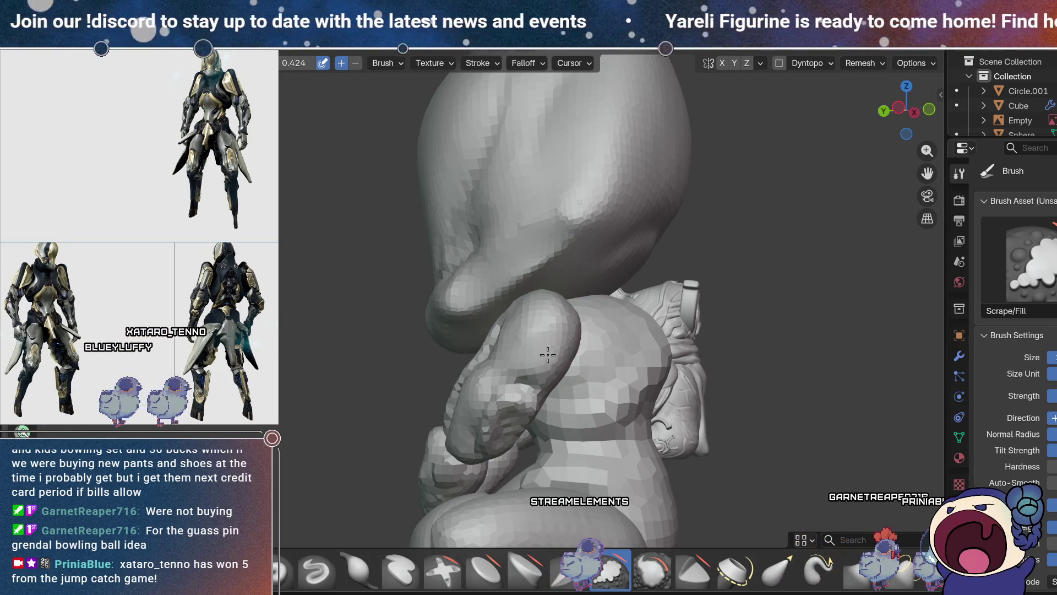
middle_click_drag(533, 367, 649, 404)
mouse_move(631, 359)
middle_mouse_down()
mouse_move(628, 393)
mouse_move(545, 391)
mouse_move(570, 406)
middle_mouse_up()
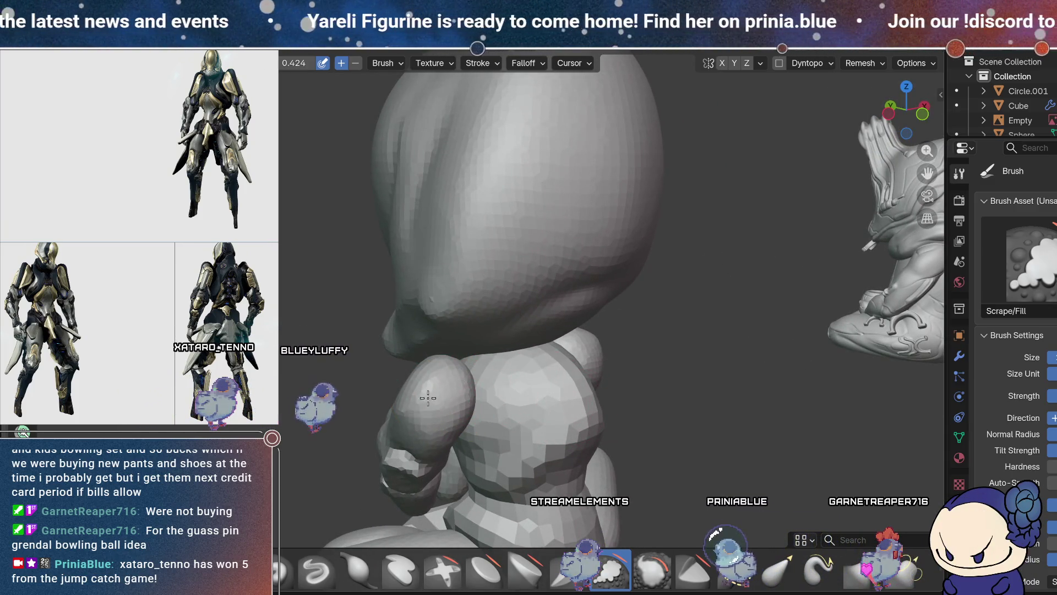
mouse_move(448, 405)
middle_mouse_down()
mouse_move(591, 311)
mouse_move(483, 418)
mouse_move(658, 423)
mouse_move(659, 432)
mouse_move(622, 360)
mouse_move(610, 282)
mouse_move(673, 328)
mouse_move(606, 330)
mouse_move(537, 306)
mouse_move(605, 412)
middle_mouse_up()
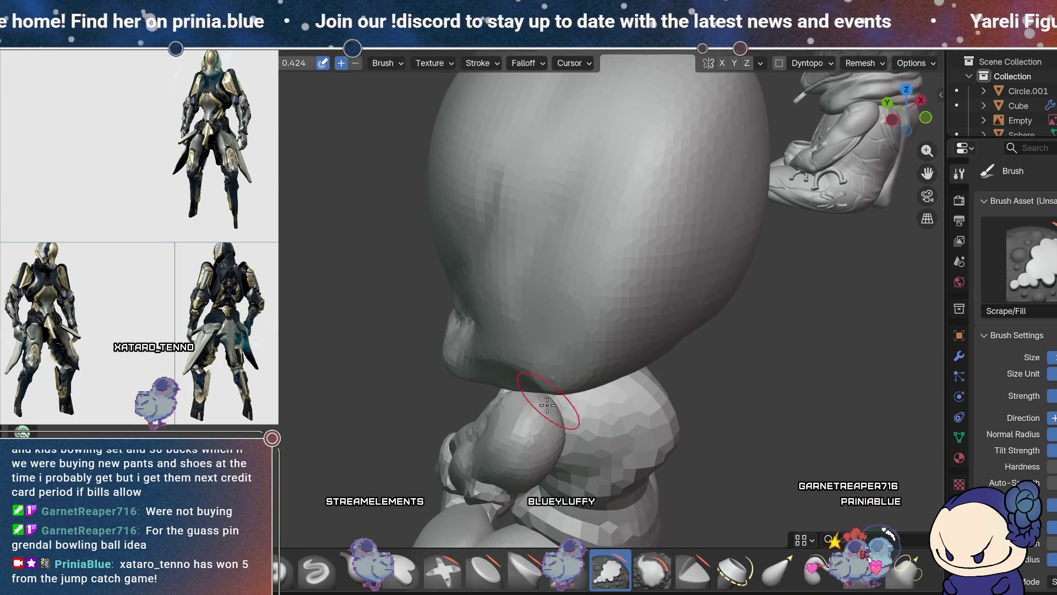
mouse_move(561, 401)
middle_mouse_down()
mouse_move(713, 330)
mouse_move(764, 344)
mouse_move(739, 345)
mouse_move(798, 345)
mouse_move(642, 411)
mouse_move(700, 352)
mouse_move(715, 361)
mouse_move(798, 349)
mouse_move(764, 362)
mouse_move(700, 341)
mouse_move(725, 358)
mouse_move(672, 325)
mouse_move(700, 218)
middle_mouse_up()
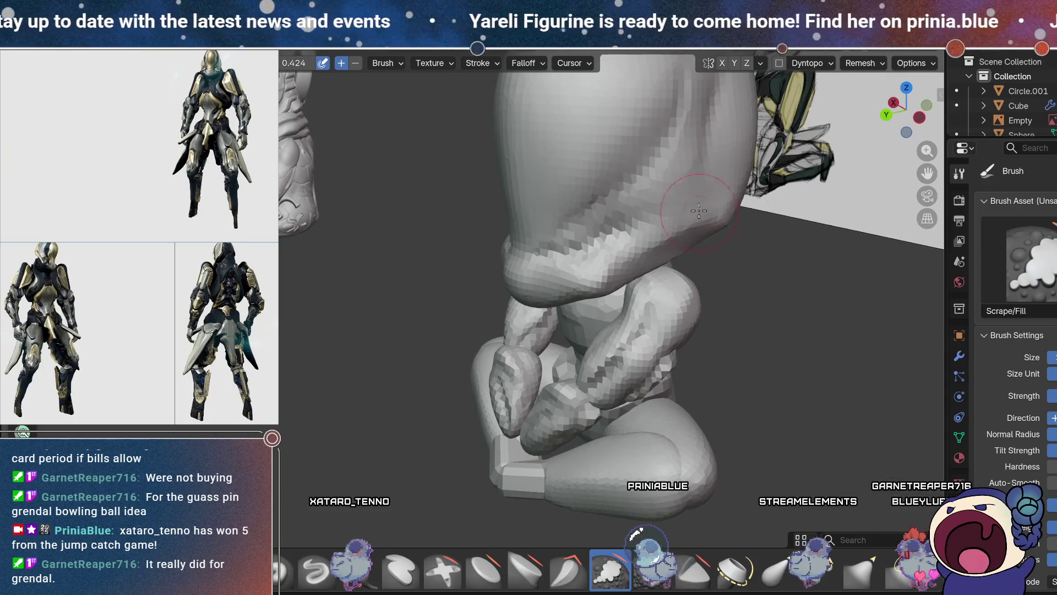
mouse_move(718, 354)
middle_mouse_down()
mouse_move(706, 348)
mouse_move(716, 335)
mouse_move(712, 345)
middle_mouse_up()
mouse_move(718, 294)
middle_mouse_down()
mouse_move(710, 349)
mouse_move(734, 328)
mouse_move(749, 268)
mouse_move(728, 316)
middle_mouse_up()
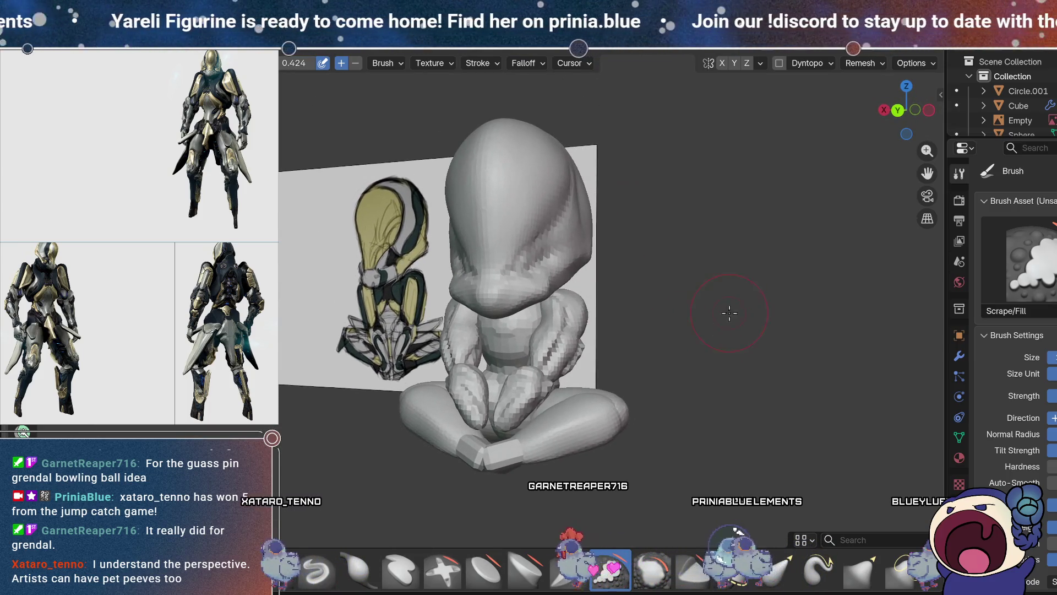
mouse_move(672, 359)
middle_mouse_down()
mouse_move(737, 340)
mouse_move(691, 358)
mouse_move(720, 326)
mouse_move(736, 268)
mouse_move(776, 330)
mouse_move(800, 288)
mouse_move(737, 406)
middle_mouse_up()
- Enter Edit Mode on Sphere.003, select the figure, and return to Sculpt Mode
key("Tab")
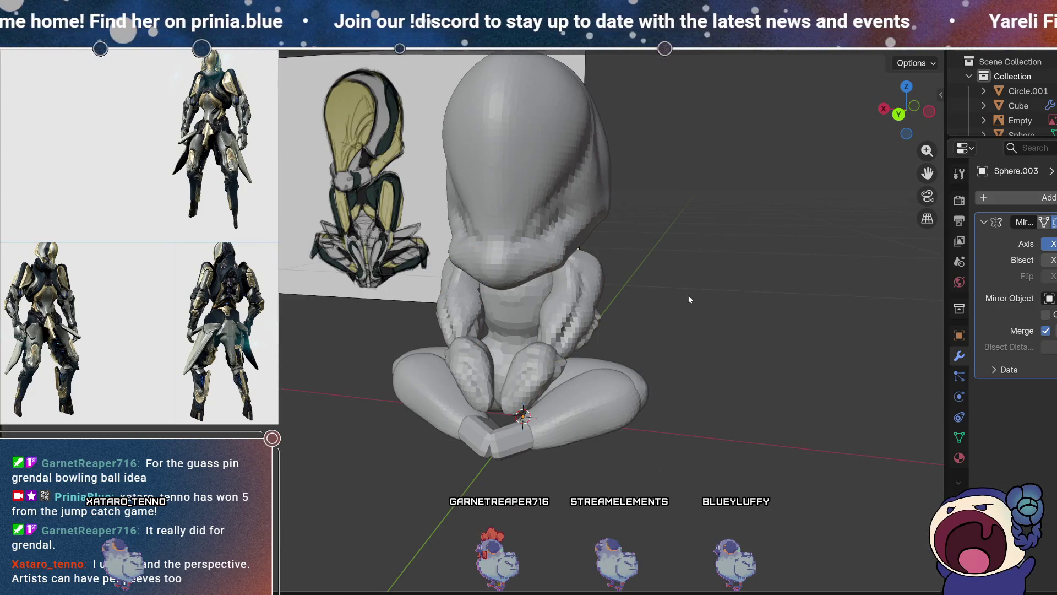
mouse_move(801, 296)
middle_mouse_down()
mouse_move(706, 323)
mouse_move(590, 299)
mouse_move(687, 254)
mouse_move(794, 298)
mouse_move(817, 283)
mouse_move(769, 297)
middle_mouse_up()
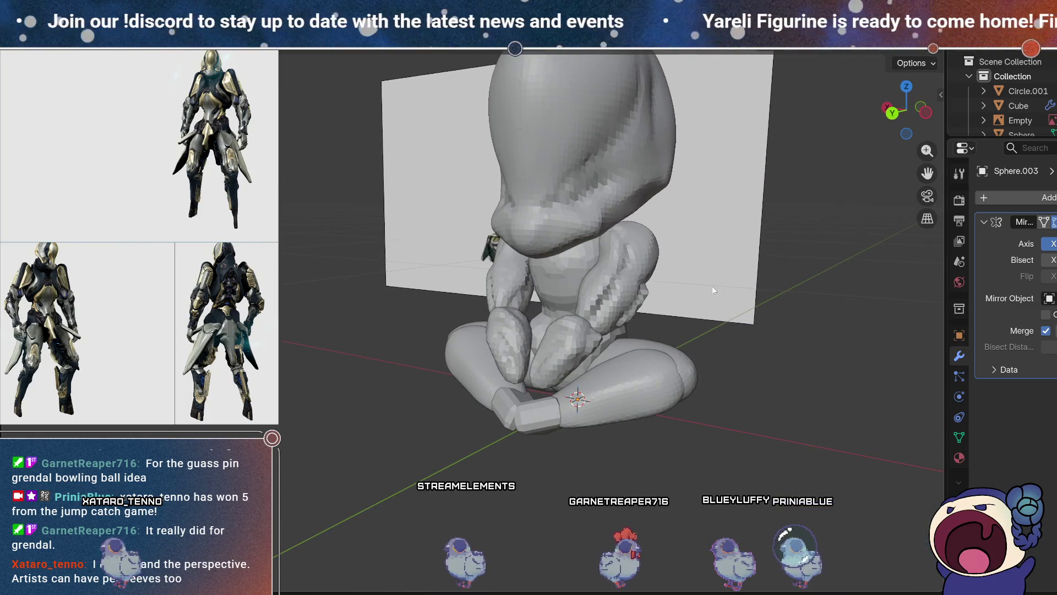
left_click(624, 287)
key("ctrl+Page_Down")
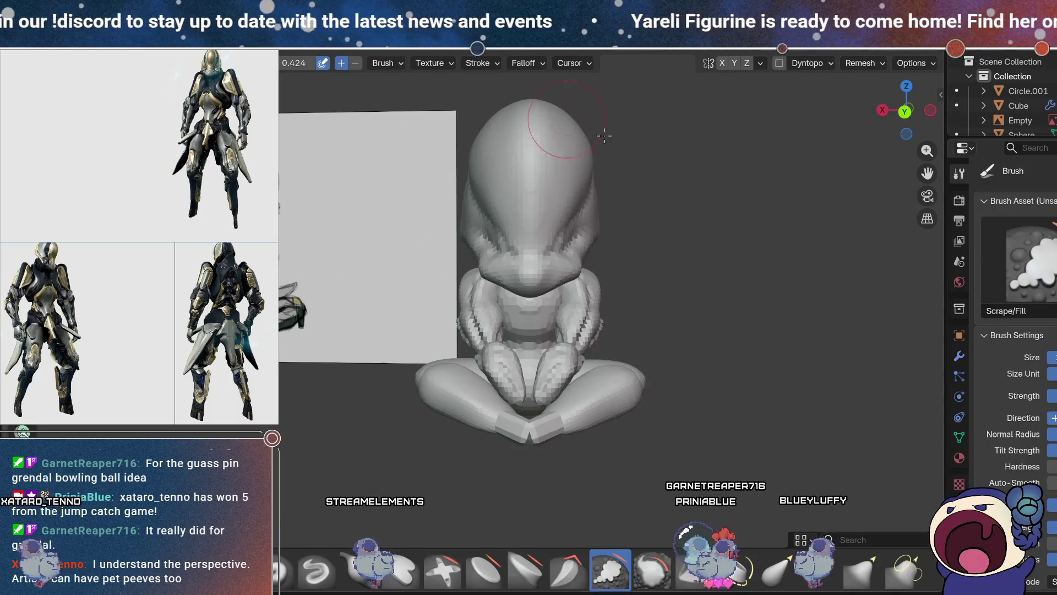
- Give the surface a brief Smooth pass while viewing the figure's three-quarter, side and back
middle_click_drag(761, 290, 750, 236)
key("shift")
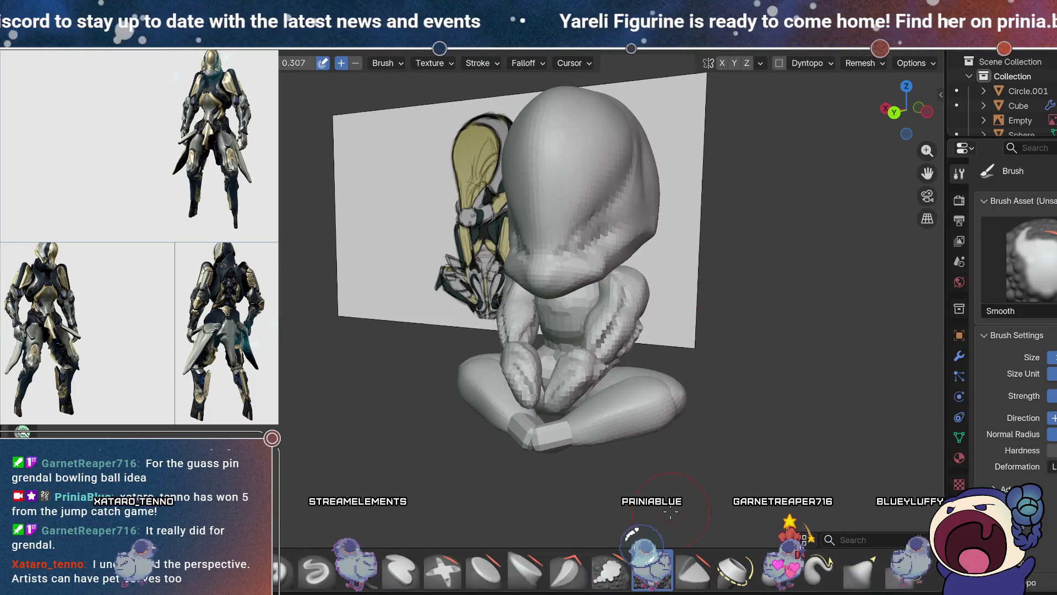
middle_click_drag(667, 380, 508, 313)
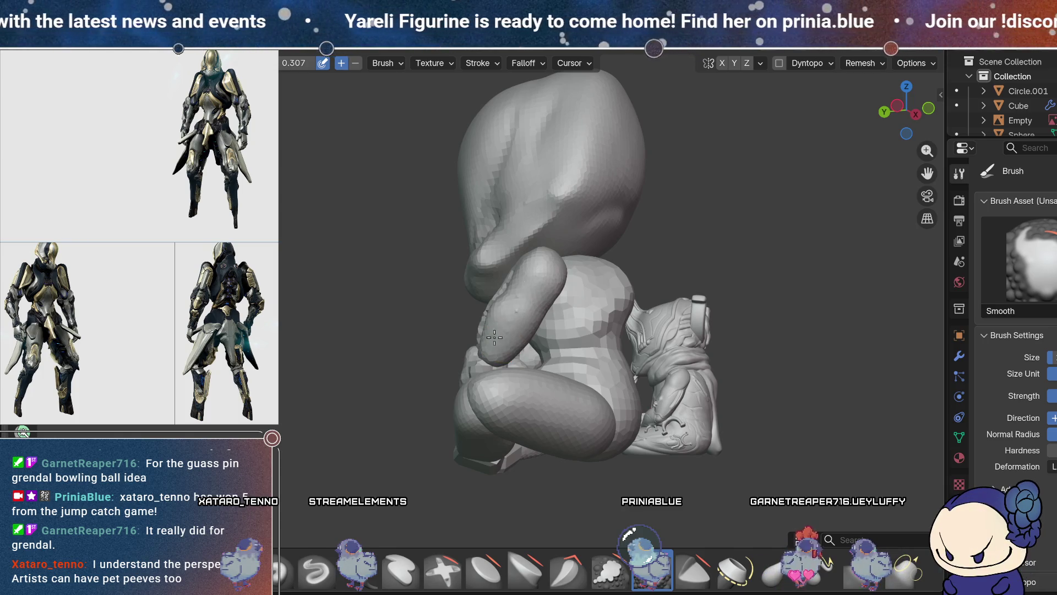
mouse_move(554, 259)
middle_mouse_down()
mouse_move(589, 292)
mouse_move(466, 359)
mouse_move(604, 330)
mouse_move(548, 268)
middle_mouse_up()
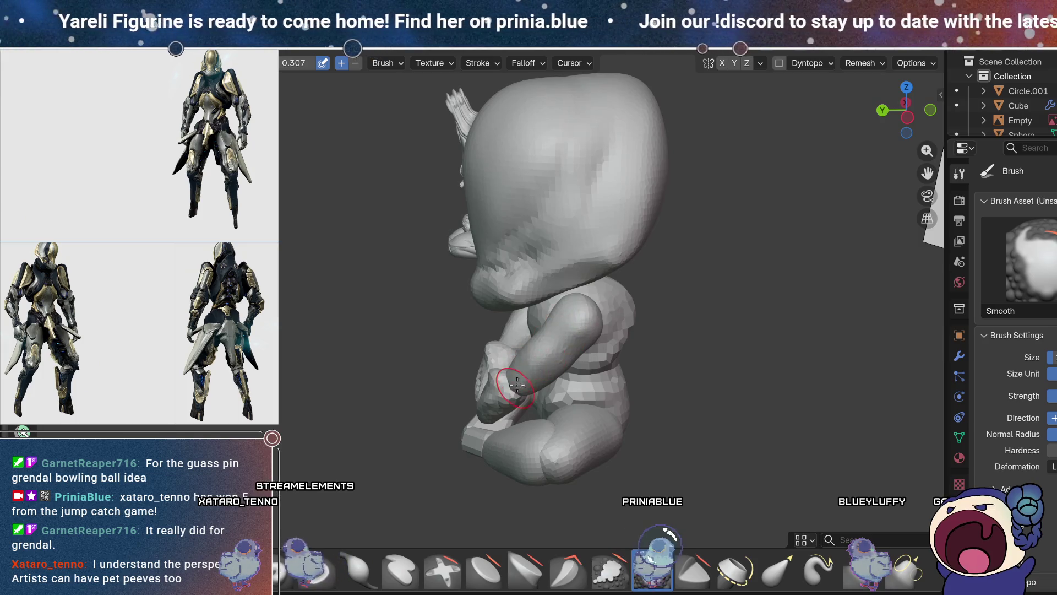
mouse_move(590, 314)
middle_mouse_down()
mouse_move(566, 306)
mouse_move(523, 244)
middle_mouse_up()
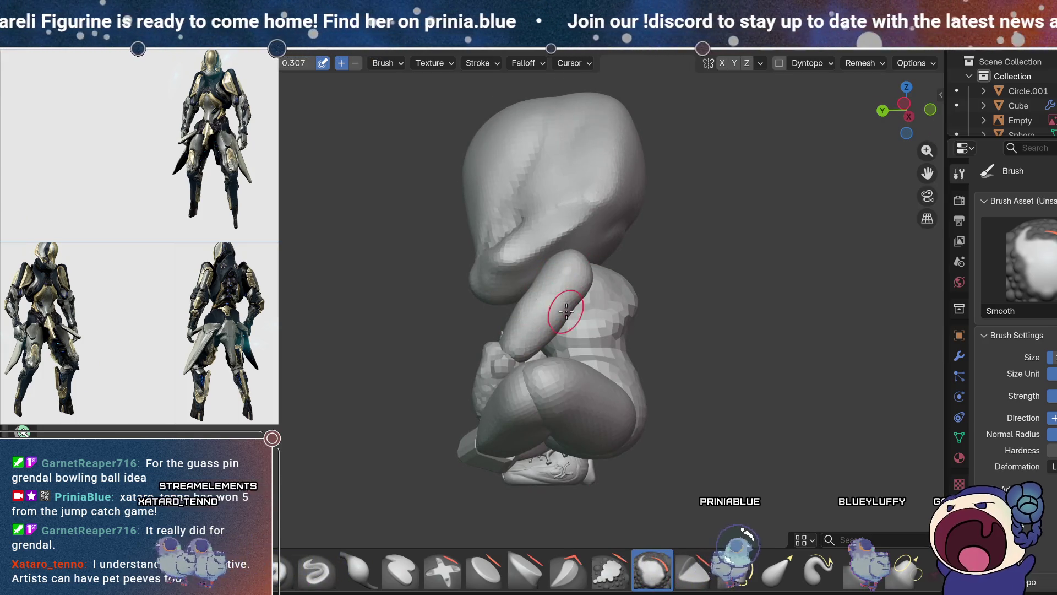
middle_click_drag(530, 287, 523, 304)
middle_click_drag(443, 323, 597, 355)
mouse_move(608, 245)
middle_mouse_down()
mouse_move(642, 343)
mouse_move(758, 338)
mouse_move(618, 370)
mouse_move(450, 315)
middle_mouse_up()
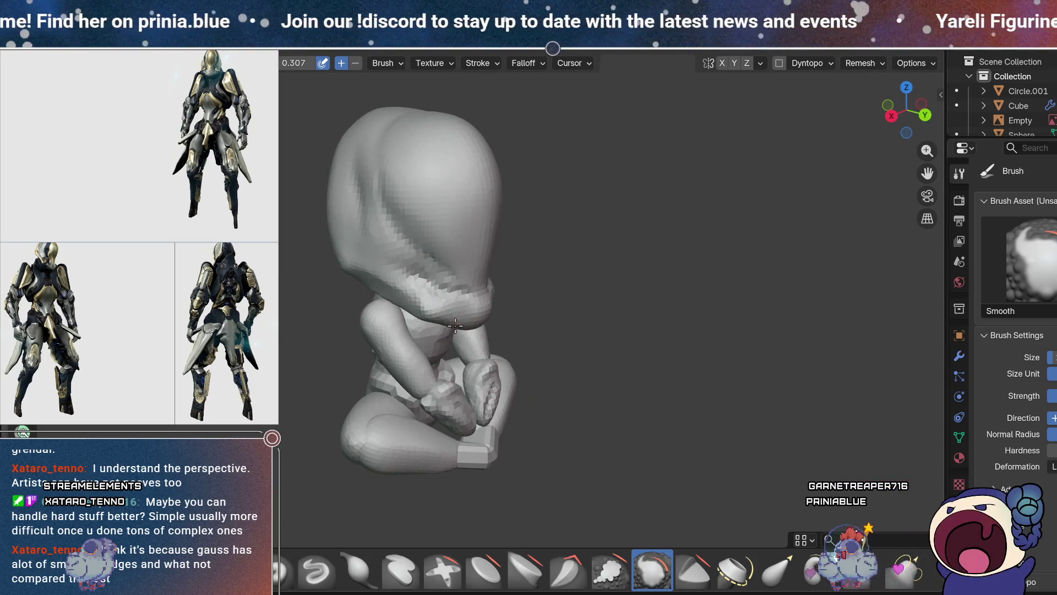
- Check the figure's front, far side and rear, then zoom in for a closer look
middle_click_drag(506, 272, 530, 329)
mouse_move(528, 385)
middle_mouse_down()
mouse_move(584, 385)
mouse_move(517, 390)
middle_mouse_up()
mouse_move(644, 316)
middle_mouse_down()
mouse_move(462, 349)
mouse_move(496, 357)
mouse_move(578, 329)
middle_mouse_up()
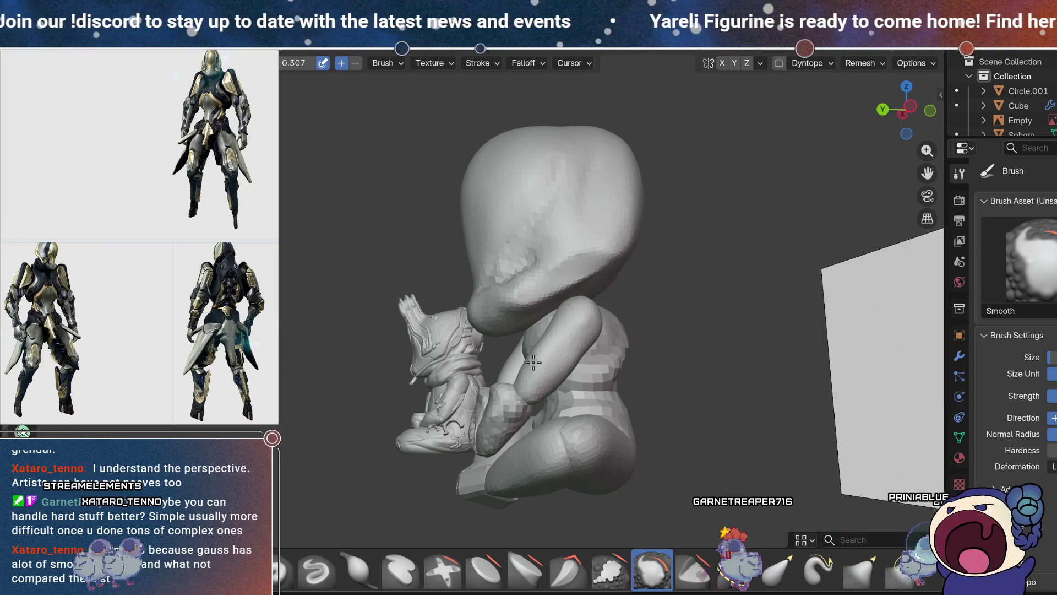
middle_click_drag(606, 348, 536, 352)
mouse_move(671, 286)
middle_mouse_down()
mouse_move(605, 305)
mouse_move(461, 322)
middle_mouse_up()
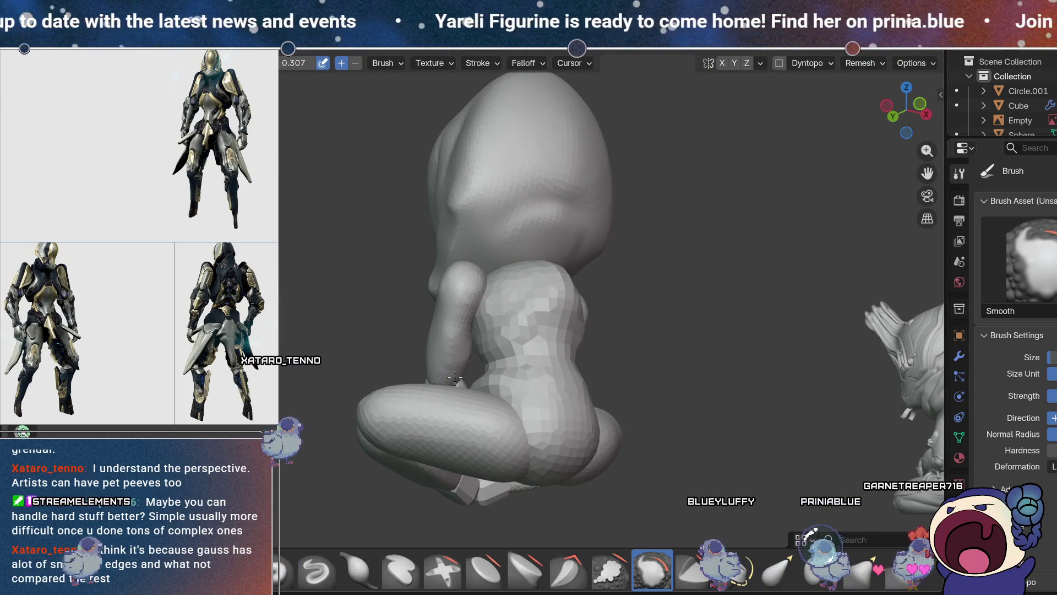
mouse_move(454, 383)
middle_mouse_down()
mouse_move(401, 350)
mouse_move(441, 374)
mouse_move(431, 431)
middle_mouse_up()
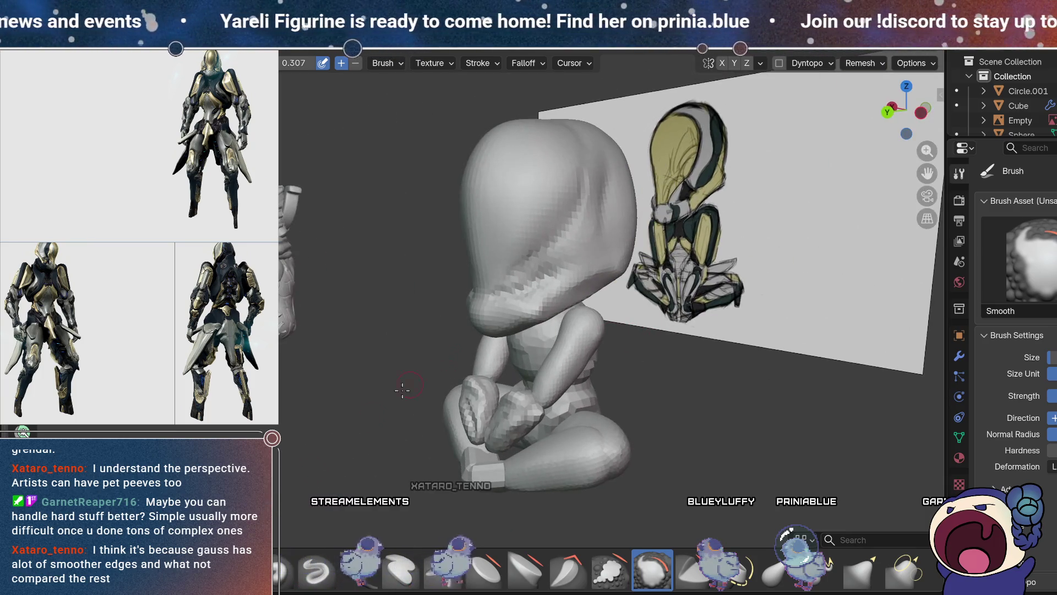
mouse_move(541, 361)
middle_mouse_down()
mouse_move(630, 349)
mouse_move(593, 351)
middle_mouse_up()
scroll(630, 349, "up", 4)
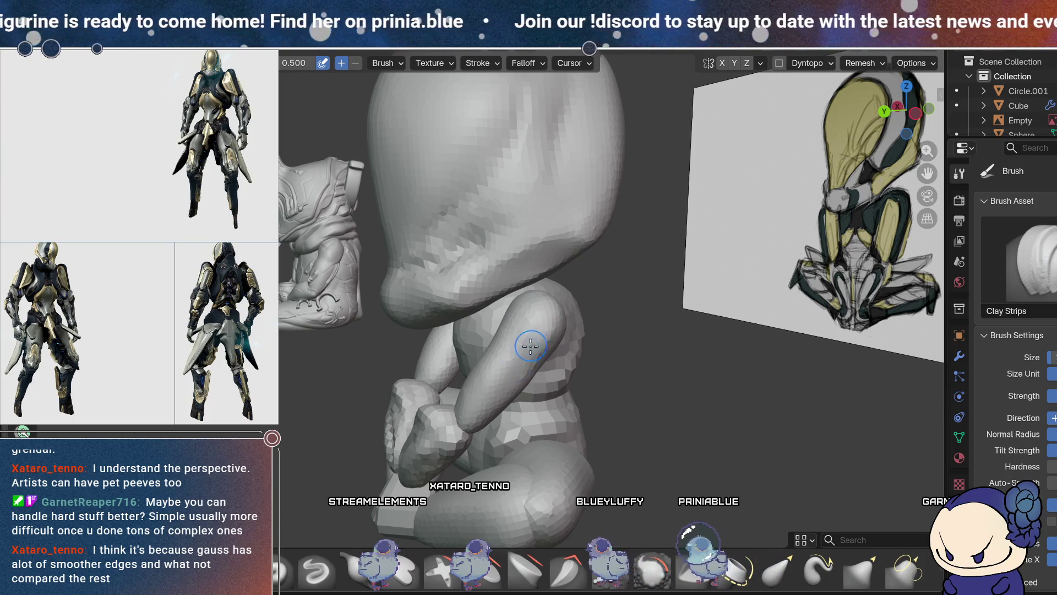
- Switch back to Smooth at 0.307 and review the arms from side and rear angles
middle_click_drag(547, 312, 629, 407)
left_click(648, 567)
middle_click_drag(543, 306, 548, 278)
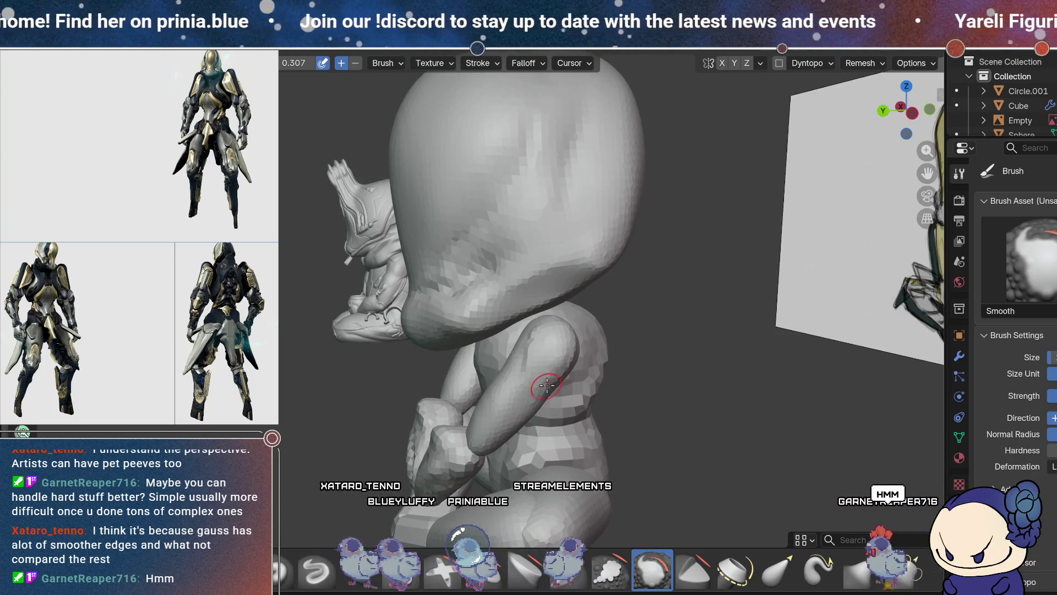
mouse_move(539, 344)
middle_mouse_down()
mouse_move(578, 370)
mouse_move(532, 331)
middle_mouse_up()
mouse_move(539, 392)
middle_mouse_down()
mouse_move(562, 346)
mouse_move(507, 365)
middle_mouse_up()
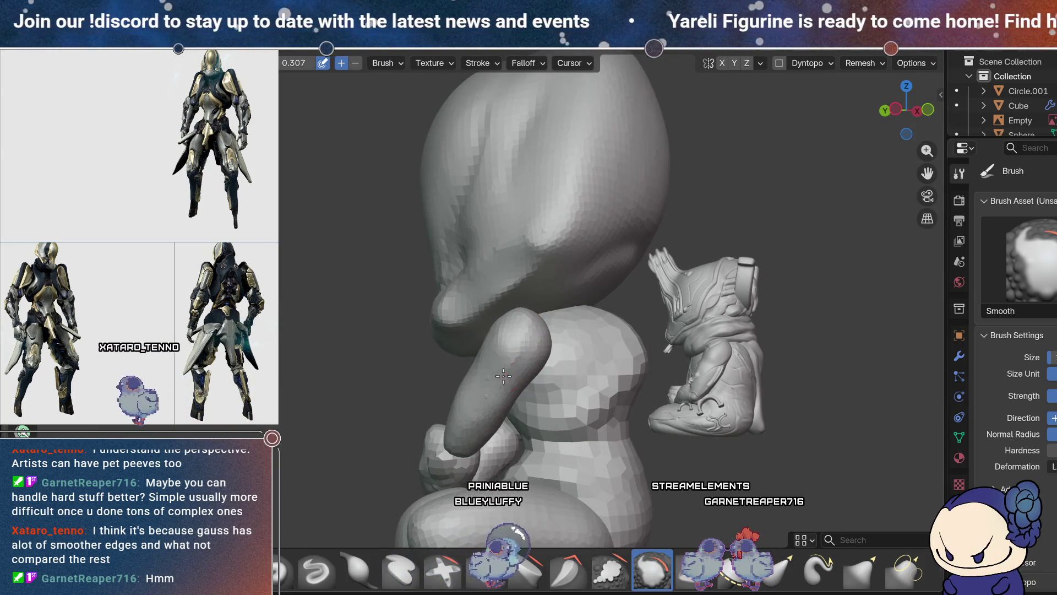
mouse_move(534, 328)
middle_mouse_down()
mouse_move(530, 410)
mouse_move(578, 363)
mouse_move(719, 321)
mouse_move(607, 320)
mouse_move(606, 279)
mouse_move(657, 320)
mouse_move(717, 296)
middle_mouse_up()
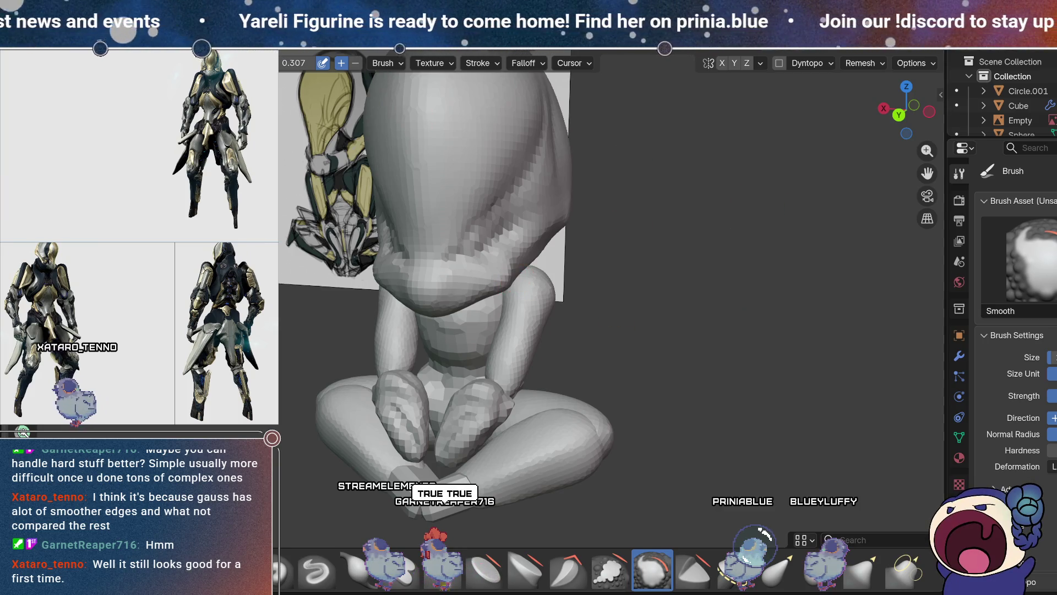
- Return to Object Mode with Alt+Q, zoom out, and look down over the whole scene
scroll(605, 330, "down", 5)
key("alt+q")
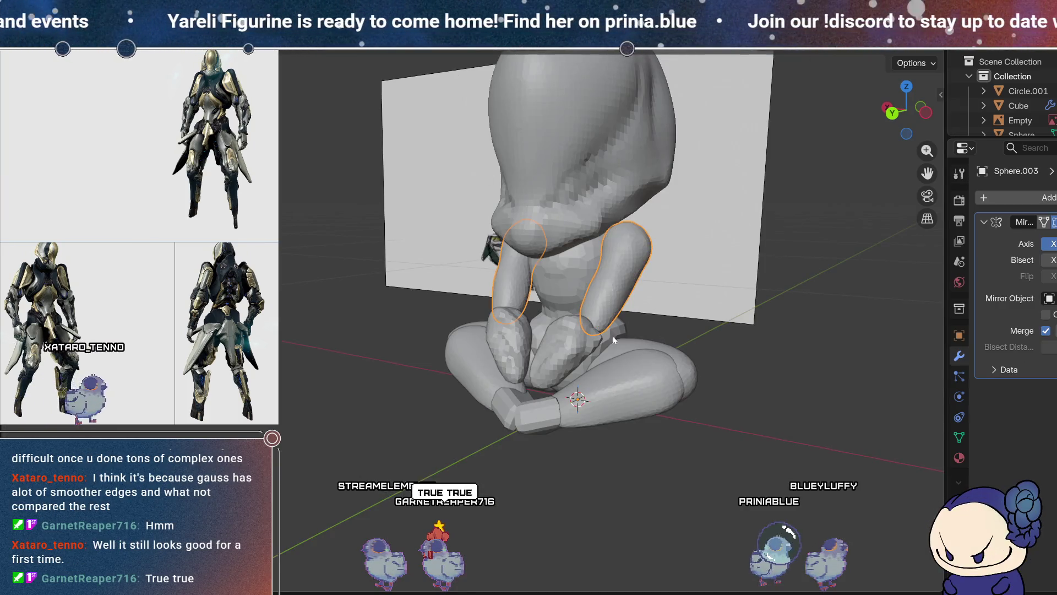
scroll(535, 373, "down", 3)
middle_click_drag(536, 372, 537, 350)
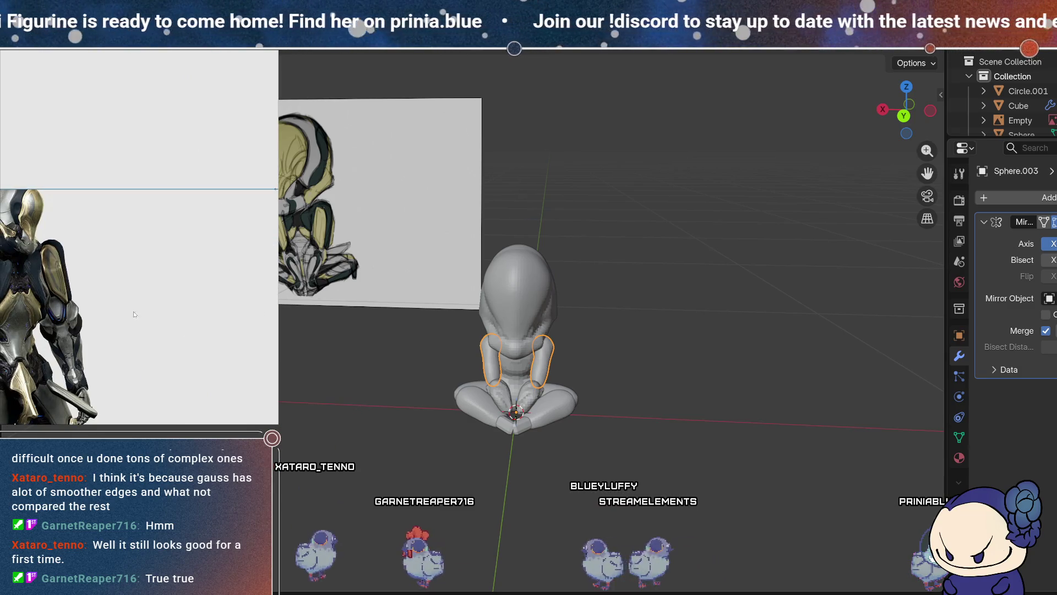
scroll(182, 331, "up", 3)
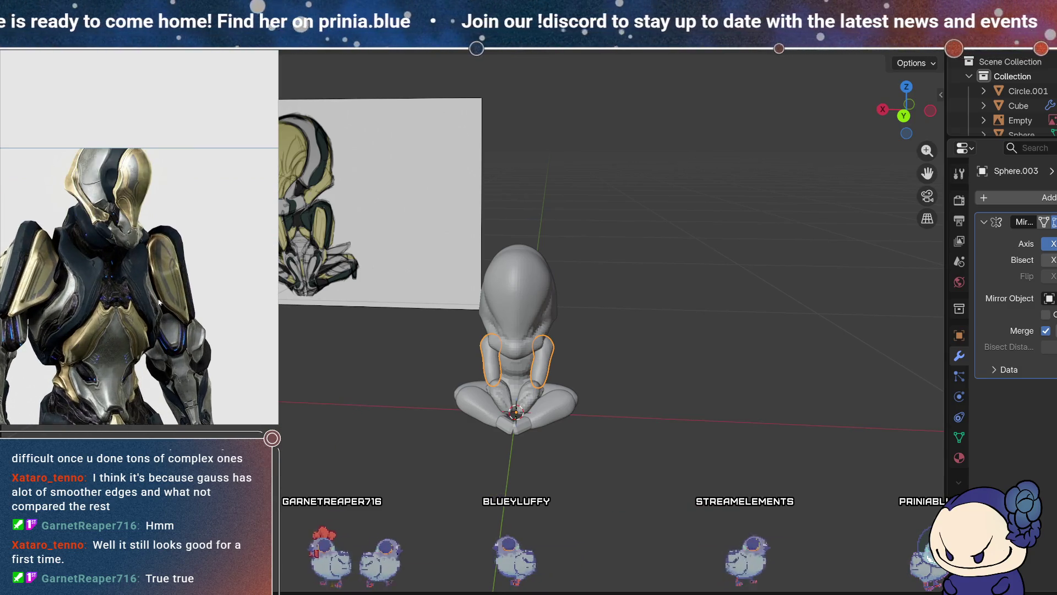
scroll(181, 330, "down", 2)
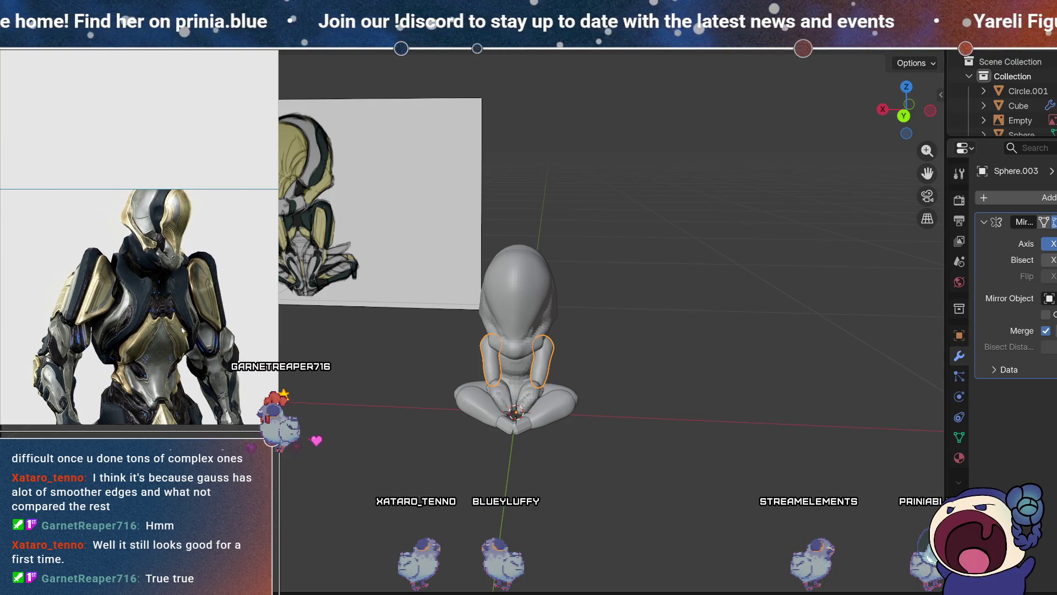
mouse_move(518, 440)
middle_mouse_down()
mouse_move(507, 424)
mouse_move(686, 298)
mouse_move(532, 435)
middle_mouse_up()
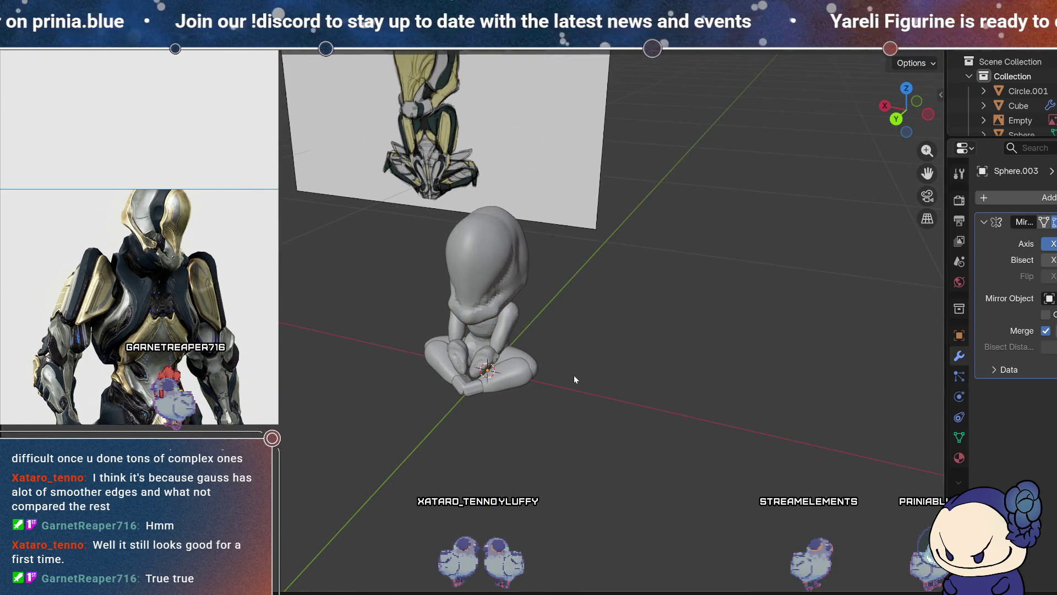
- Add a new mesh cube, Cube.001, to the scene
key("shift+a")
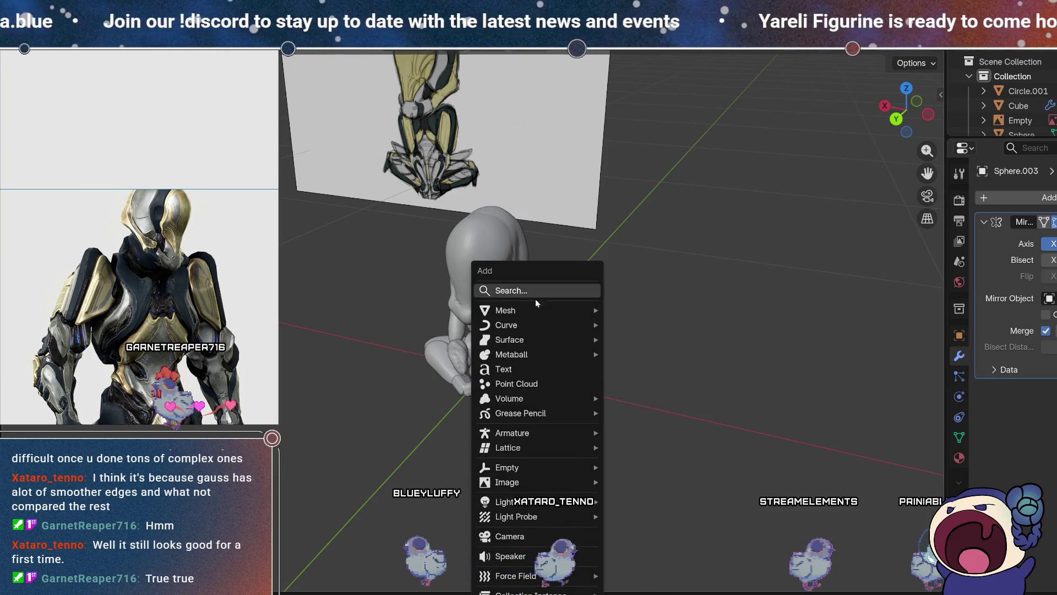
mouse_move(537, 311)
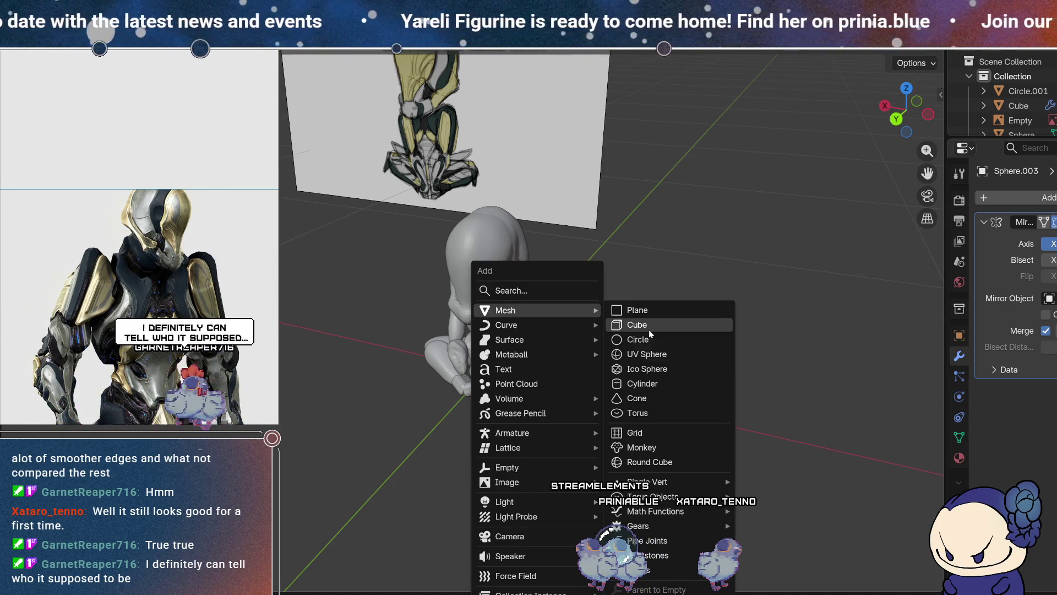
left_click(648, 329)
scroll(645, 338, "down", 5)
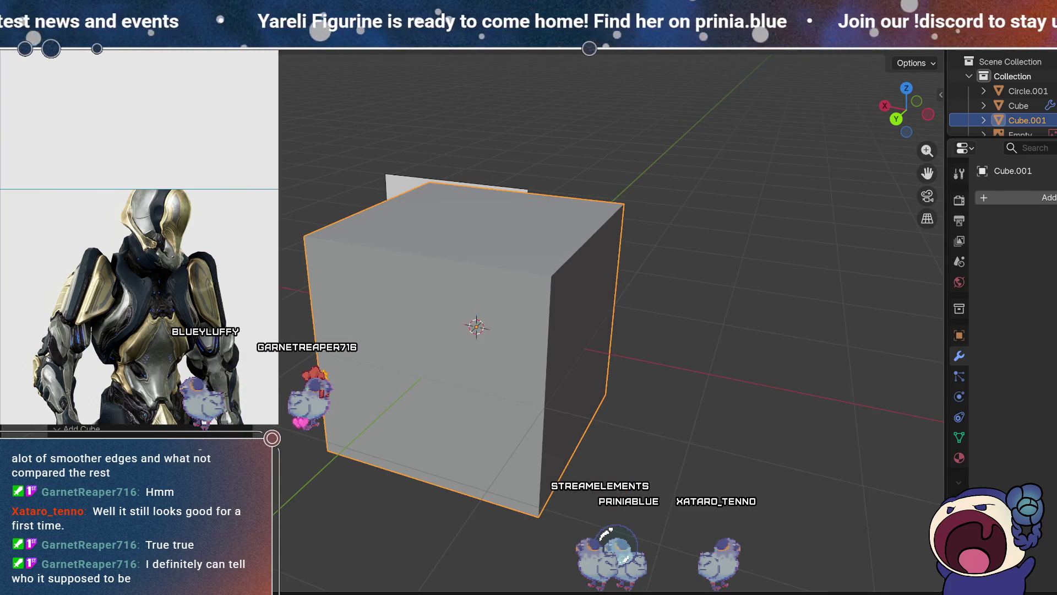
- Scale Cube.001 down, move it along Y beside the figure, and frame it from the top
key("s")
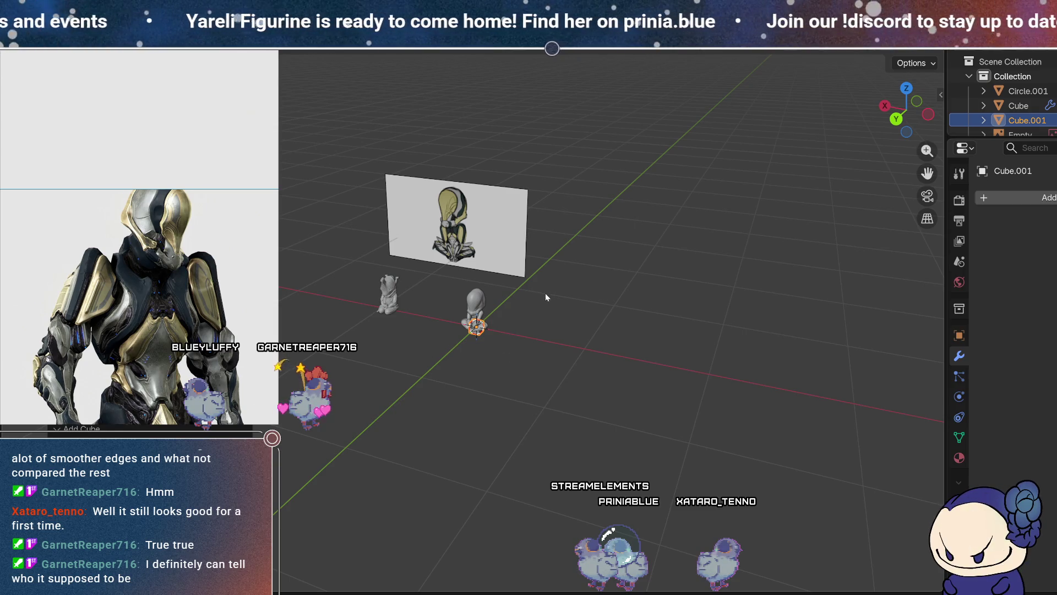
key("g")
key("y")
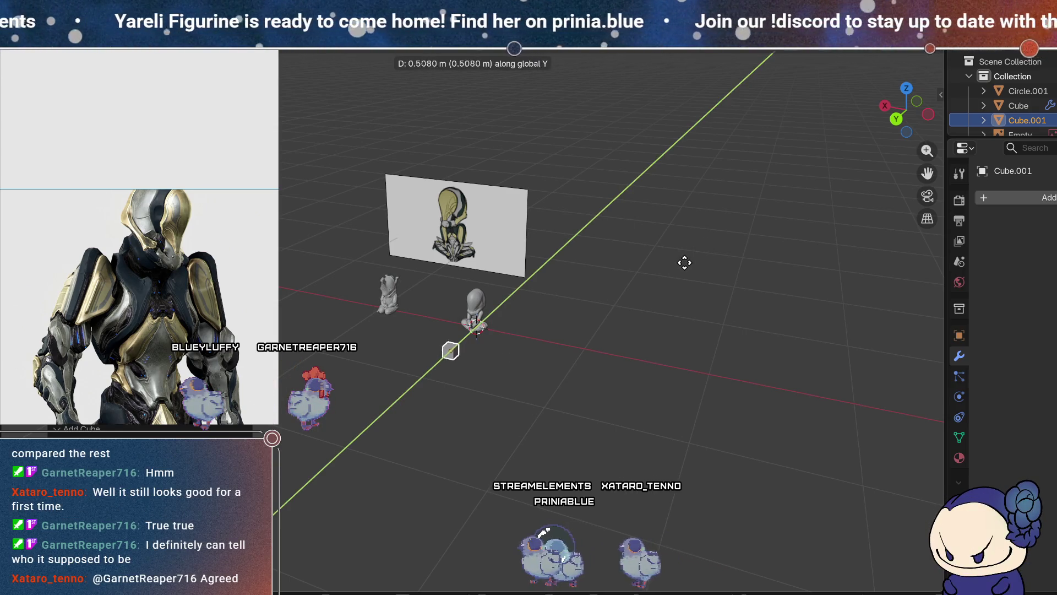
left_click(689, 259)
left_click(906, 89)
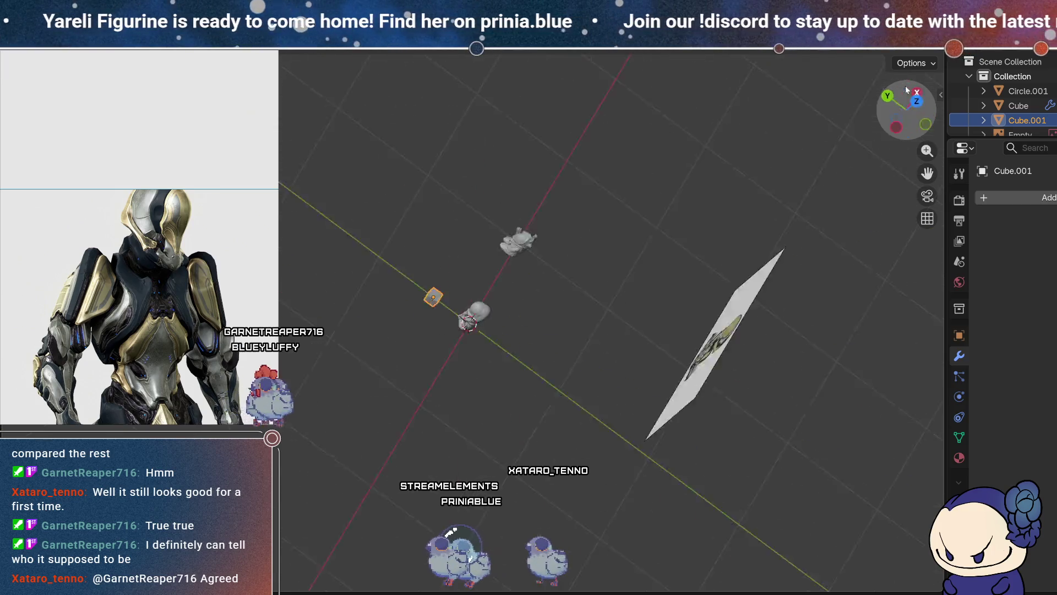
key("KP_Decimal")
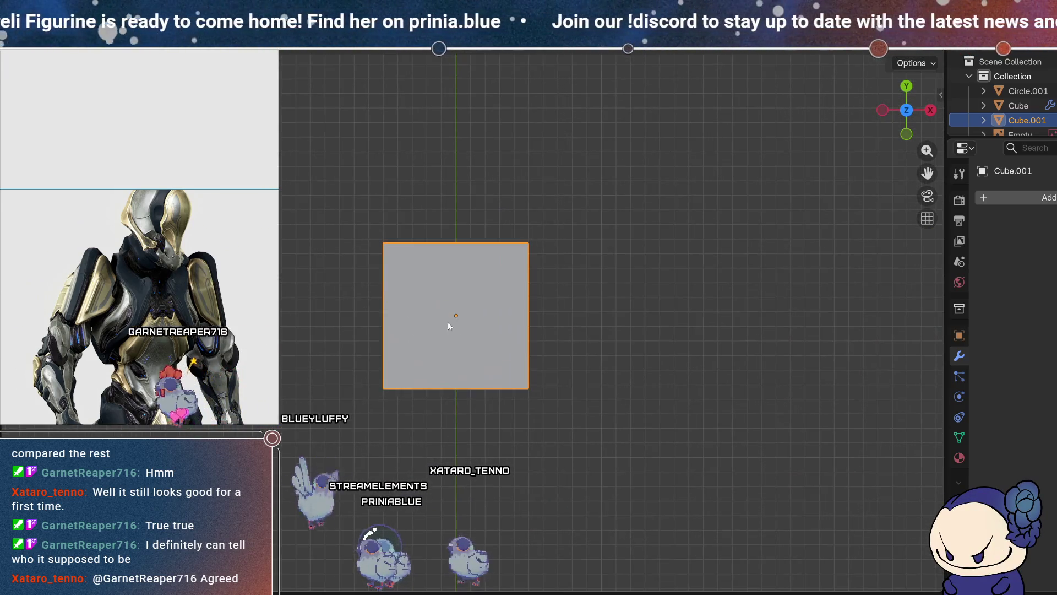
key("Tab")
- Scale Cube.001 along Z into a thin, flat slab
mouse_move(468, 378)
middle_mouse_down()
mouse_move(548, 332)
mouse_move(573, 253)
mouse_move(559, 502)
mouse_move(601, 472)
middle_mouse_up()
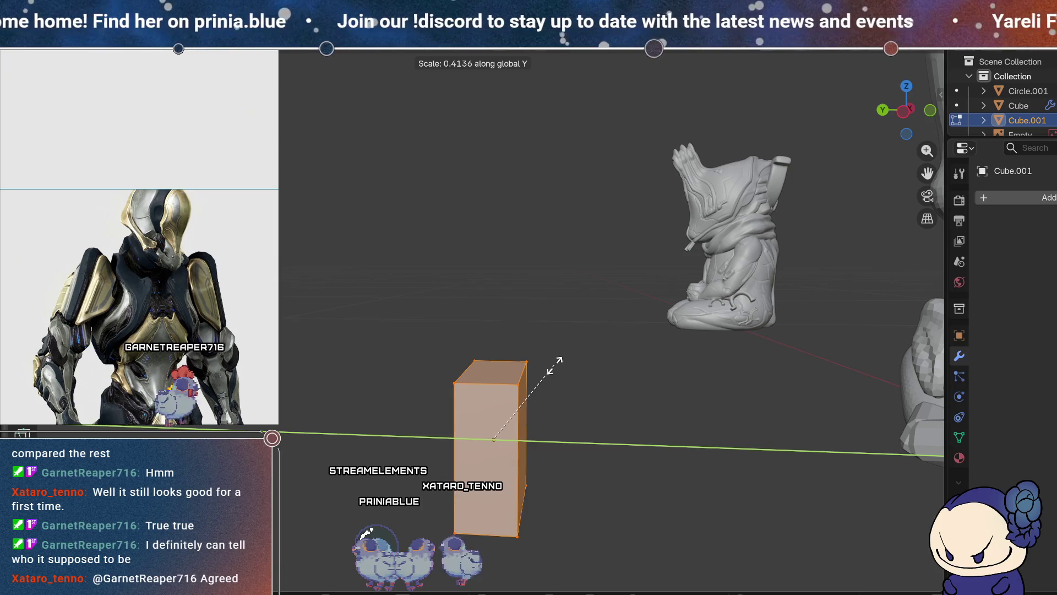
key("z")
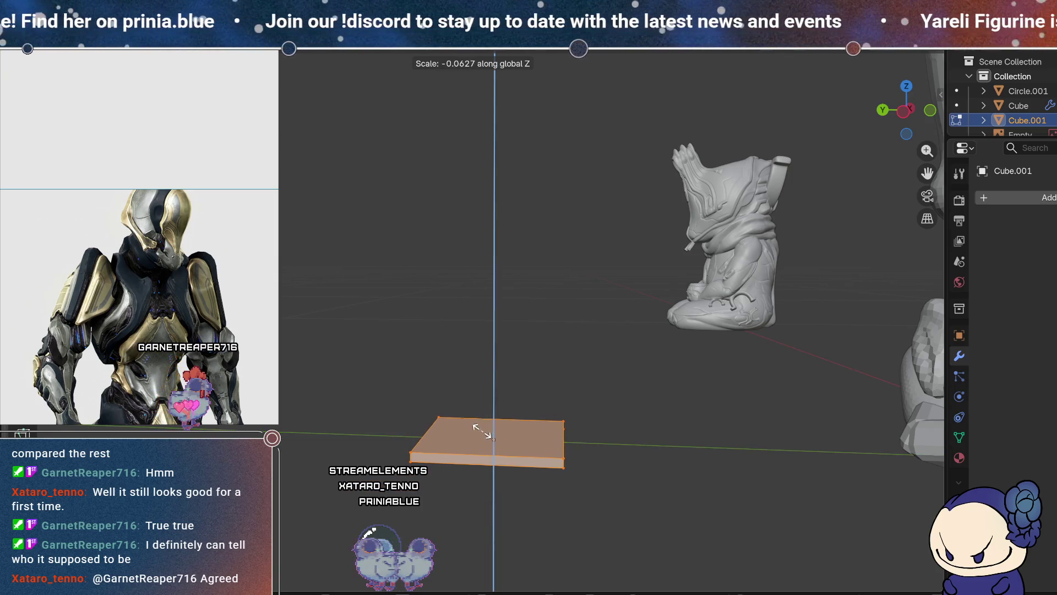
mouse_move(491, 430)
middle_mouse_down()
mouse_move(533, 495)
mouse_move(628, 495)
mouse_move(708, 464)
mouse_move(656, 414)
mouse_move(602, 448)
mouse_move(569, 445)
middle_mouse_up()
key("s")
key("z")
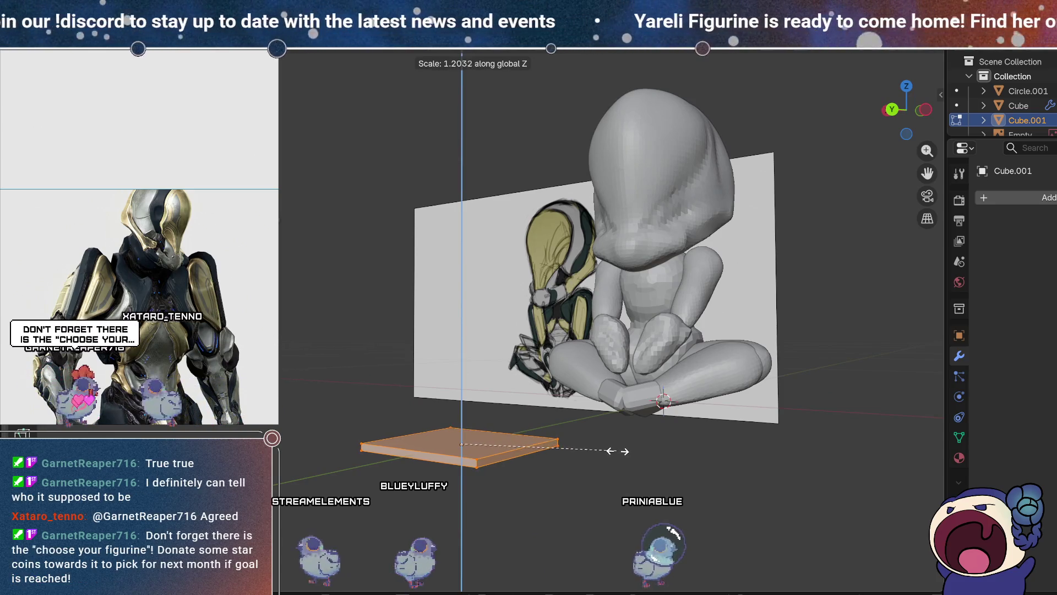
left_click(690, 449)
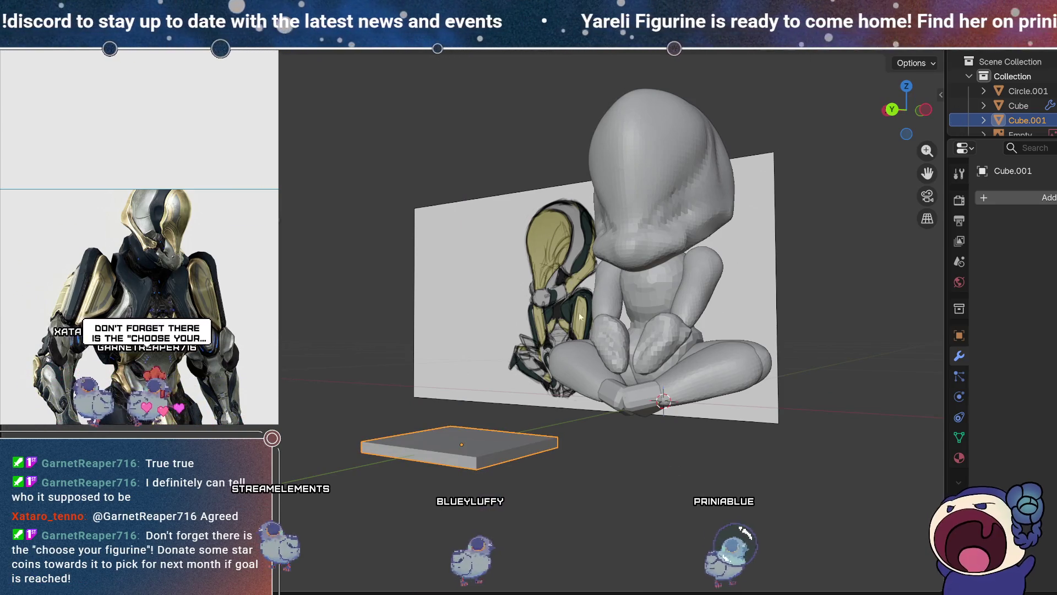
- Reselect the slab and enter Edit Mode in top view
left_click(906, 86)
scroll(533, 351, "up", 3)
middle_click_drag(424, 286, 408, 213, "shift")
key("a")
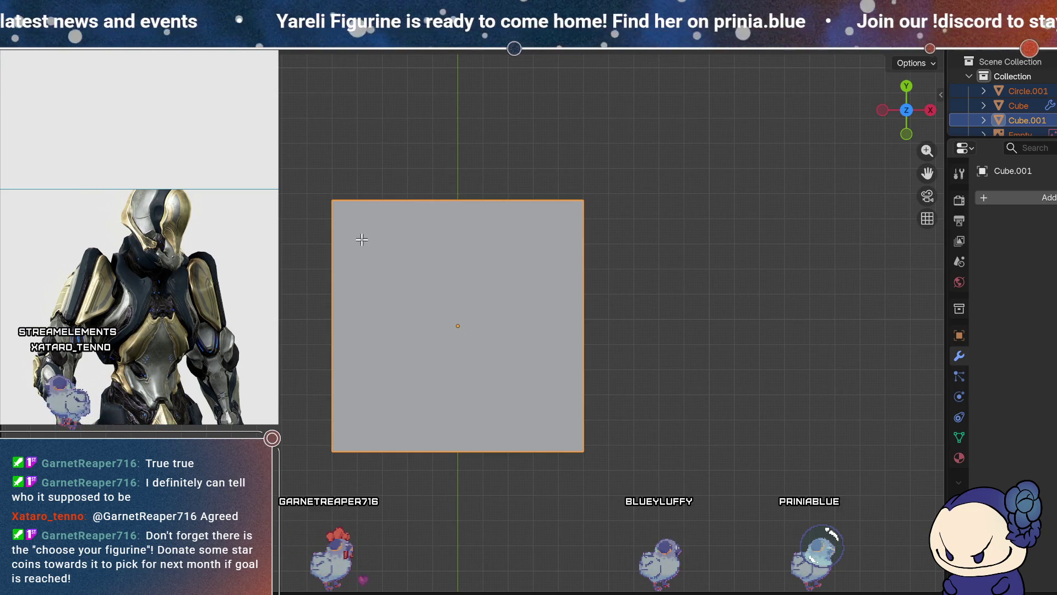
left_click(511, 219)
middle_click_drag(511, 219, 578, 496)
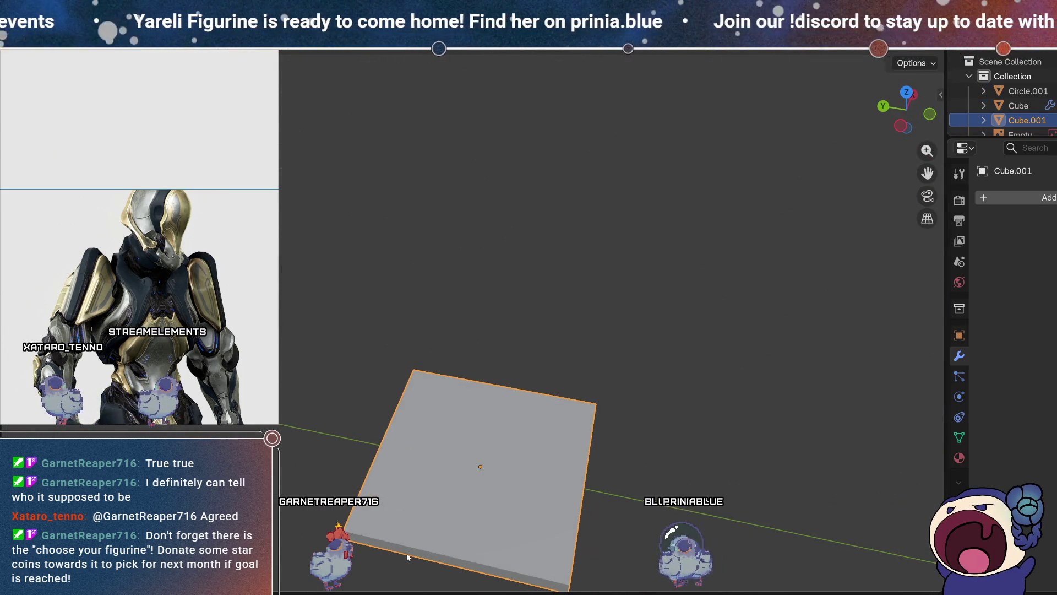
key("Tab")
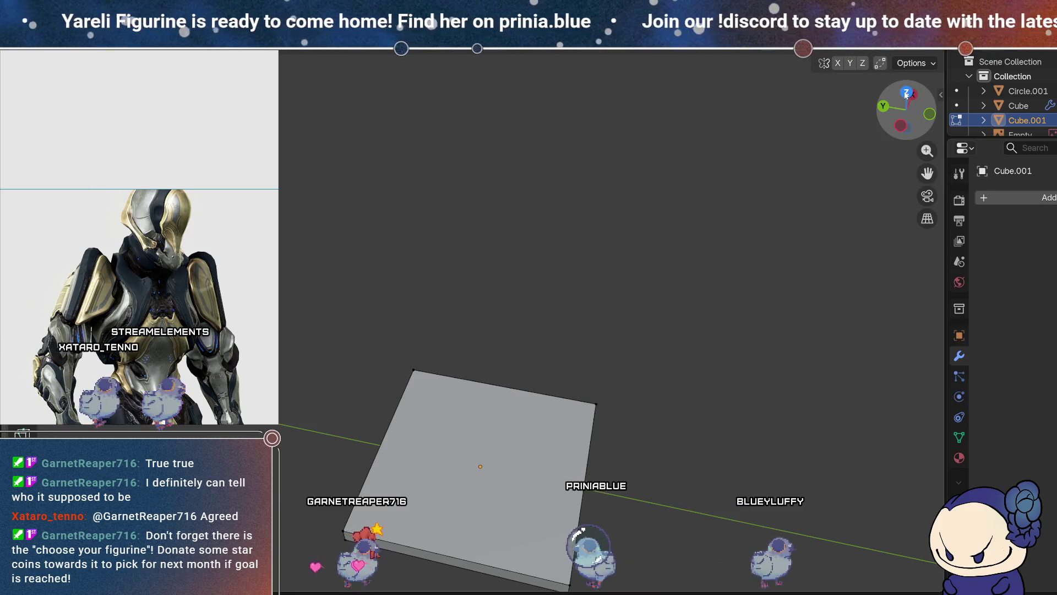
left_click(906, 94)
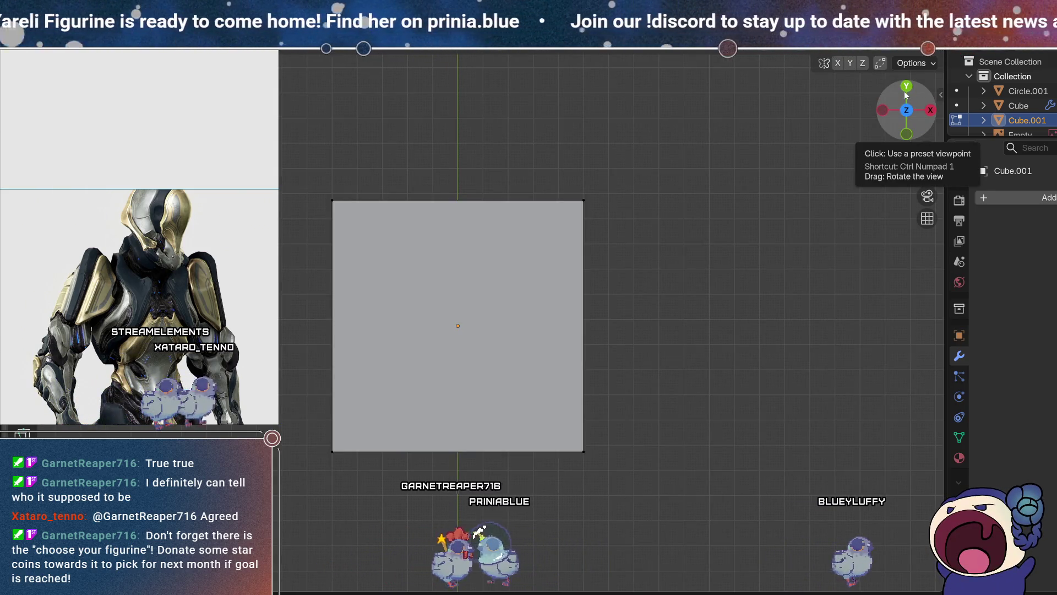
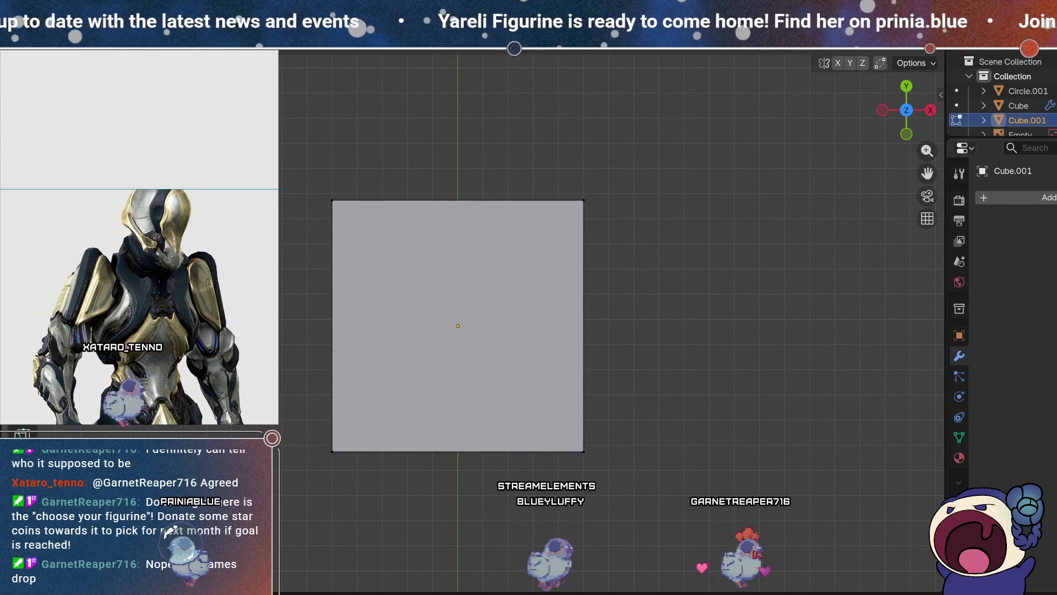
- In top view, scale the square plate Cube.001 along X to about 0.5 its width
mouse_move(519, 379)
middle_mouse_down("shift")
mouse_move(564, 438)
mouse_move(653, 314)
mouse_move(559, 456)
middle_mouse_up("shift")
scroll(559, 455, "down", 2)
left_click(583, 462)
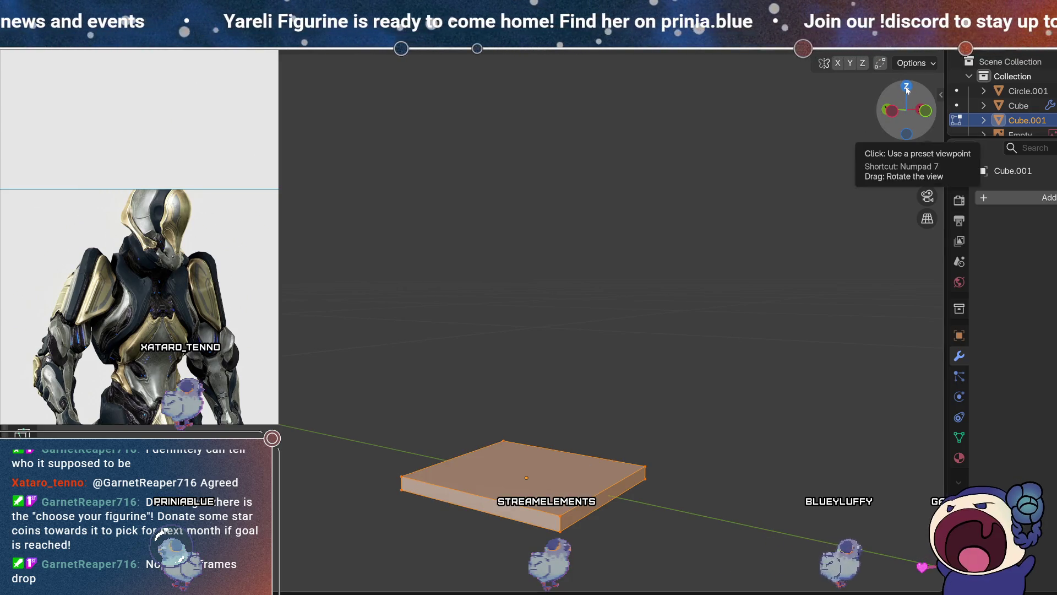
left_click(907, 89)
scroll(573, 358, "up", 3)
mouse_move(552, 411)
middle_mouse_down("shift")
mouse_move(547, 302)
mouse_move(554, 334)
middle_mouse_up("shift")
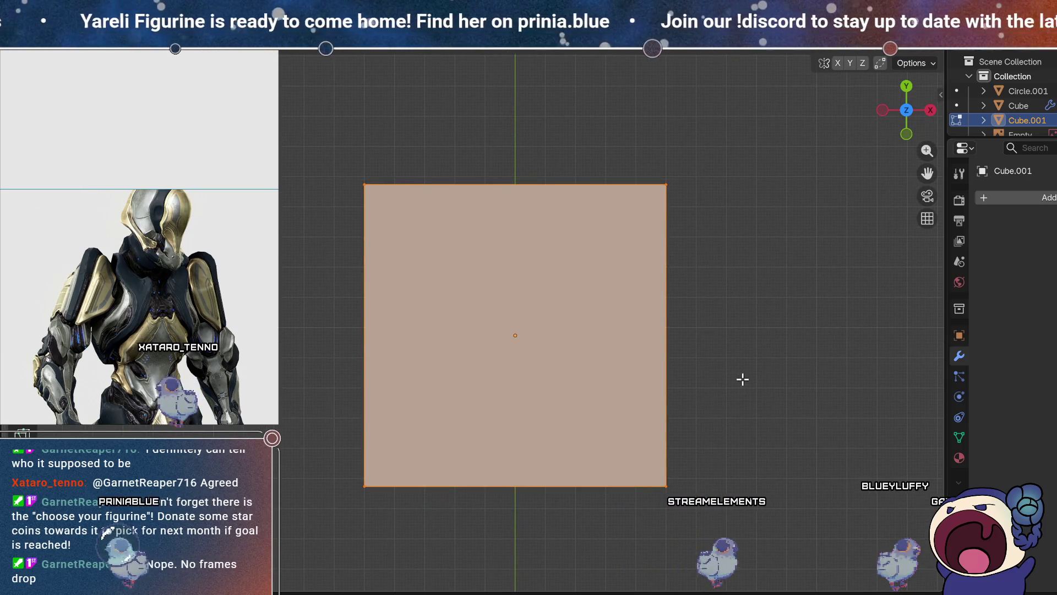
key("s")
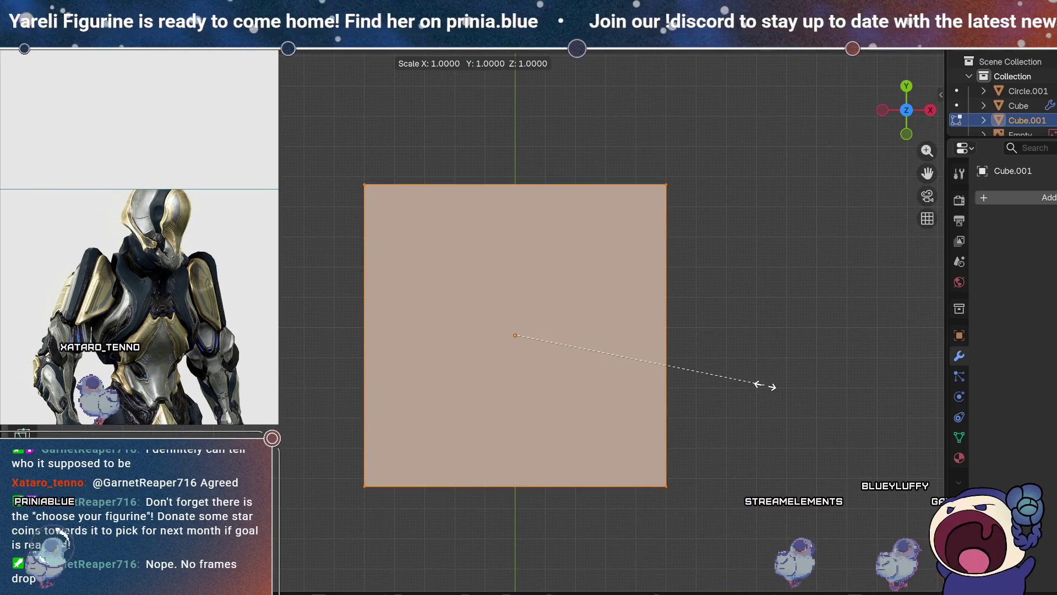
key("x")
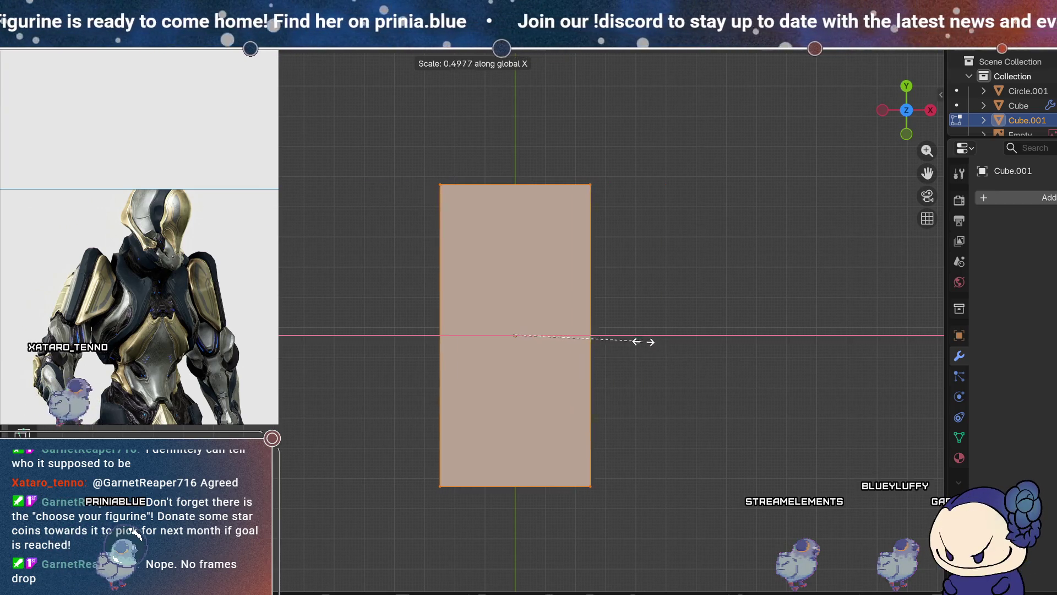
left_click(644, 342)
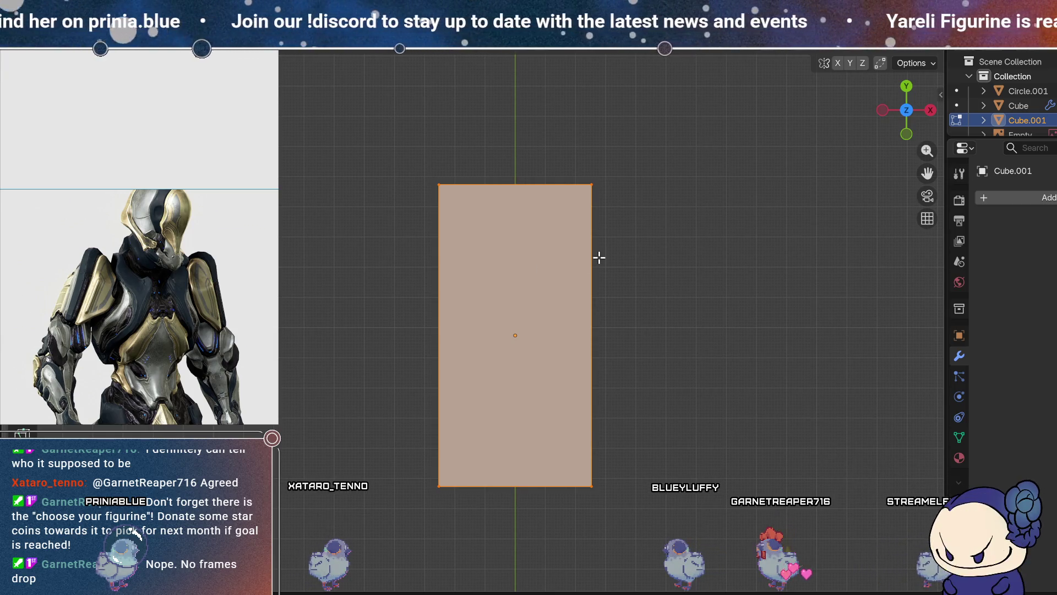
left_click(577, 289)
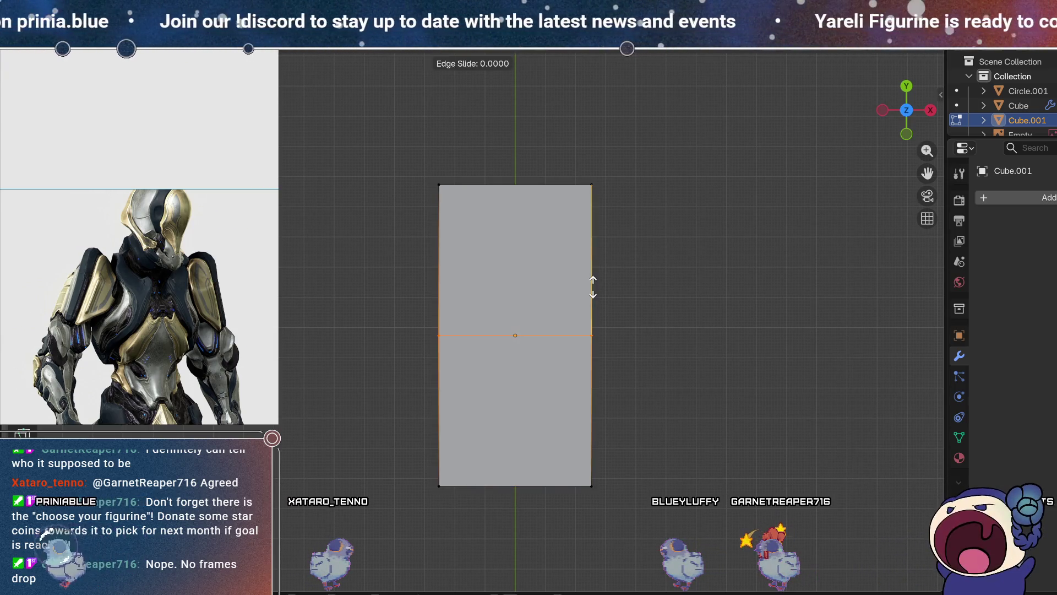
- Add a horizontal loop cut near the bottom and a vertical cut near the middle
left_click(601, 355)
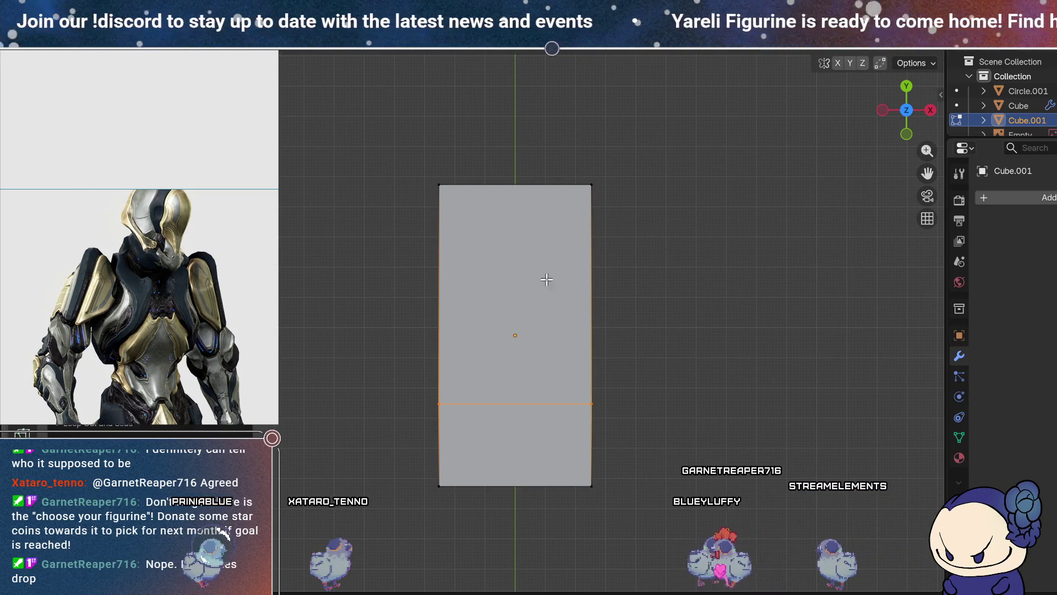
key("ctrl+r")
left_click(550, 179)
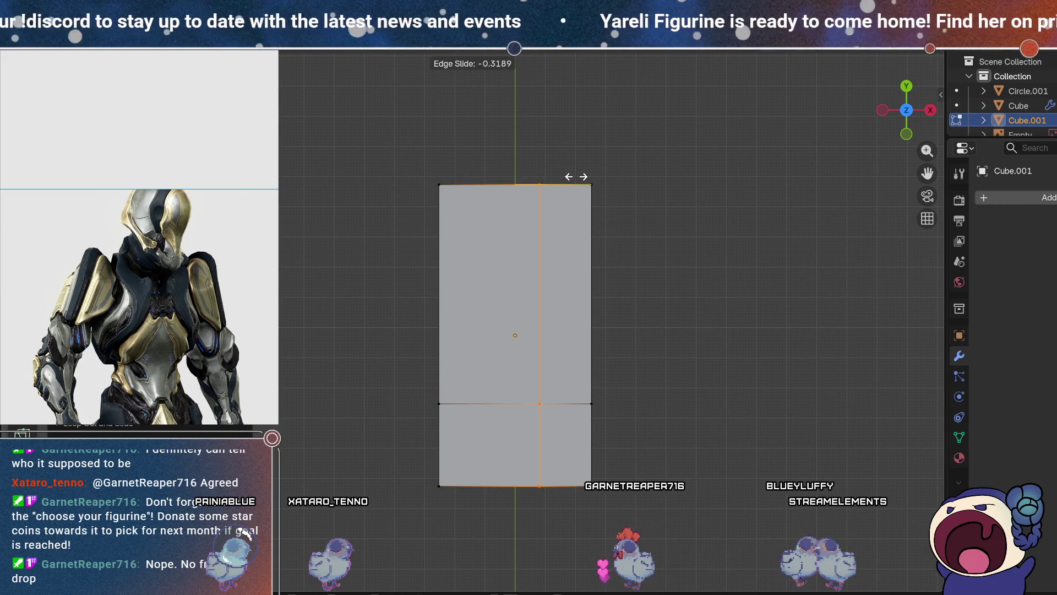
left_click(566, 175)
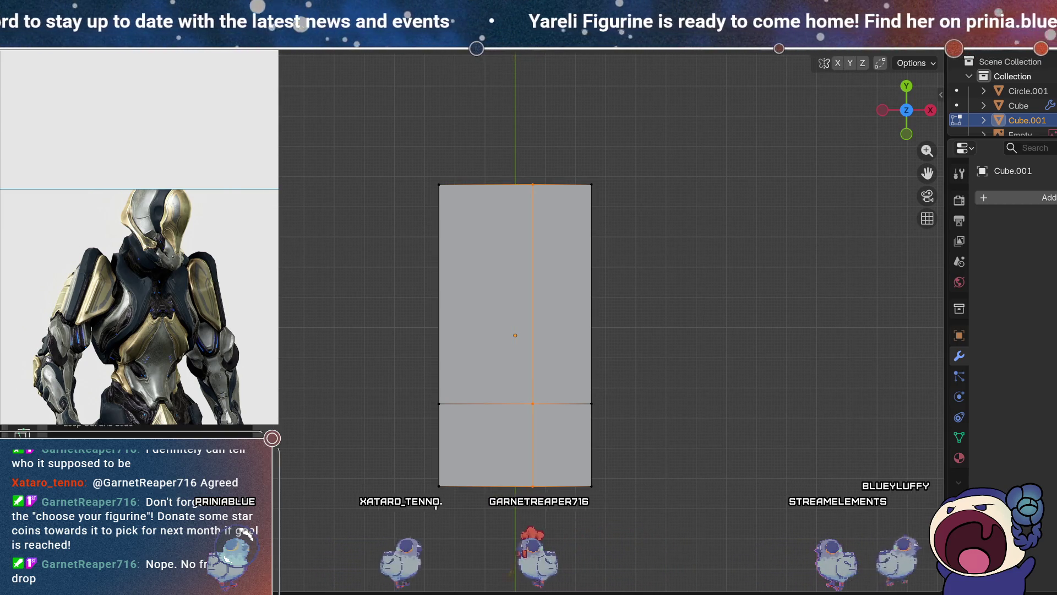
- Move the bottom-left vertex rightward to form a slanted notch
left_click(439, 486)
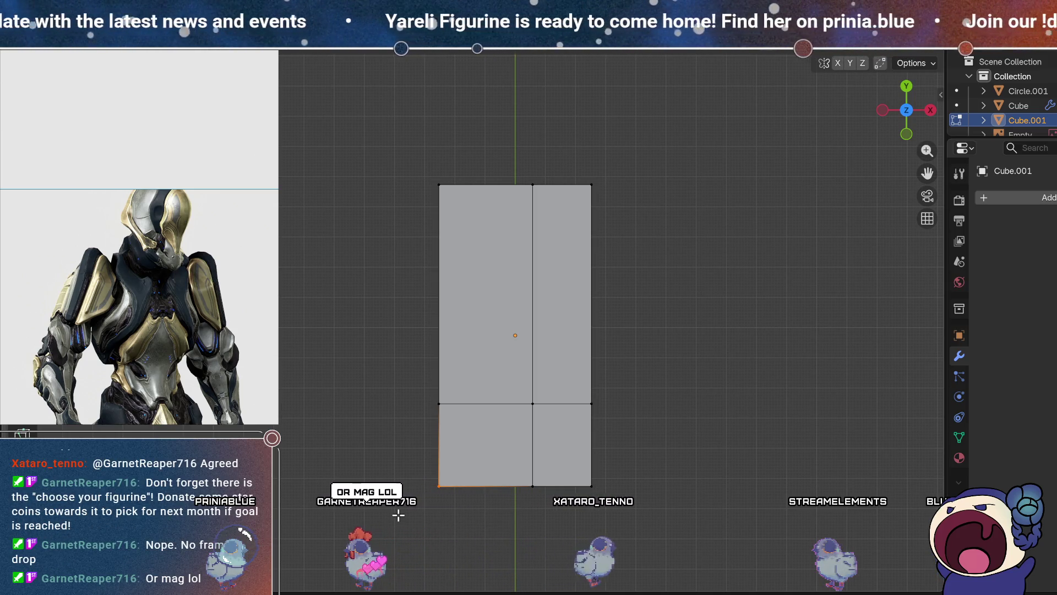
key("g")
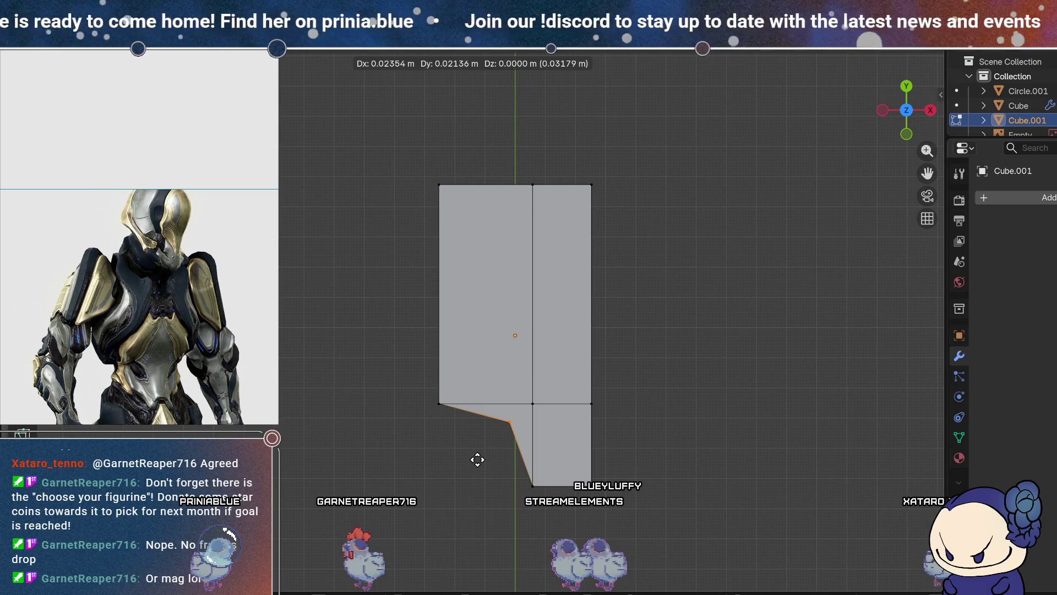
mouse_move(371, 231)
middle_mouse_down()
mouse_move(382, 370)
mouse_move(479, 229)
middle_mouse_up()
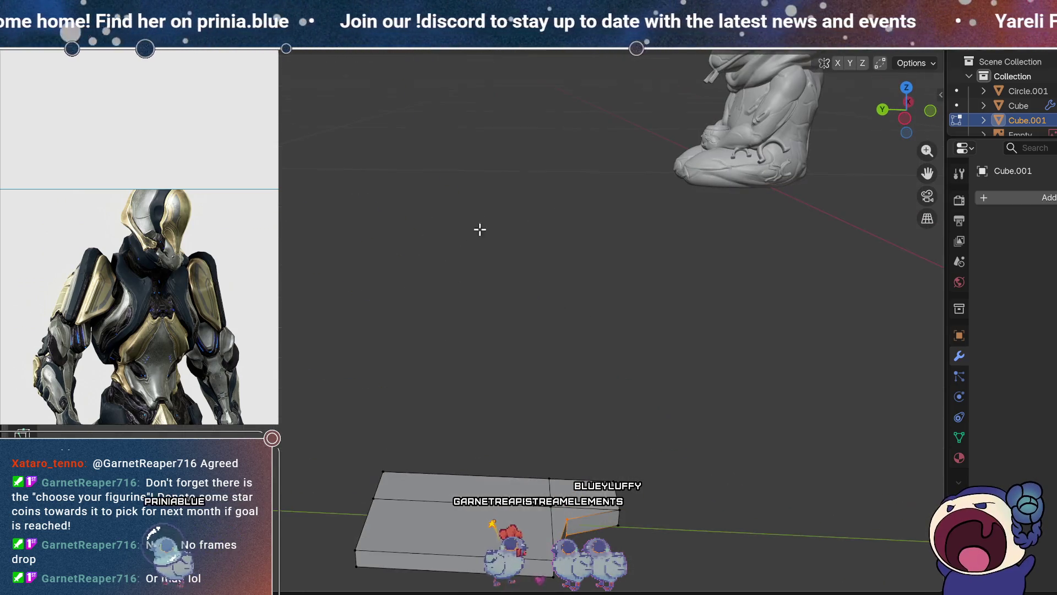
- Bevel the top-left corner edge with 3 segments at about 0.027 m
left_click(363, 550)
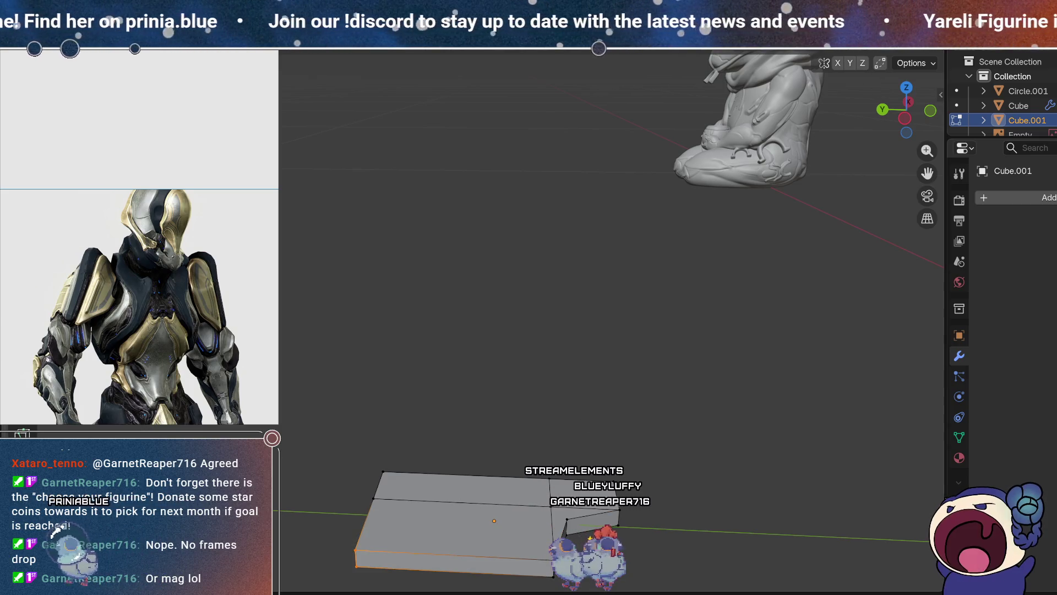
left_click(907, 87)
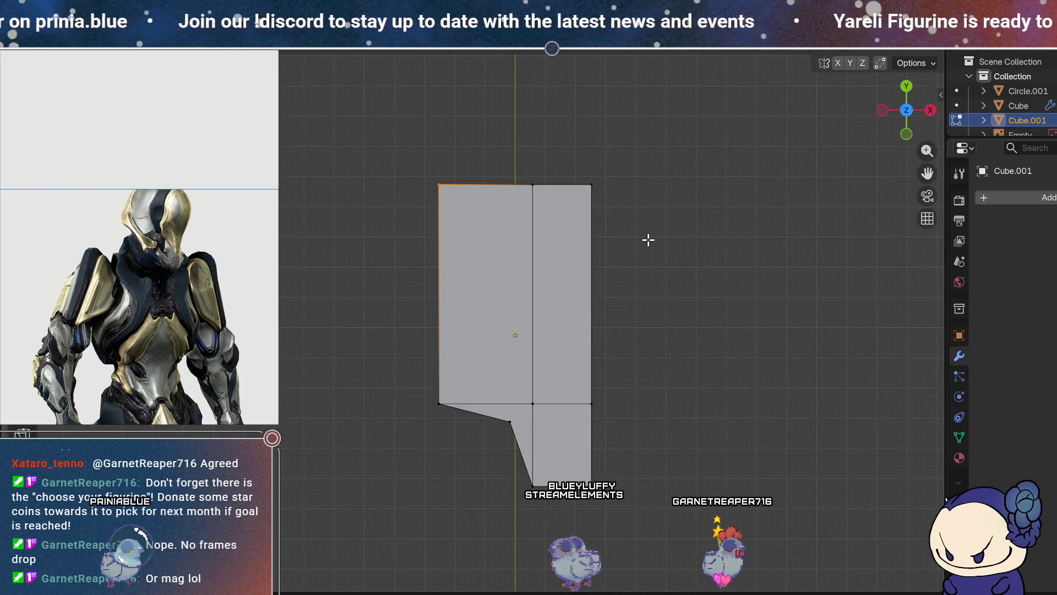
key("ctrl+b")
scroll(678, 247, "up", 1)
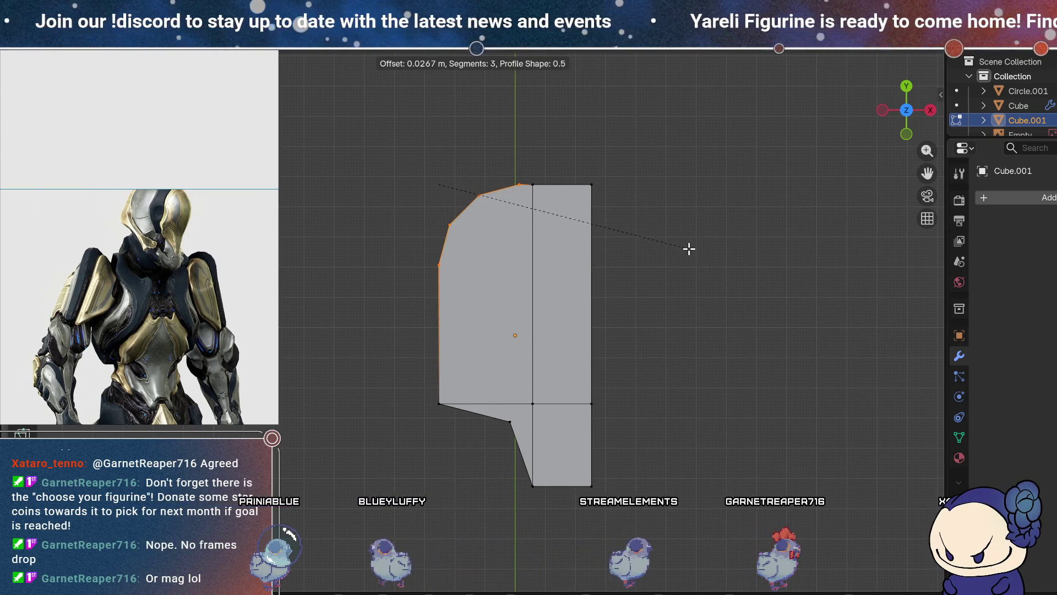
- Confirm the top-left corner bevel, then lower the top-right corner vertex along Y
left_click(689, 249)
left_click_drag(637, 229, 584, 177)
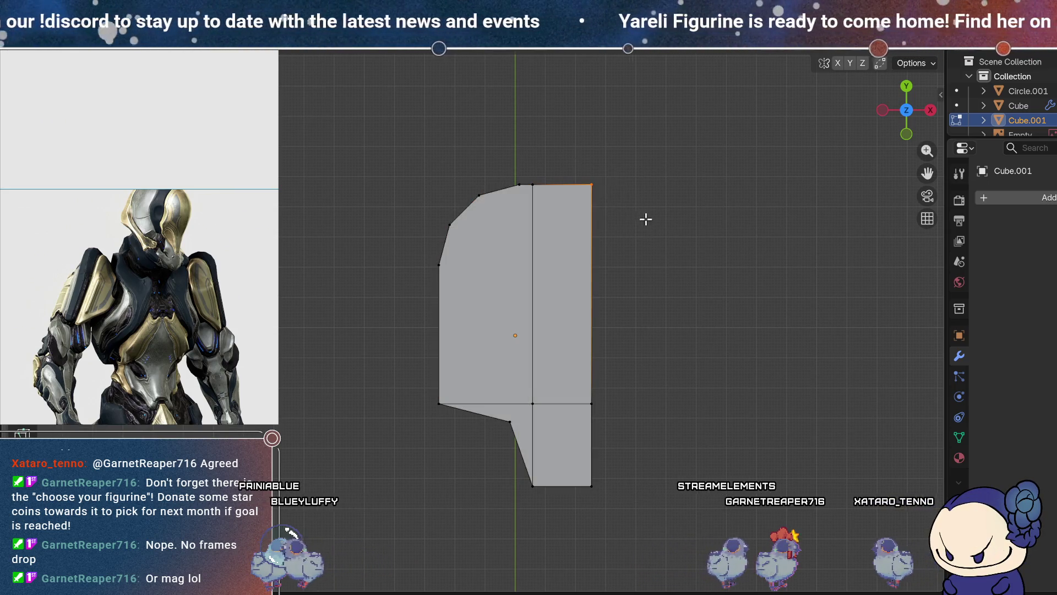
key("g")
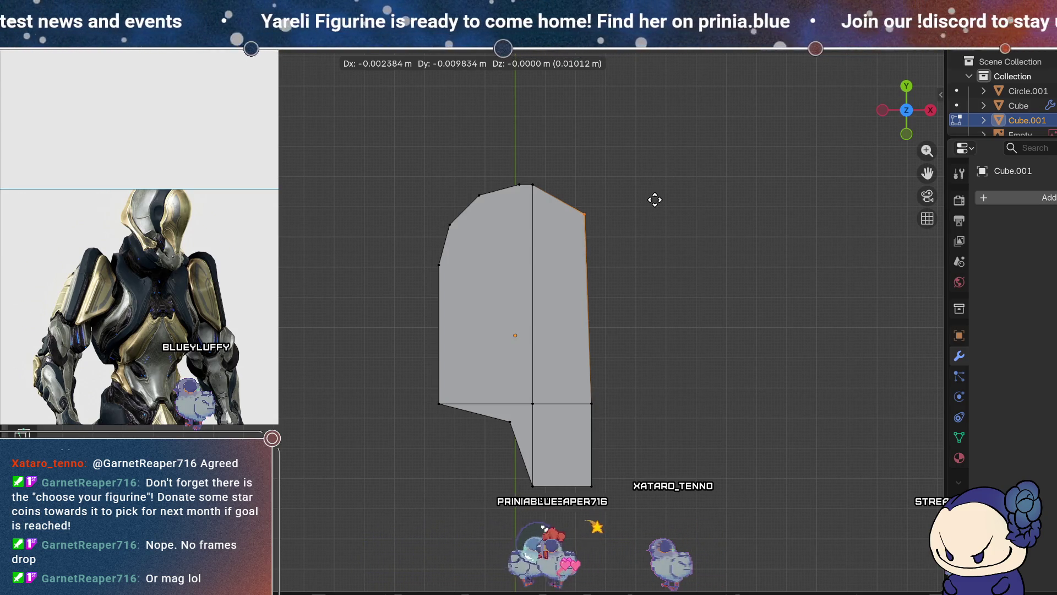
key("y")
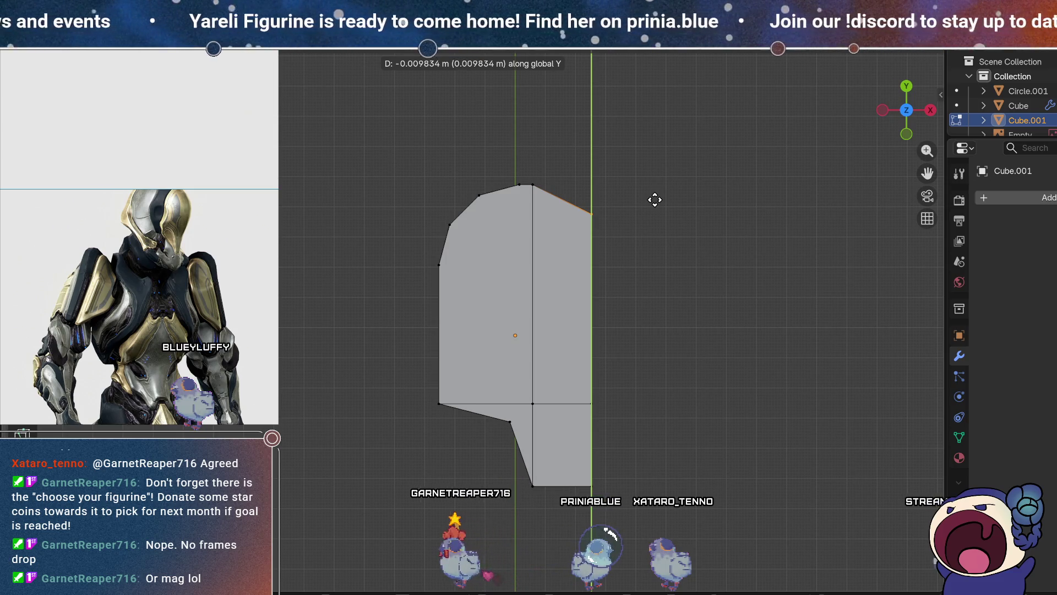
left_click(664, 216)
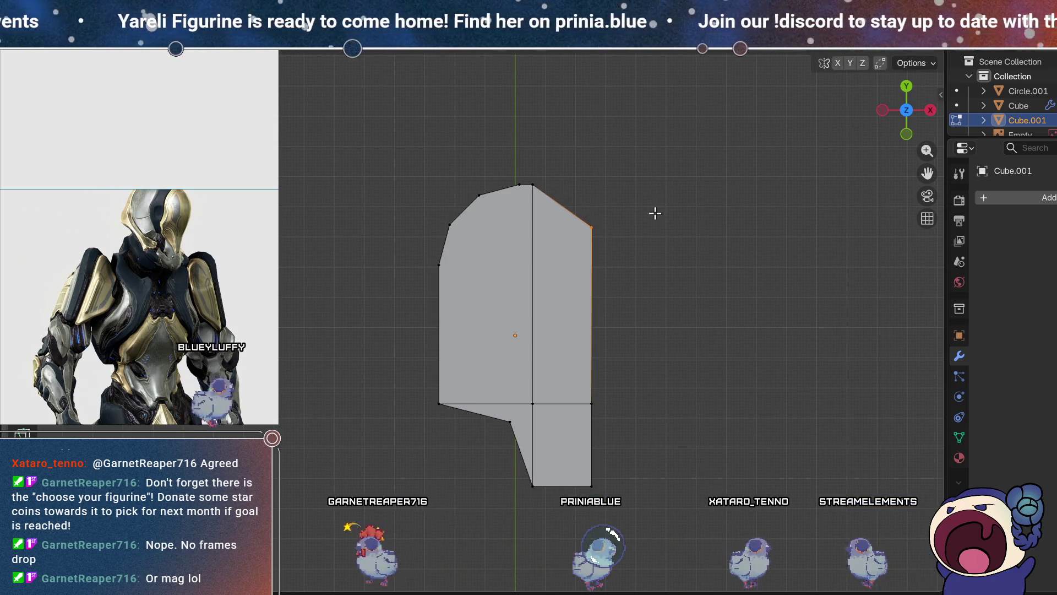
- Round the top-right and bottom-right corner vertices with 3-segment vertex bevels
key("ctrl+shift+b")
scroll(674, 226, "up", 2)
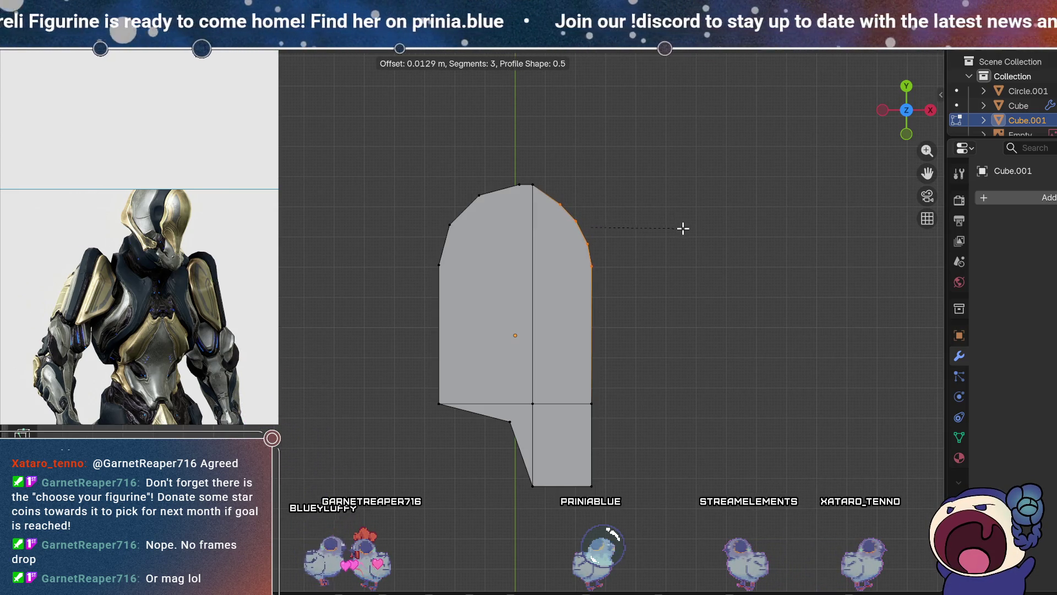
left_click(682, 227)
left_click(569, 468)
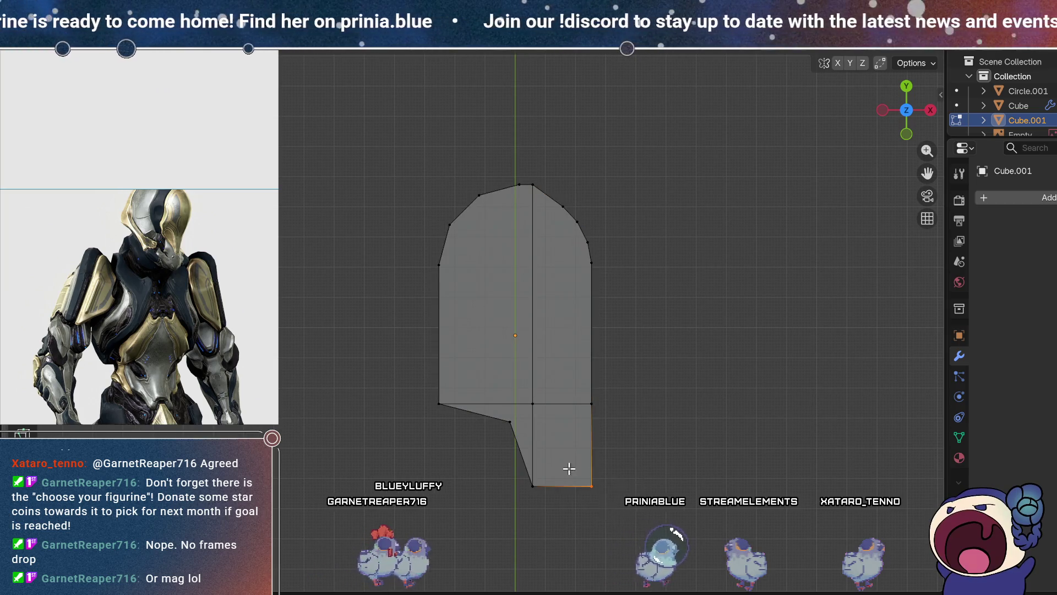
key("ctrl+shift+b")
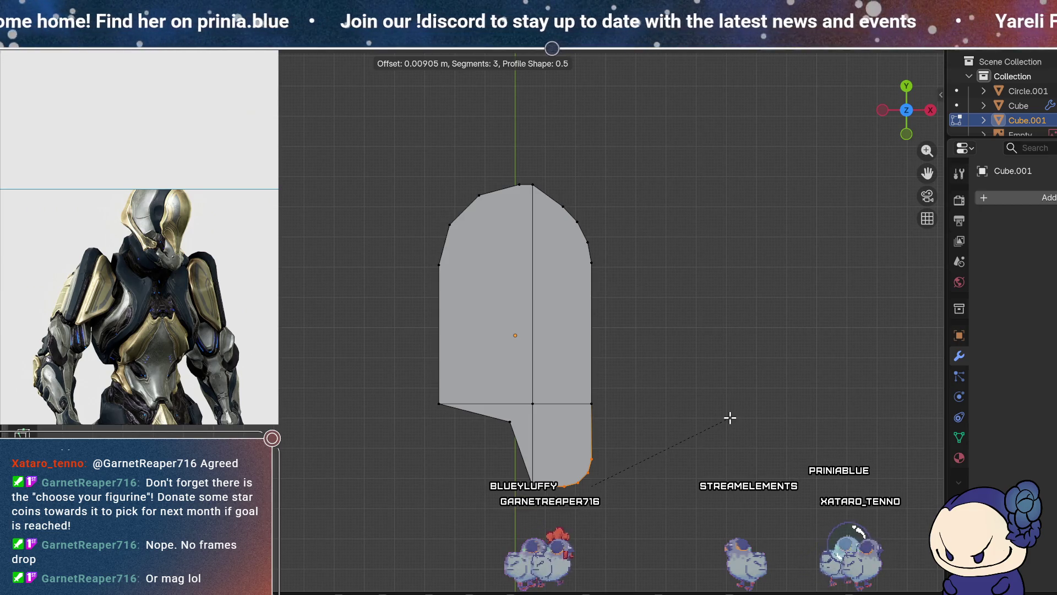
- Round the notch's inner corner (about 0.0116 m) and the lower-left corner, then exit Edit Mode
left_click(509, 421)
key("ctrl+shift+b")
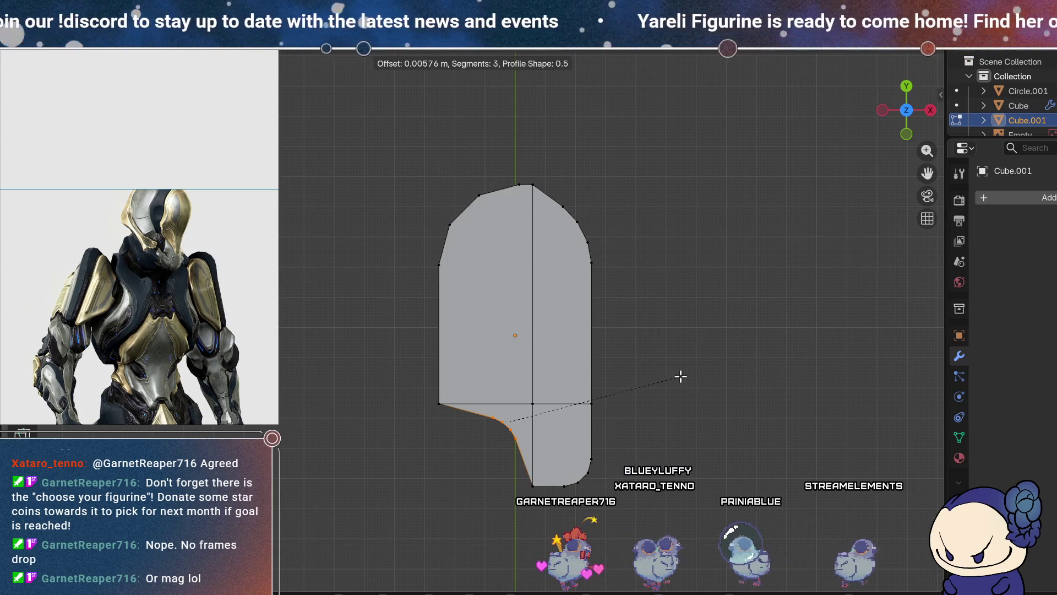
left_click(681, 376)
middle_click_drag(450, 406, 532, 454)
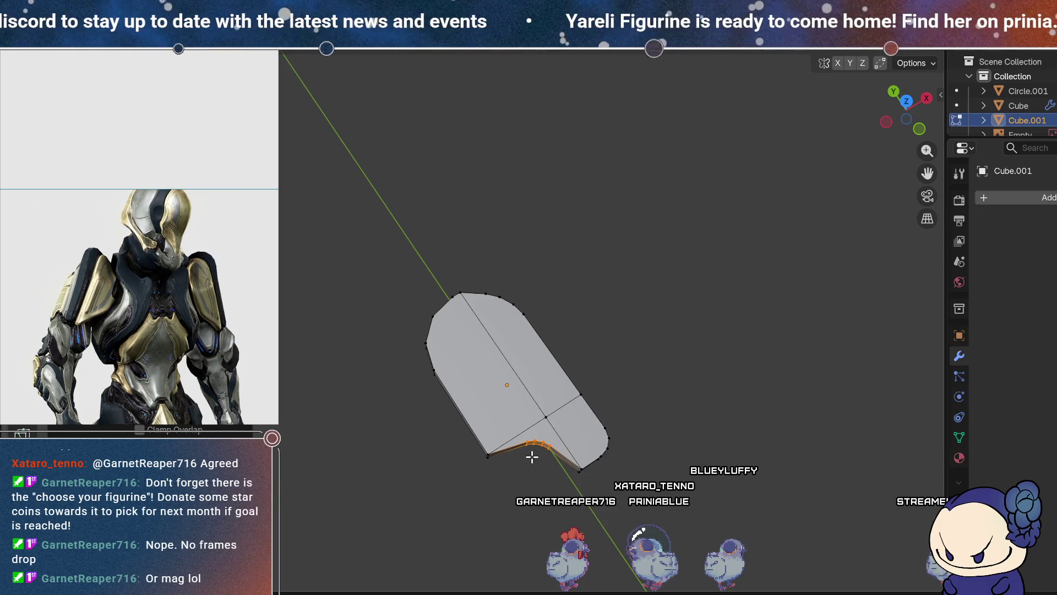
left_click(906, 101)
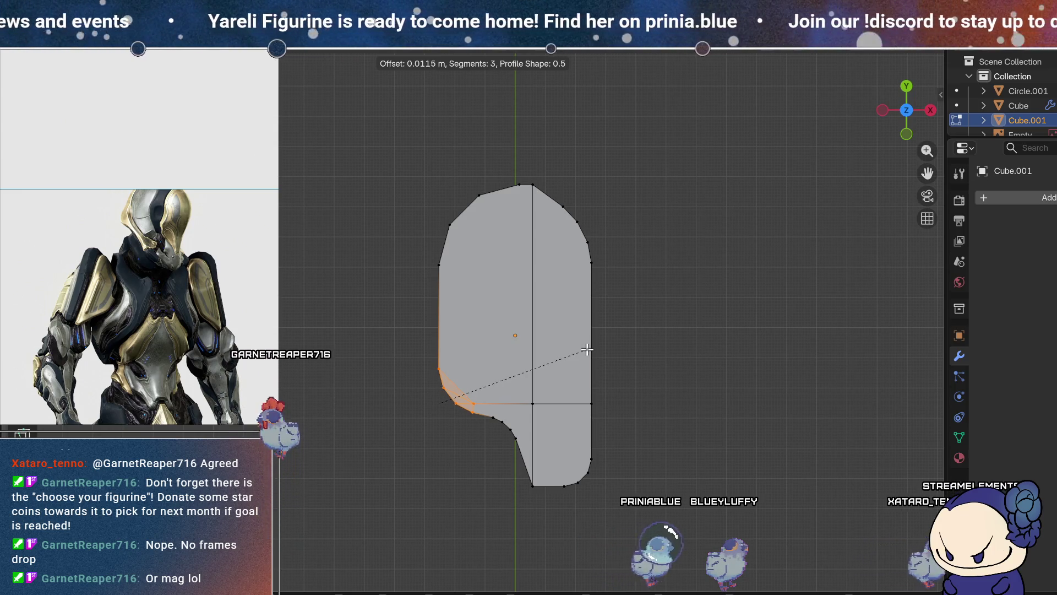
left_click(587, 349)
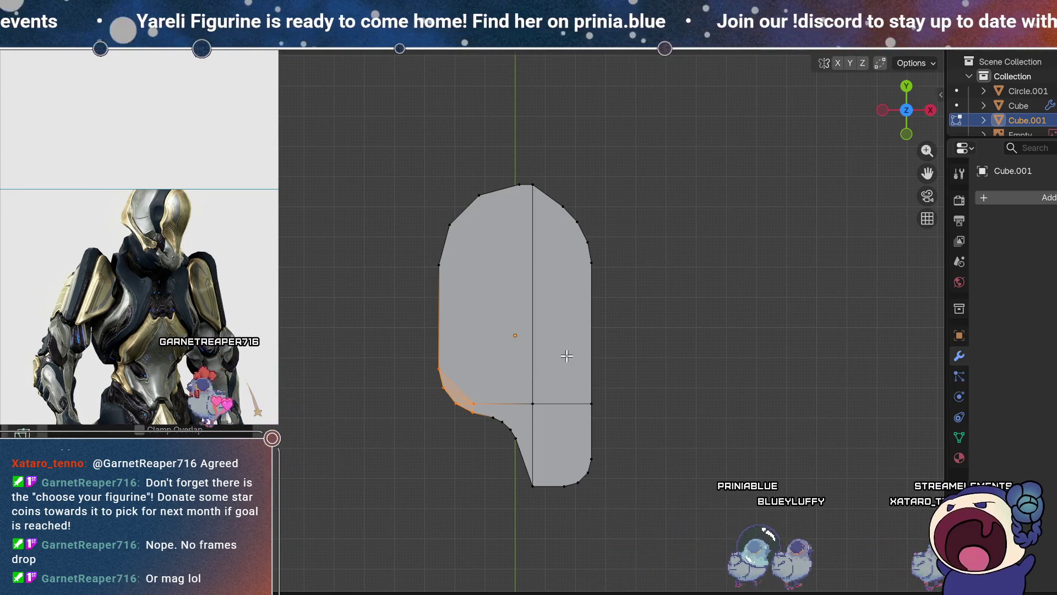
key("Tab")
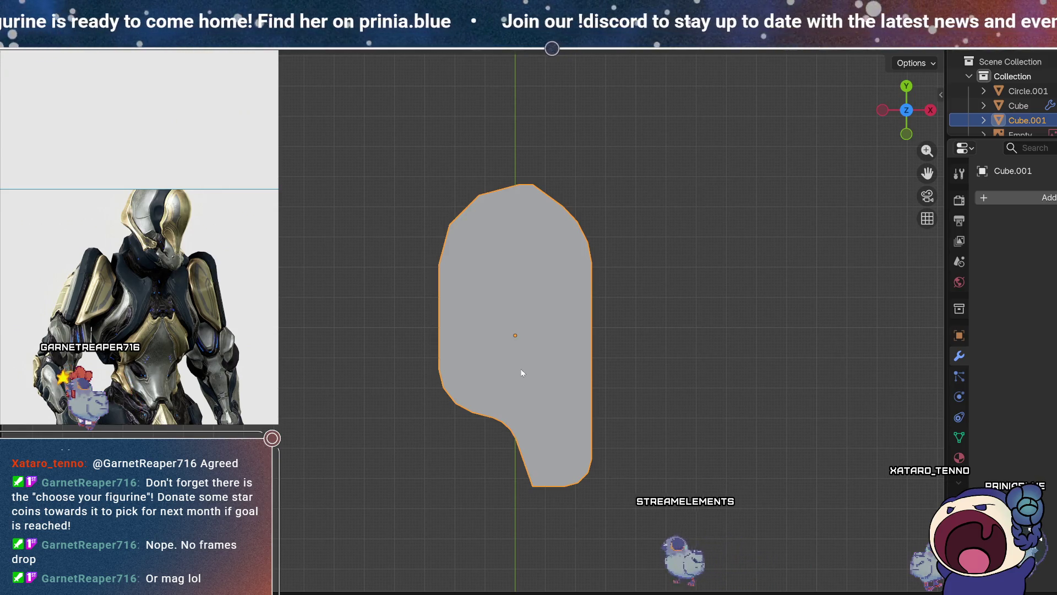
scroll(585, 316, "down", 1)
mouse_move(585, 317)
middle_mouse_down()
mouse_move(557, 276)
mouse_move(628, 170)
mouse_move(557, 432)
mouse_move(615, 414)
mouse_move(650, 456)
mouse_move(576, 454)
mouse_move(546, 514)
mouse_move(512, 493)
mouse_move(510, 512)
mouse_move(501, 382)
middle_mouse_up()
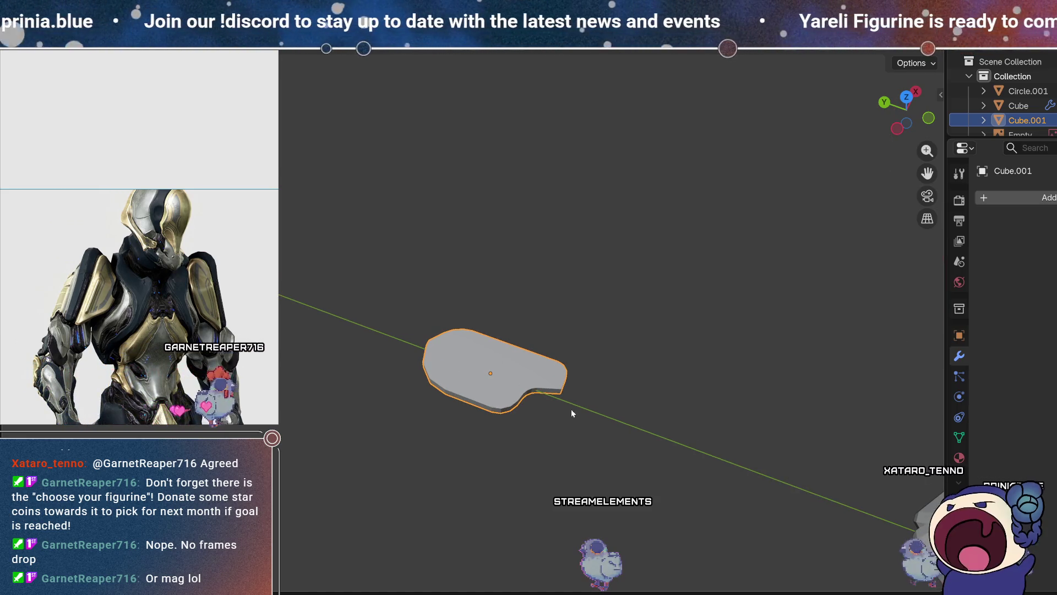
mouse_move(604, 438)
middle_mouse_down()
mouse_move(630, 389)
mouse_move(600, 460)
mouse_move(648, 456)
mouse_move(646, 512)
mouse_move(618, 418)
mouse_move(665, 435)
mouse_move(673, 455)
mouse_move(617, 446)
mouse_move(637, 448)
middle_mouse_up()
key("shift+a")
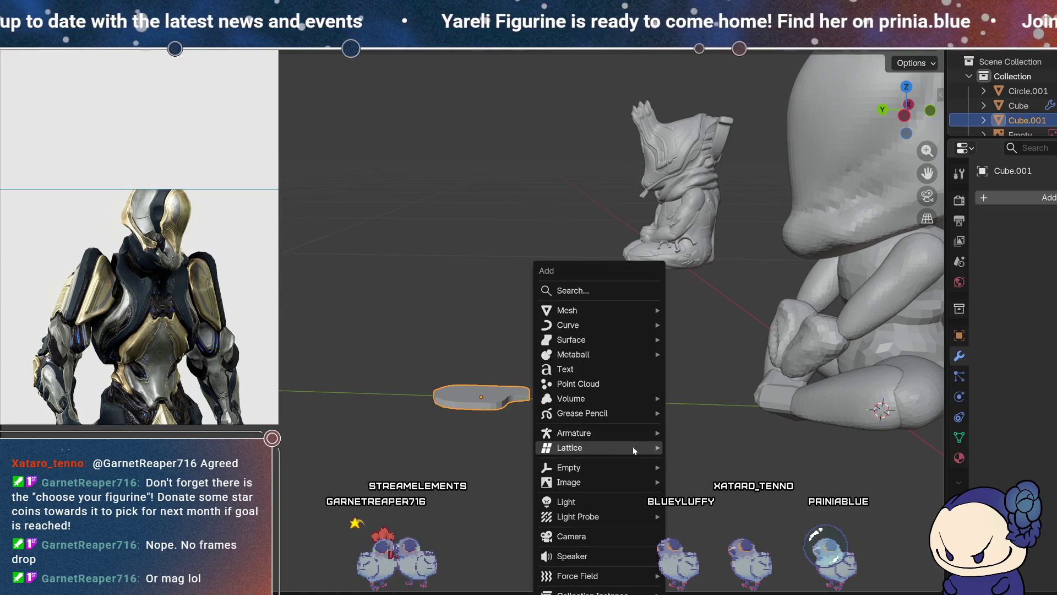
- Add a lattice and, in side view, move it toward the plate and scale it down
mouse_move(607, 447)
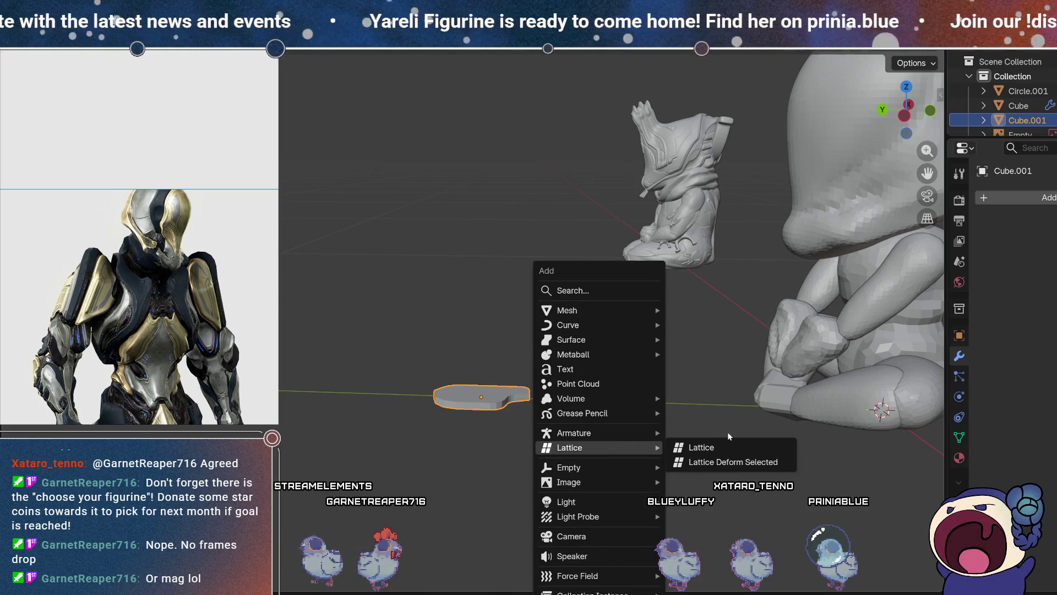
left_click(741, 448)
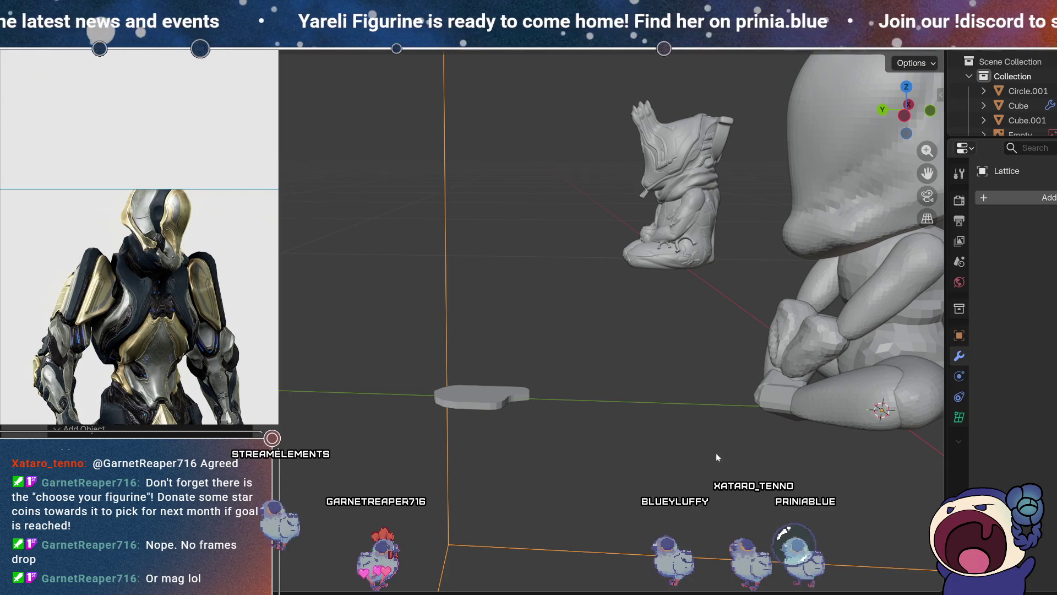
key("KP_Decimal")
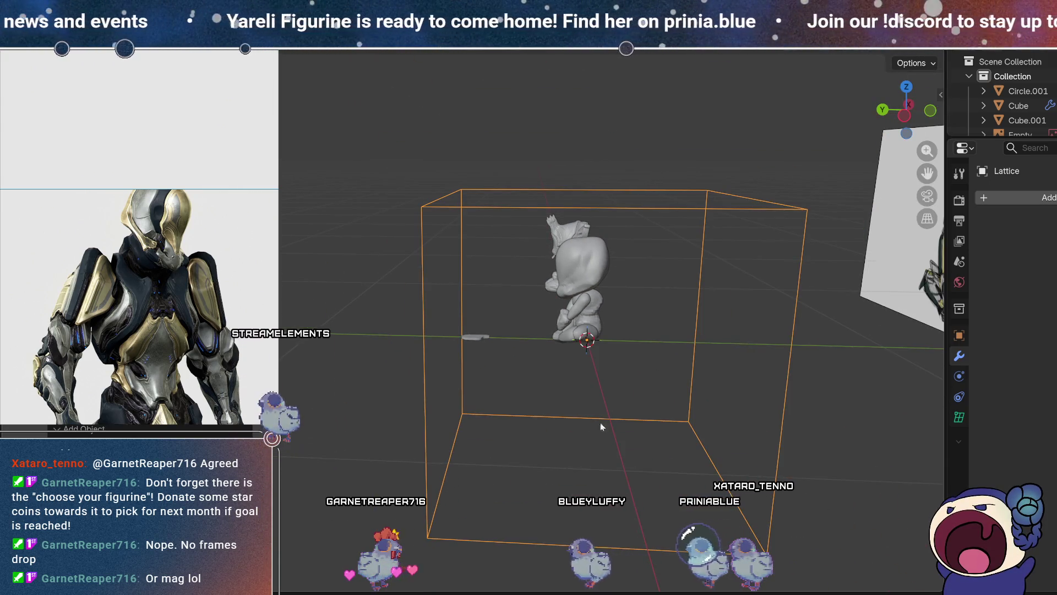
left_click(903, 117)
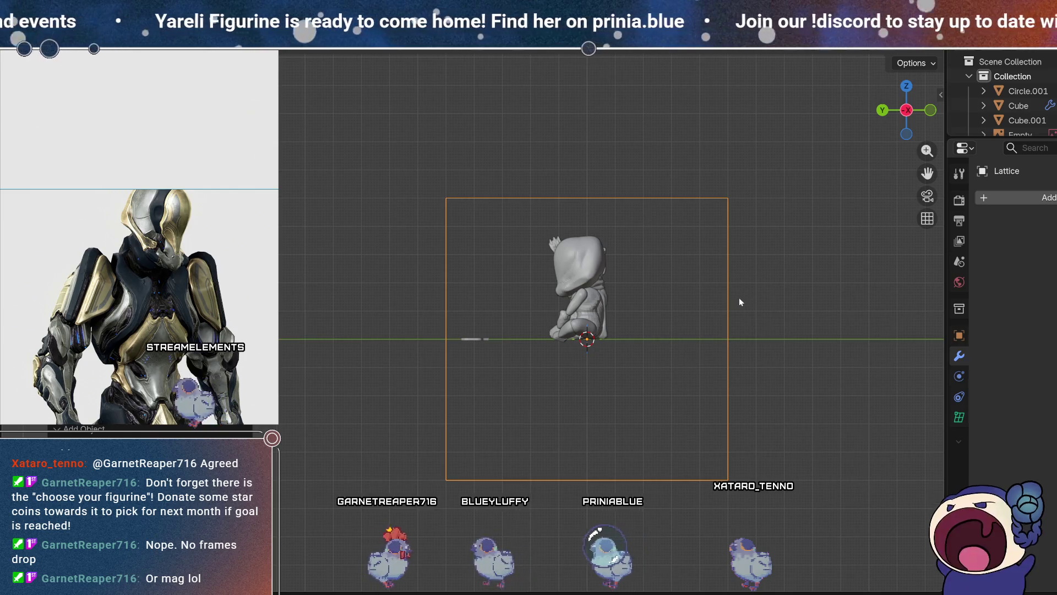
key("g")
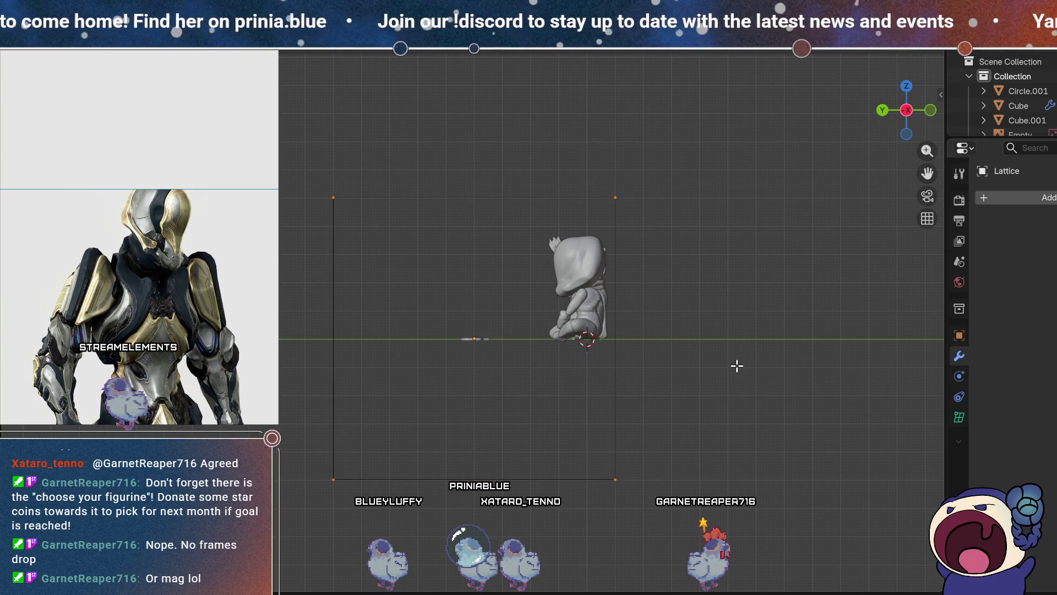
key("s")
left_click(495, 325)
- Enlarge the lattice around the plate and move it to line up with it
scroll(498, 325, "up", 5)
scroll(503, 354, "up", 5)
mouse_move(504, 354)
middle_mouse_down("shift")
mouse_move(471, 415)
mouse_move(446, 239)
mouse_move(440, 262)
middle_mouse_up("shift")
key("s")
left_click(652, 312)
key("g")
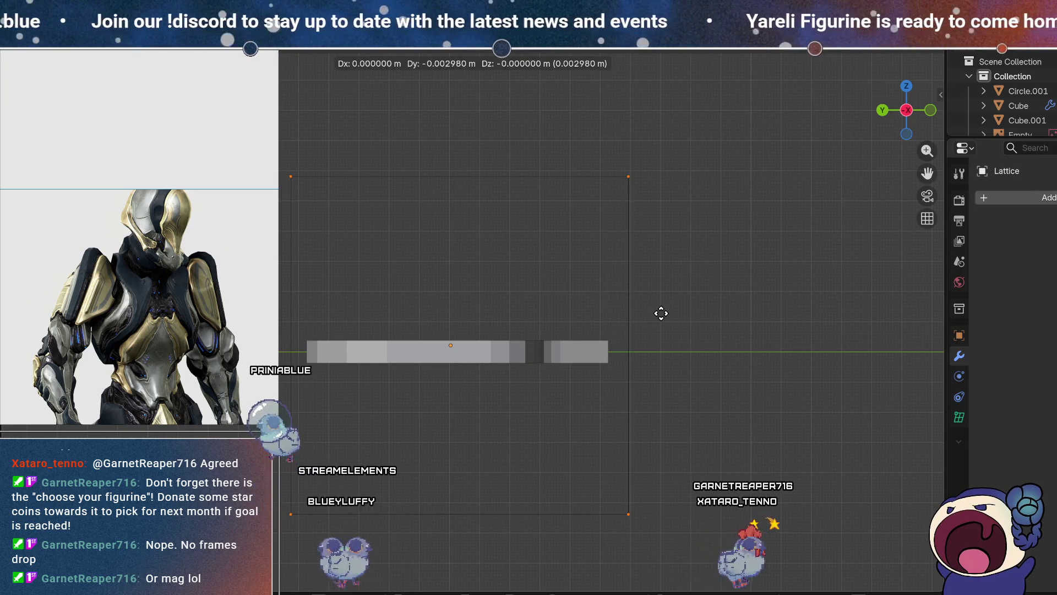
left_click(656, 312)
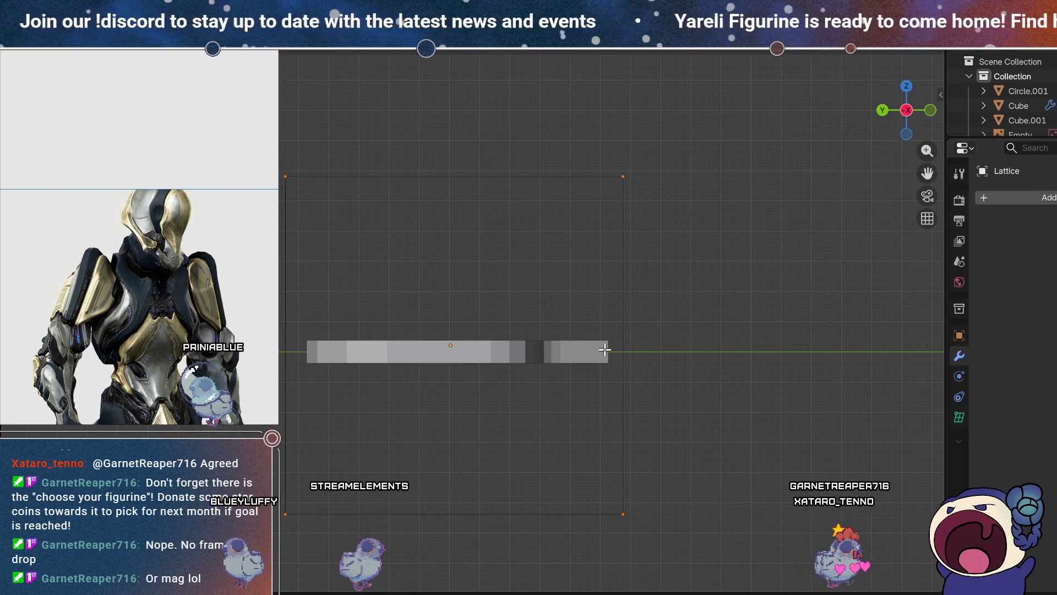
- Flatten the lattice along Z to the plate's thickness and nudge it into place
key("s")
key("z")
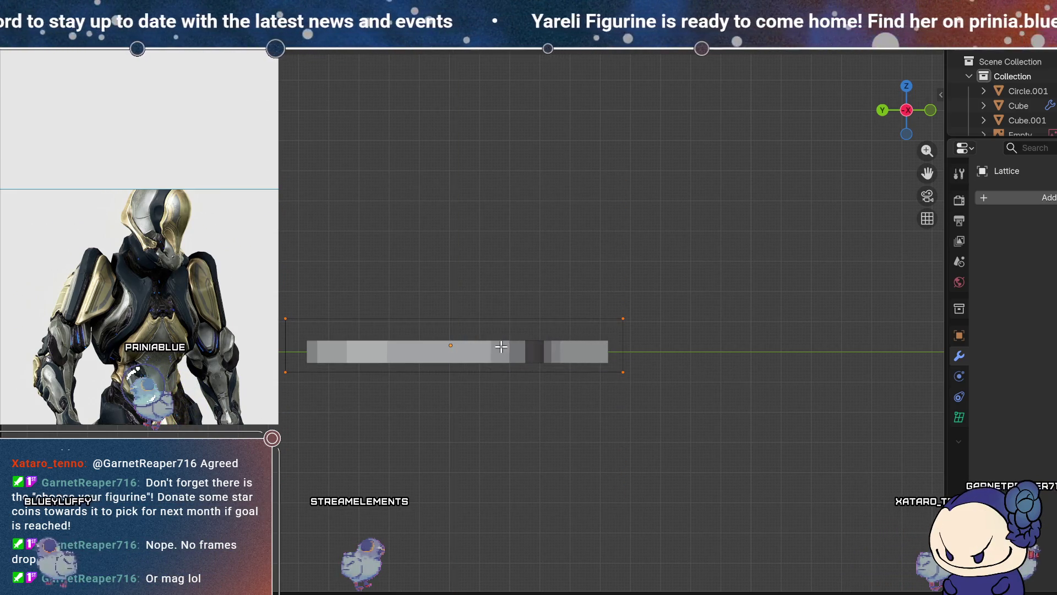
key("g")
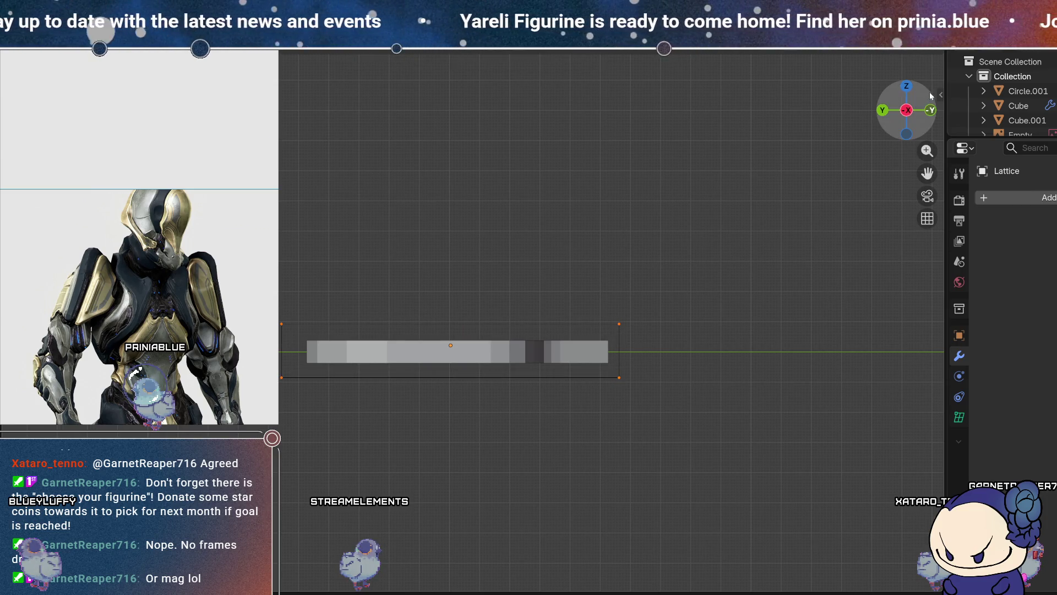
left_click(911, 89)
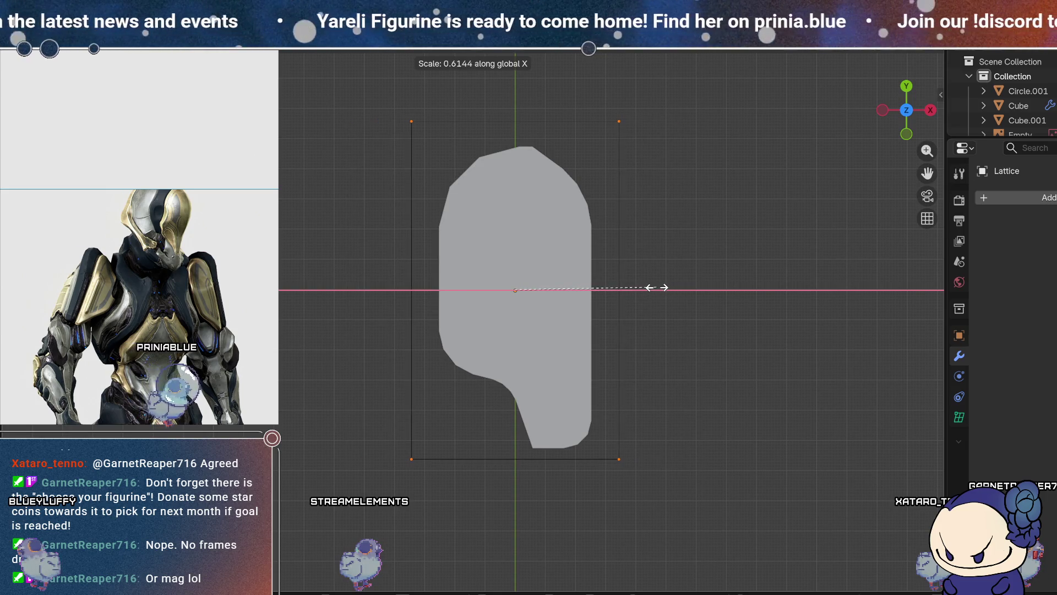
- Narrow the lattice along X to fit the plate's outline
left_click(652, 286)
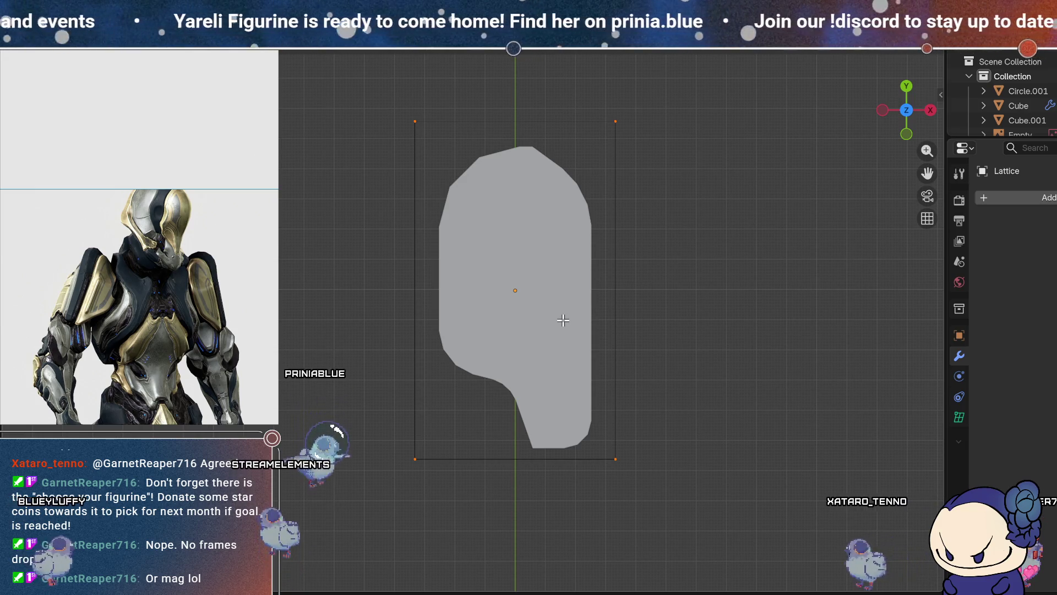
right_click(632, 269)
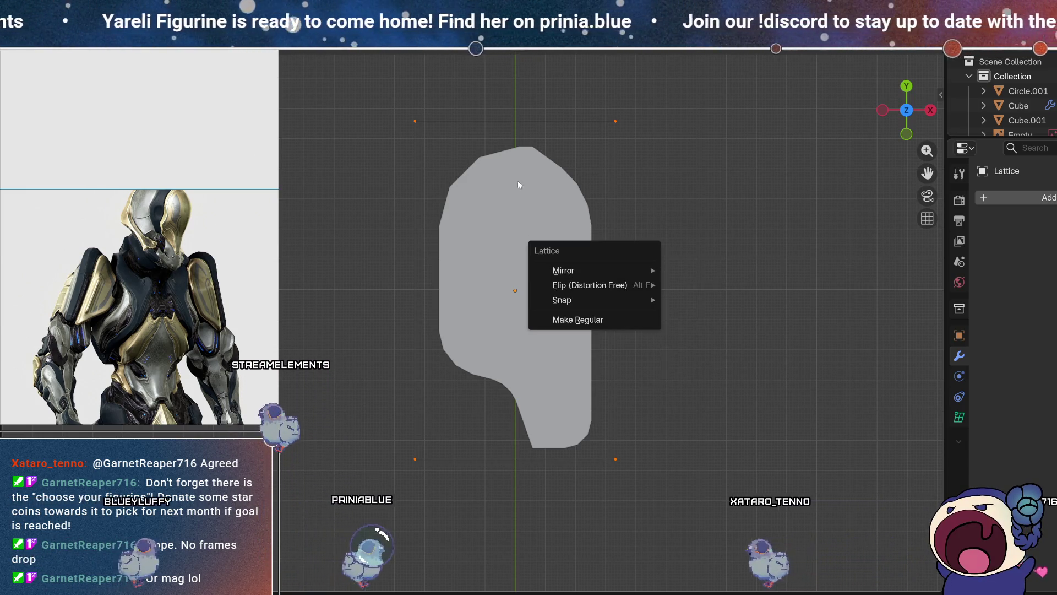
key("Escape")
mouse_move(489, 305)
middle_mouse_down()
mouse_move(618, 172)
mouse_move(599, 177)
middle_mouse_up()
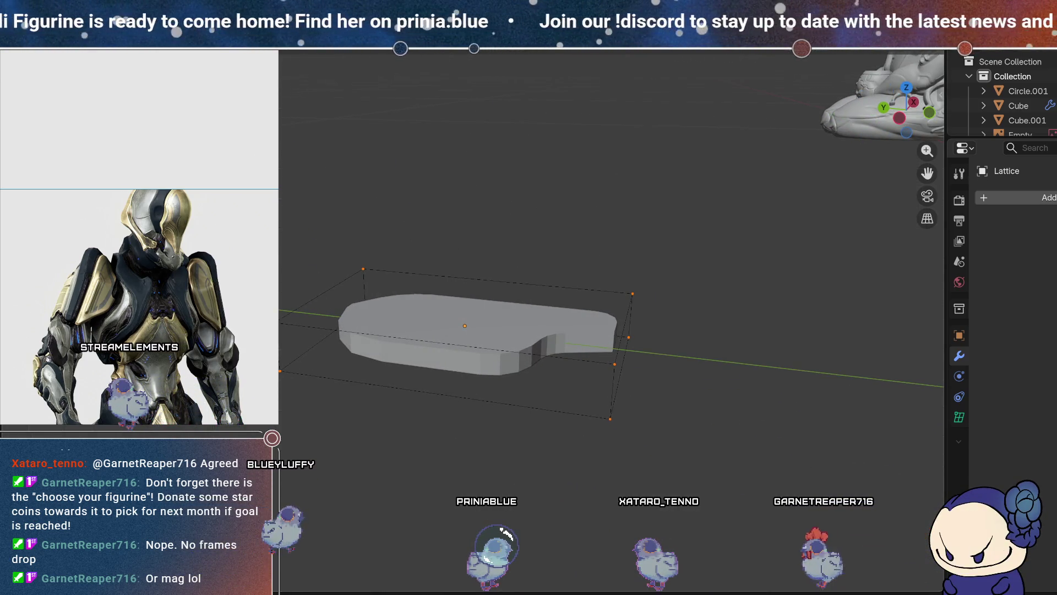
- Raise the lattice's U and V resolution in its data properties for a denser grid
left_click(259, 58)
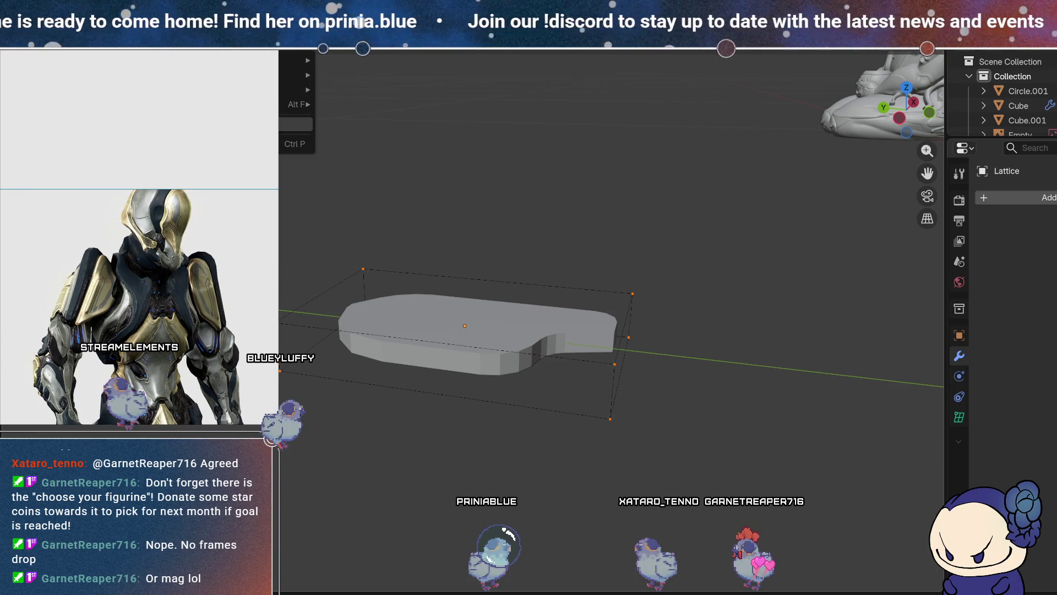
mouse_move(280, 62)
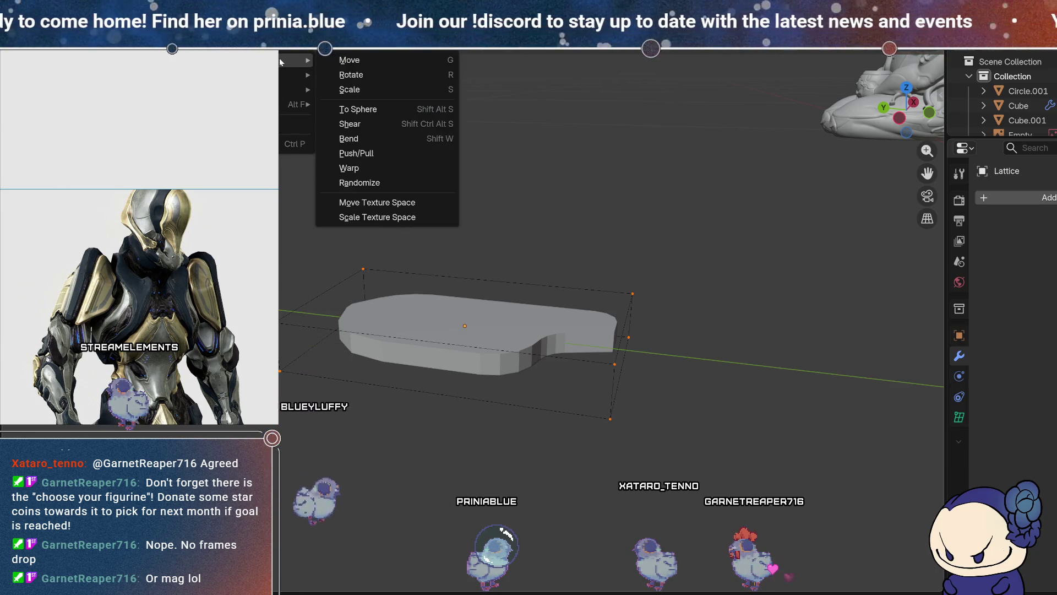
left_click(959, 417)
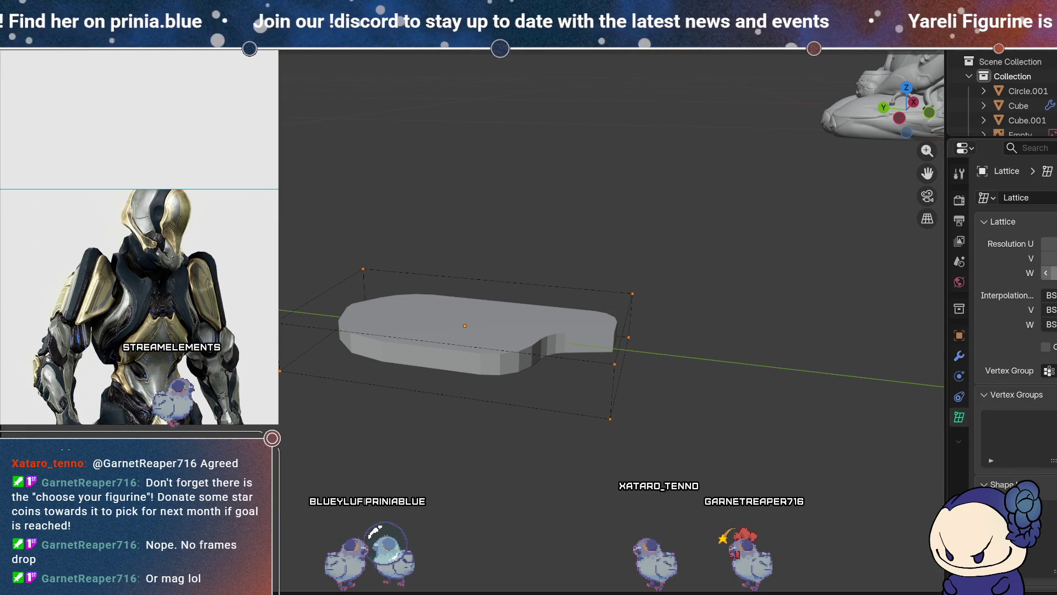
left_click(1053, 243)
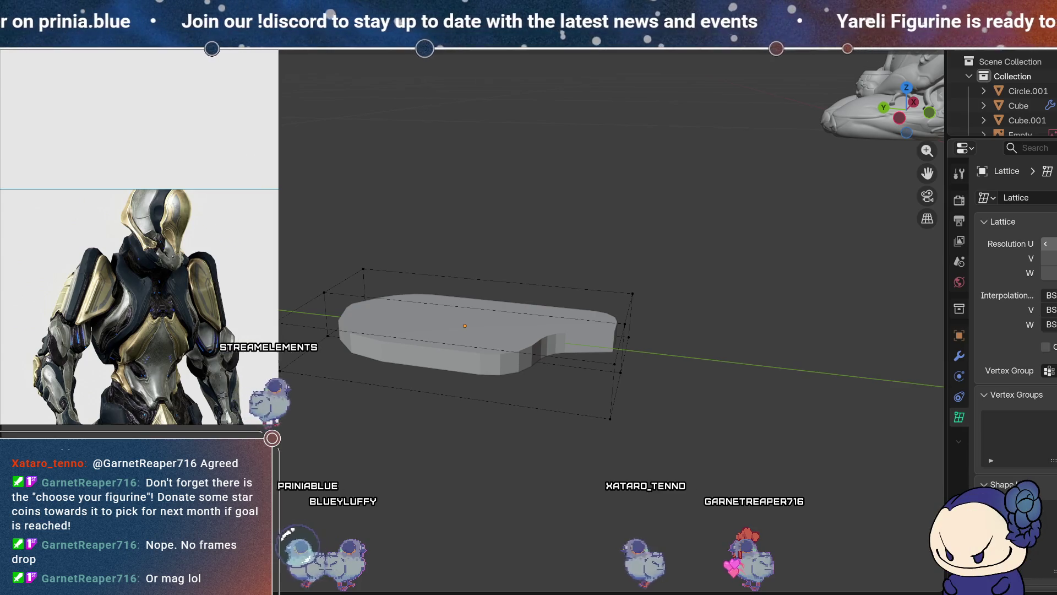
left_click(1053, 258)
left_click(1053, 258)
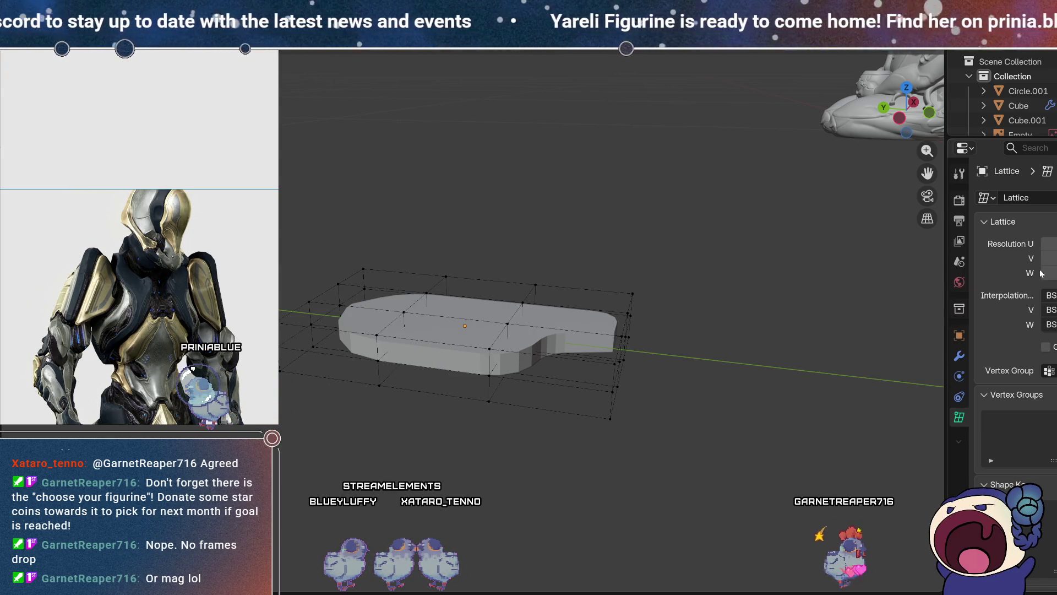
mouse_move(668, 377)
middle_mouse_down()
mouse_move(668, 272)
mouse_move(672, 469)
mouse_move(678, 456)
middle_mouse_up()
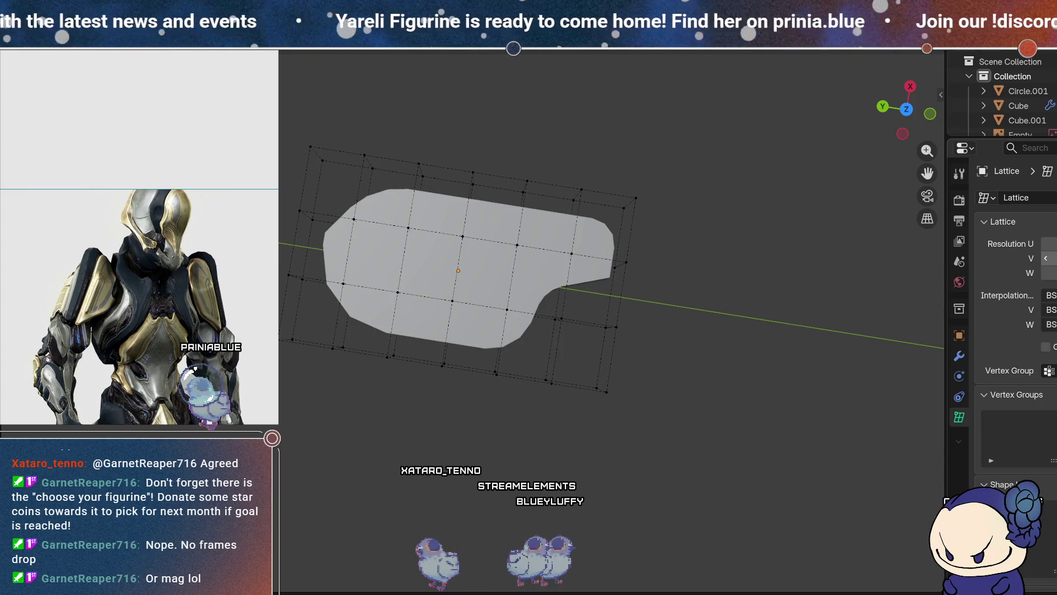
left_click(1054, 258)
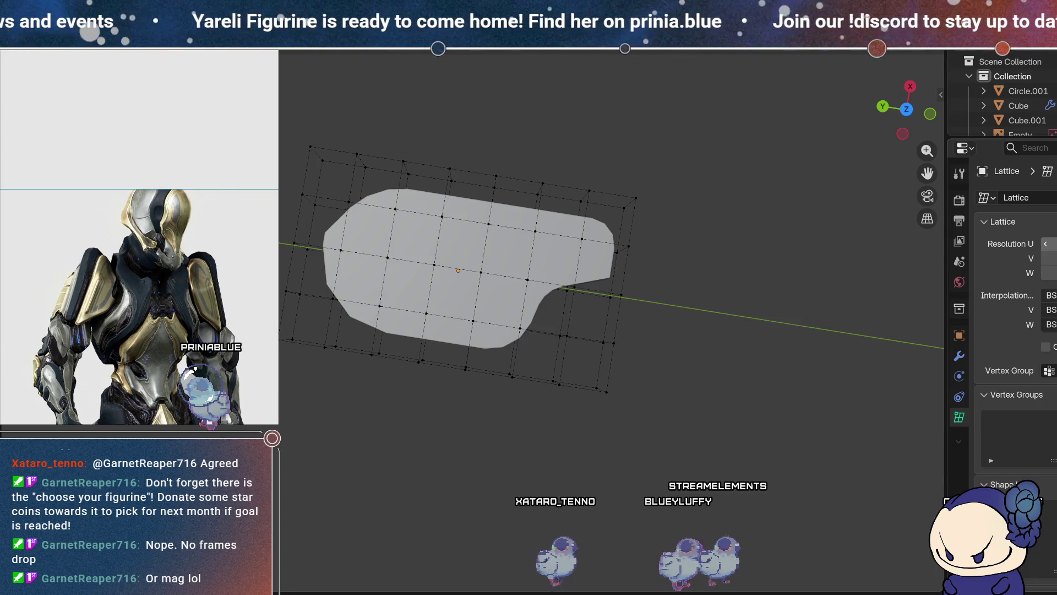
mouse_move(771, 263)
middle_mouse_down()
mouse_move(686, 260)
mouse_move(671, 186)
middle_mouse_up()
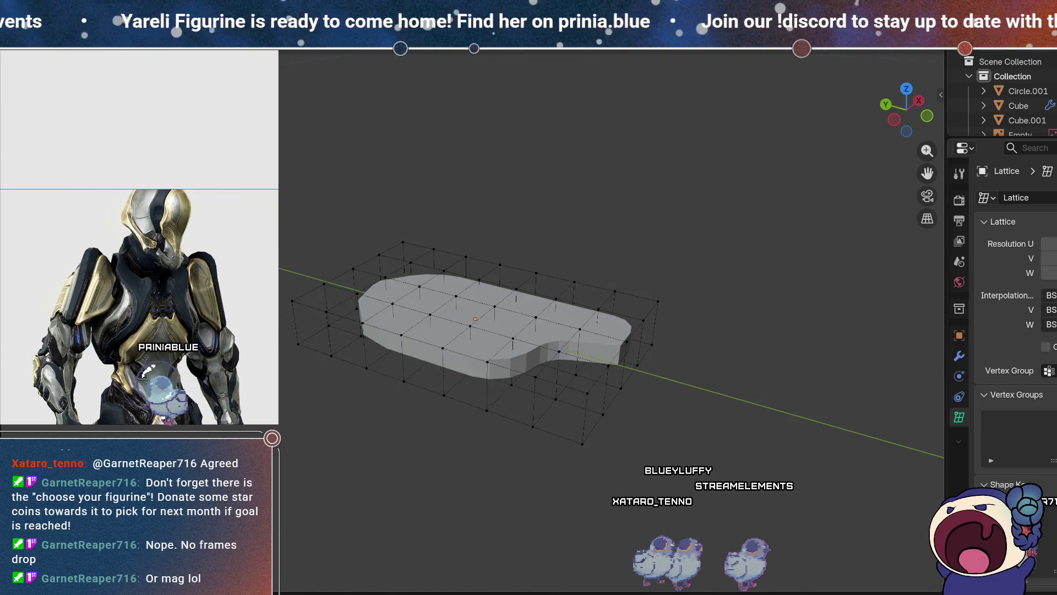
key("Tab")
middle_click_drag(603, 335, 662, 363)
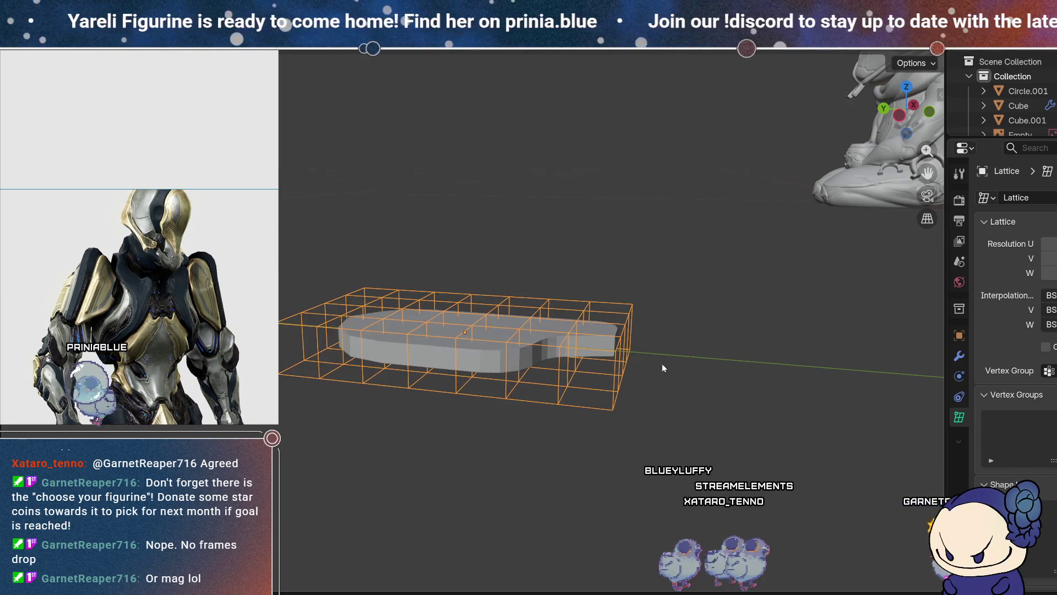
- Parent the plate Cube.001 to the lattice with Ctrl+P
left_click(487, 351)
left_click(562, 400, "shift")
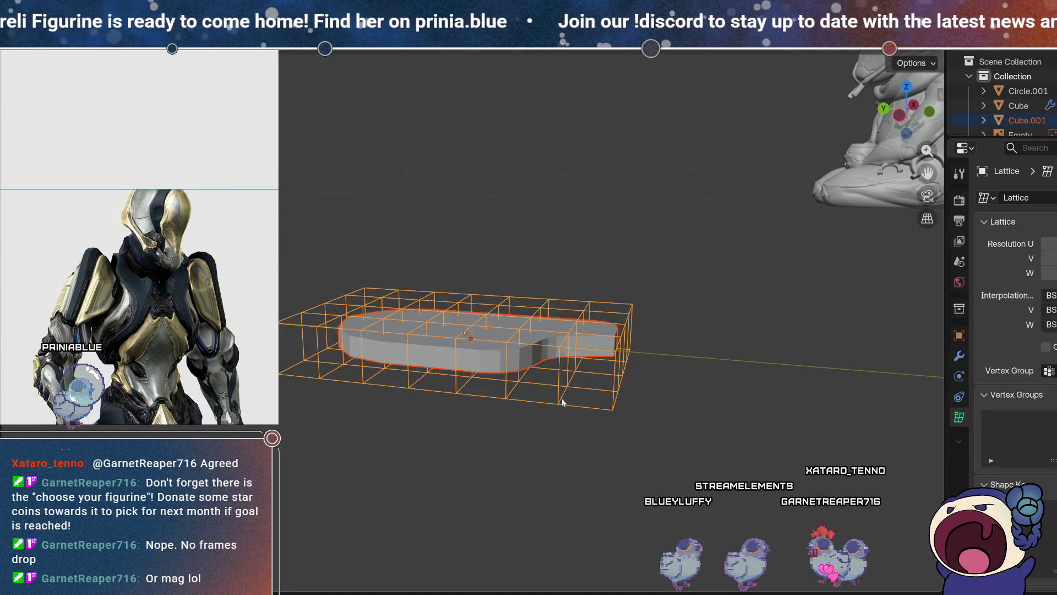
key("ctrl+p")
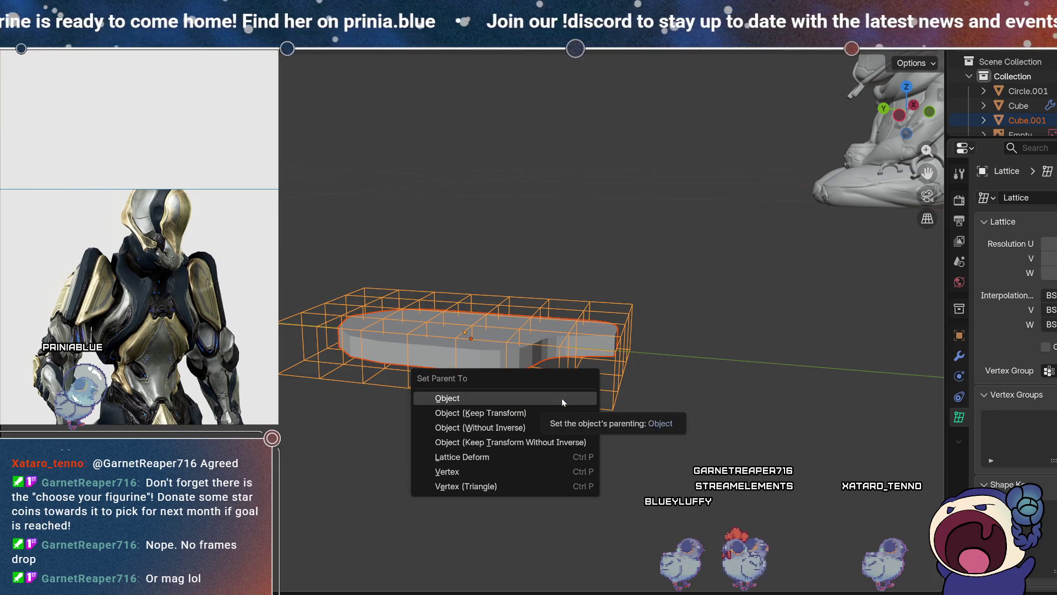
left_click(561, 398)
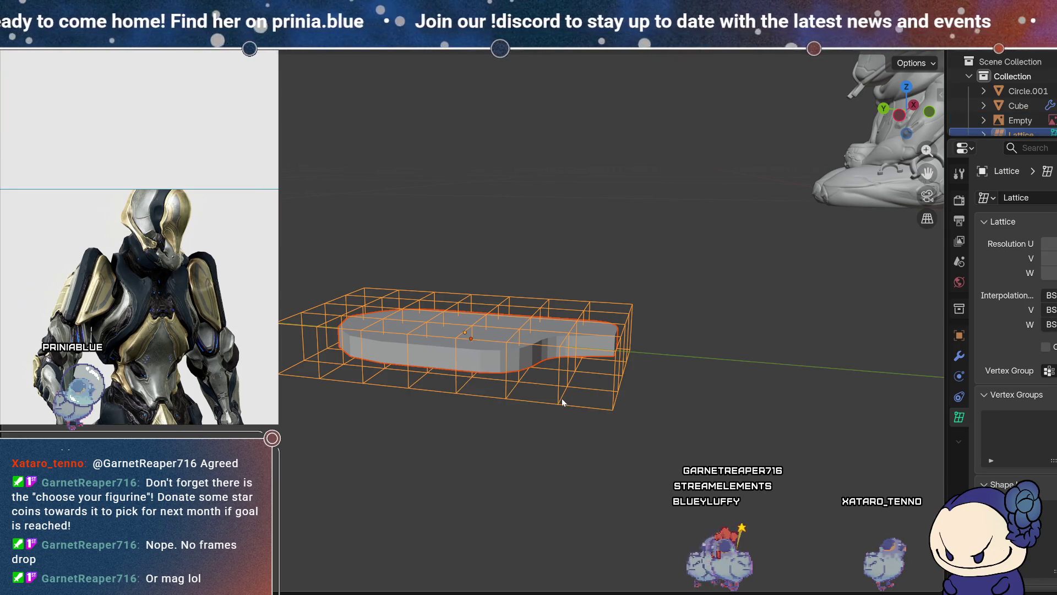
middle_click_drag(652, 355, 662, 384)
- Try moving the lattice's lower-right control points, then reselect the plate with the lattice active
key("Tab")
mouse_move(559, 380)
middle_mouse_down()
mouse_move(552, 385)
mouse_move(559, 364)
middle_mouse_up()
mouse_move(686, 424)
left_mouse_down()
mouse_move(654, 388)
mouse_move(597, 354)
left_mouse_up()
key("g")
key("Escape")
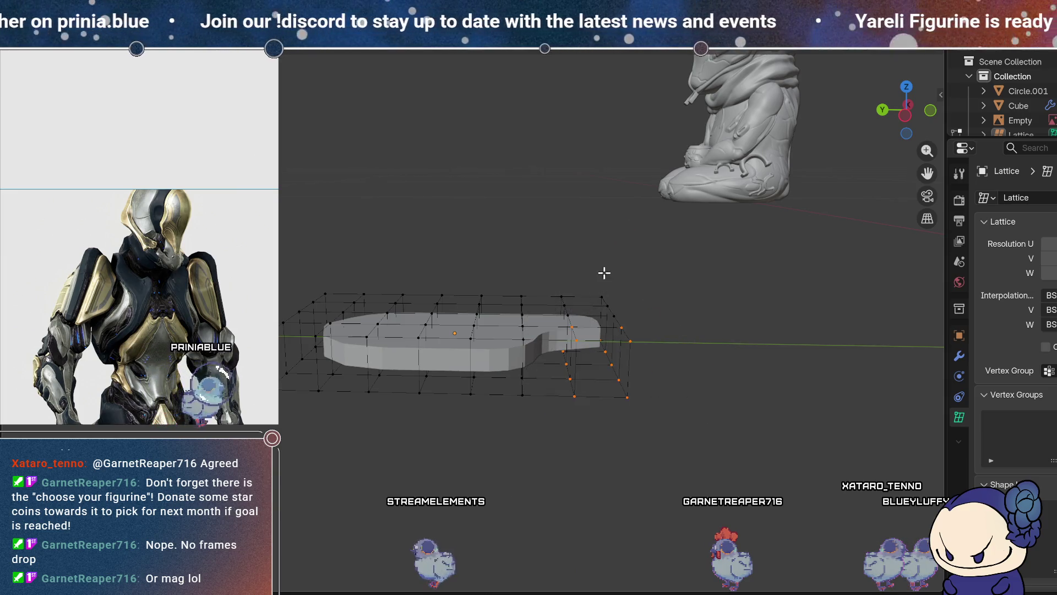
key("Tab")
mouse_move(596, 391)
middle_mouse_down()
mouse_move(594, 348)
mouse_move(584, 384)
middle_mouse_up()
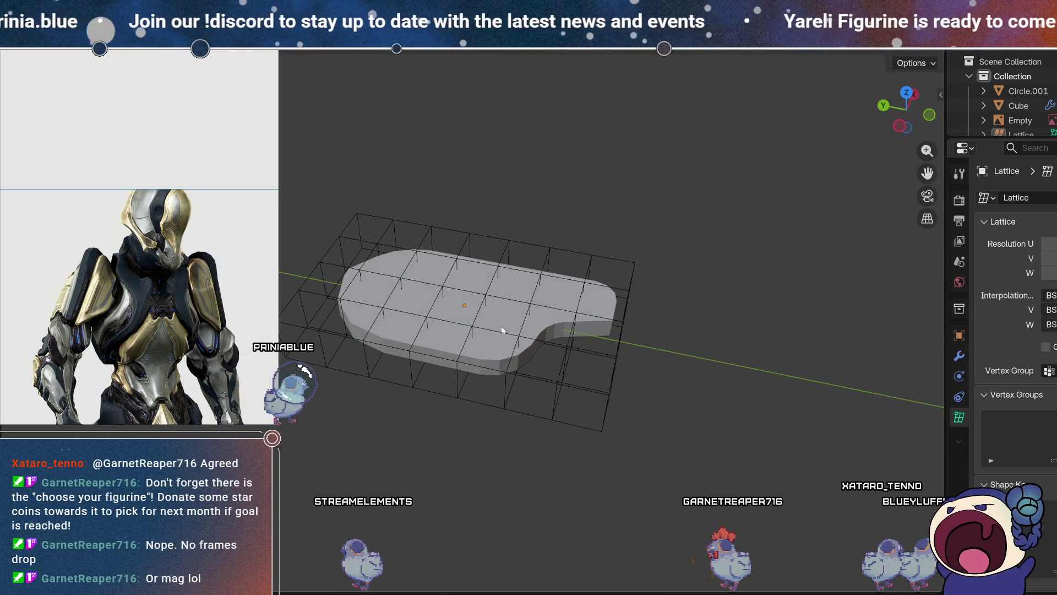
key("Tab")
key("Tab")
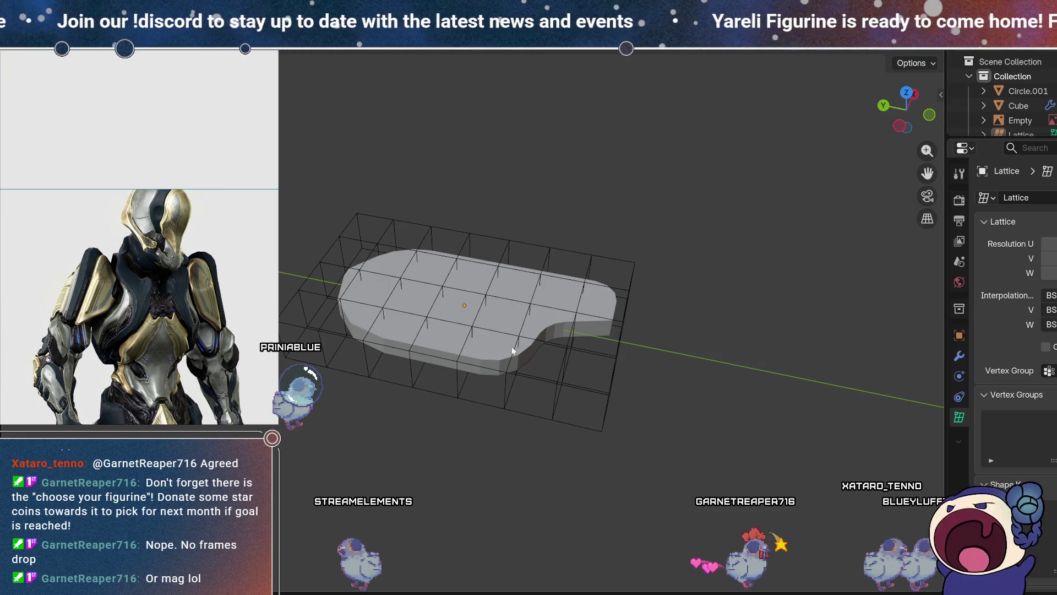
left_click(553, 322)
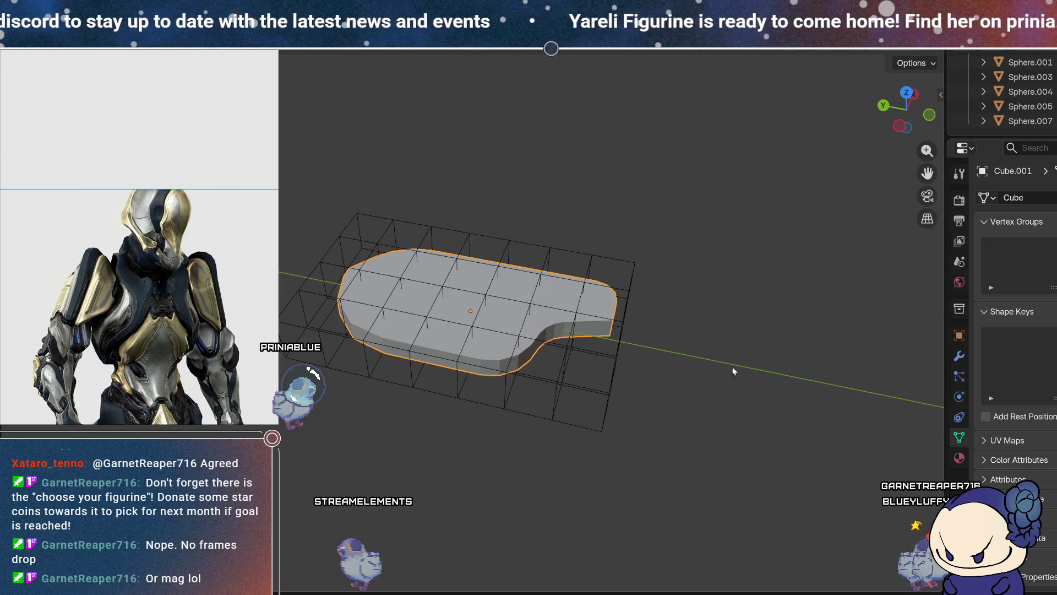
left_click(570, 357, "shift")
left_click(547, 319, "shift")
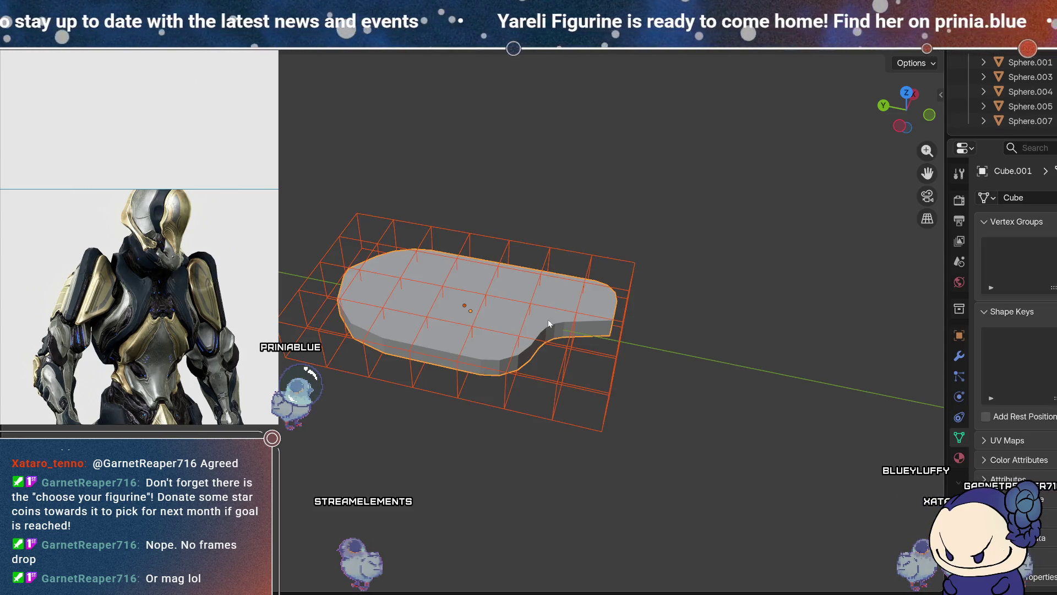
key("ctrl+p")
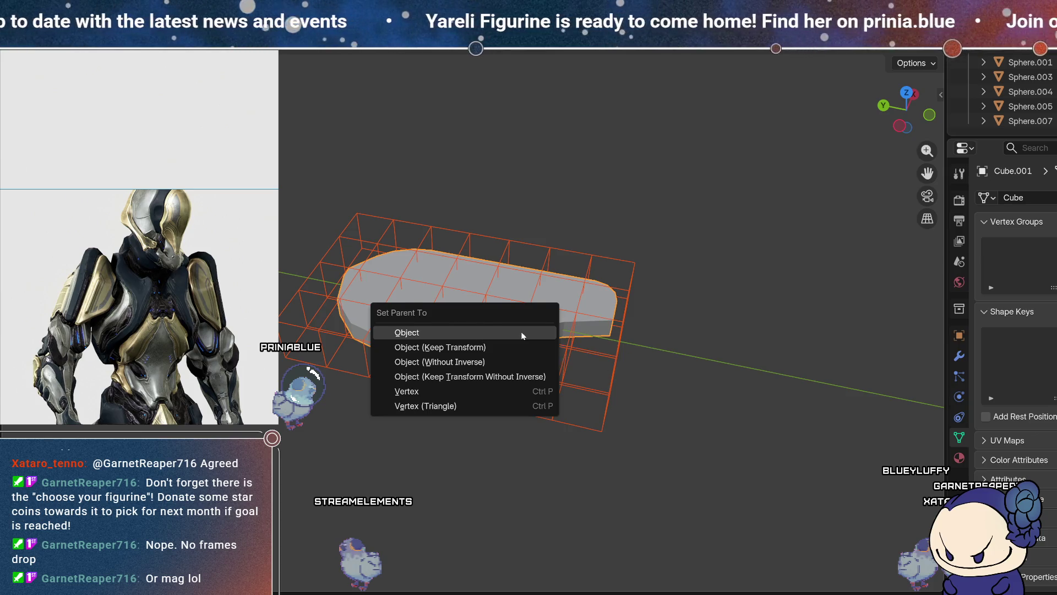
left_click(523, 333)
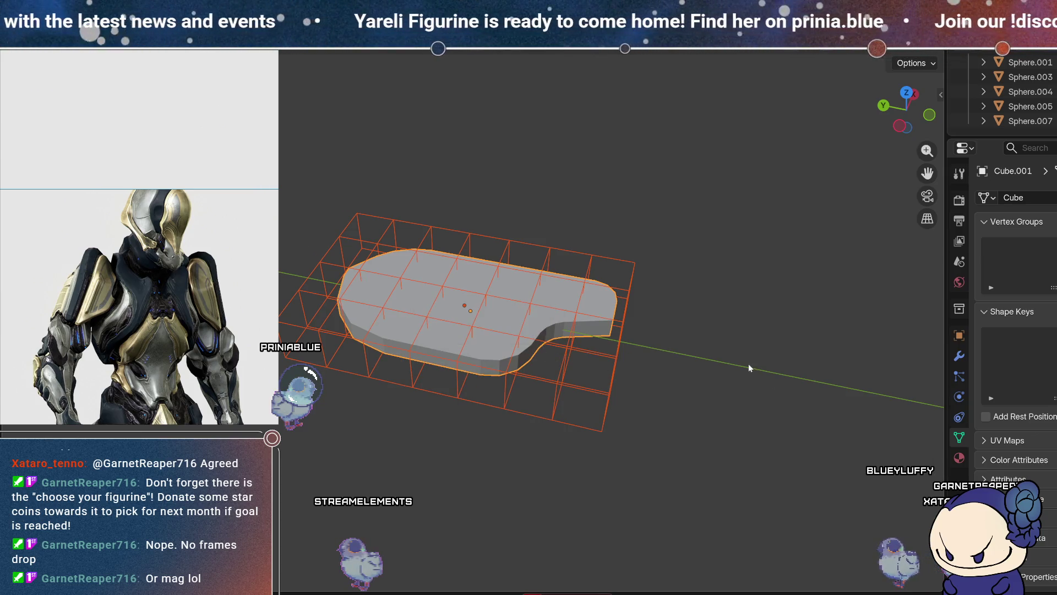
left_click(478, 316, "shift")
key("ctrl+p")
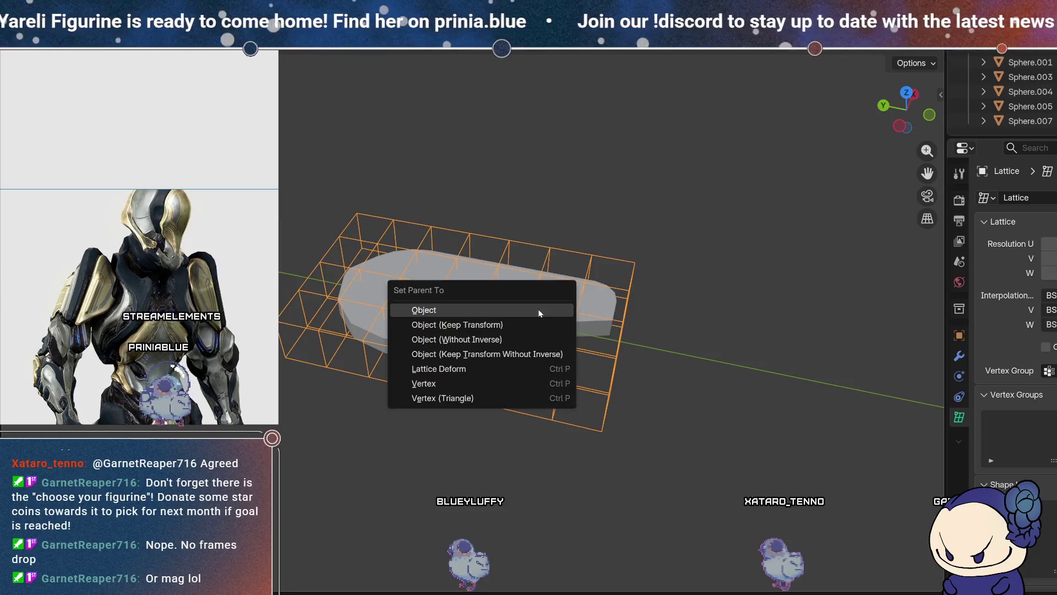
left_click(526, 383)
right_click(483, 320)
mouse_move(483, 321)
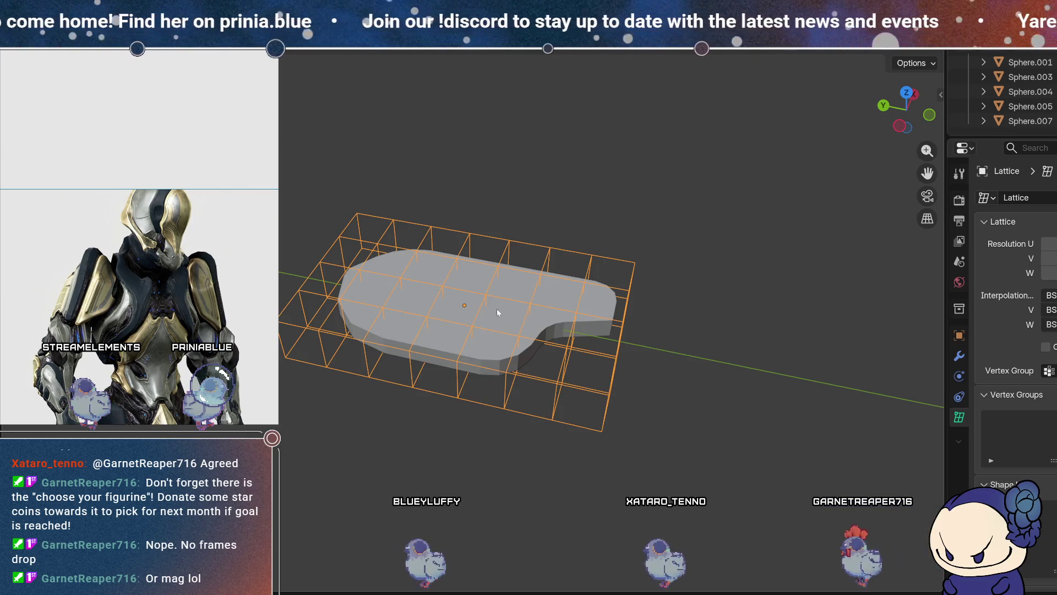
left_click(498, 319, "shift")
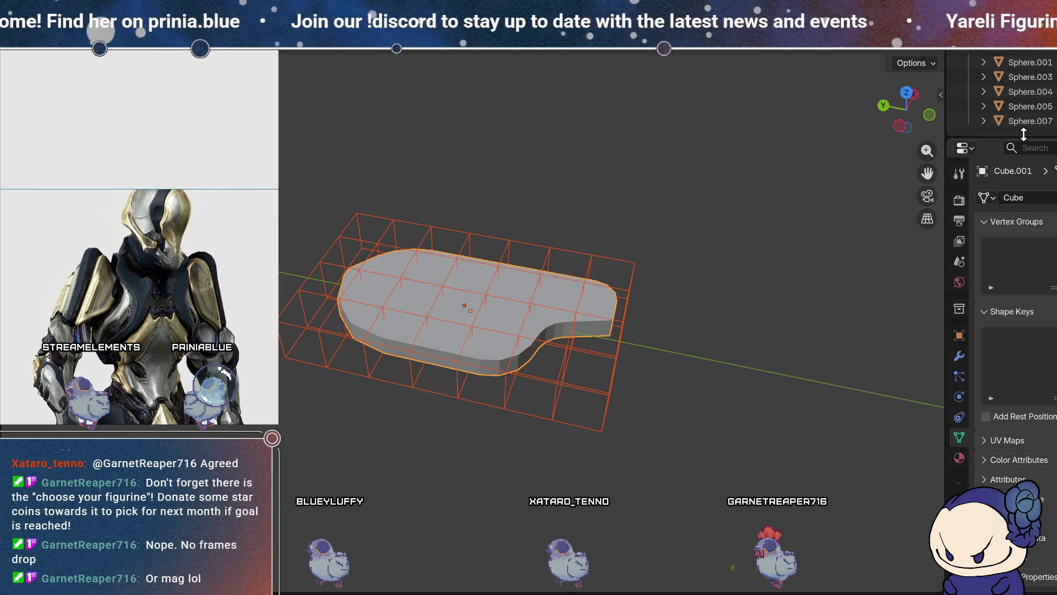
right_click(577, 280)
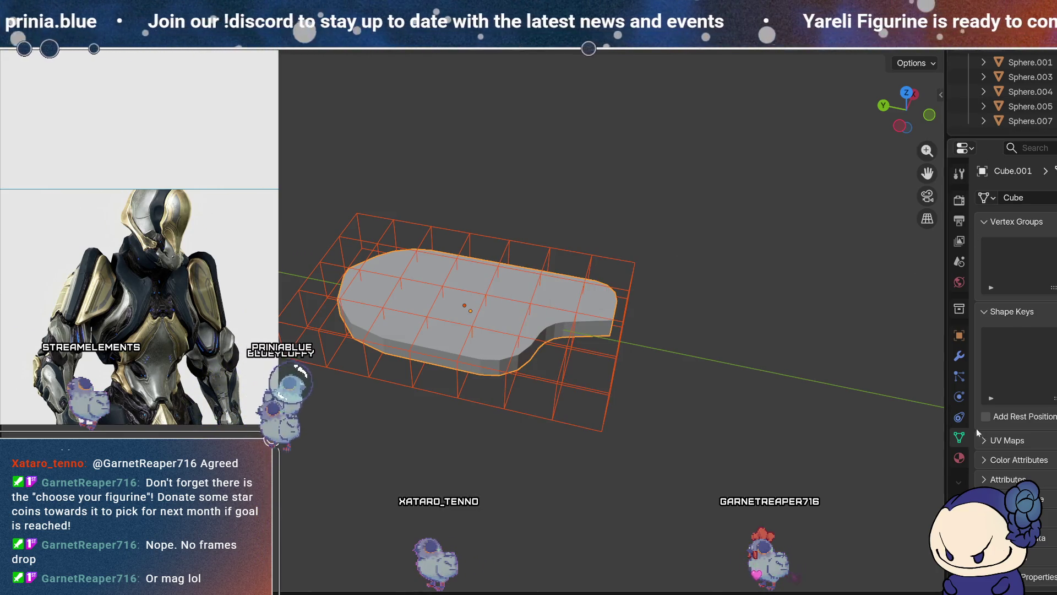
left_click(959, 458)
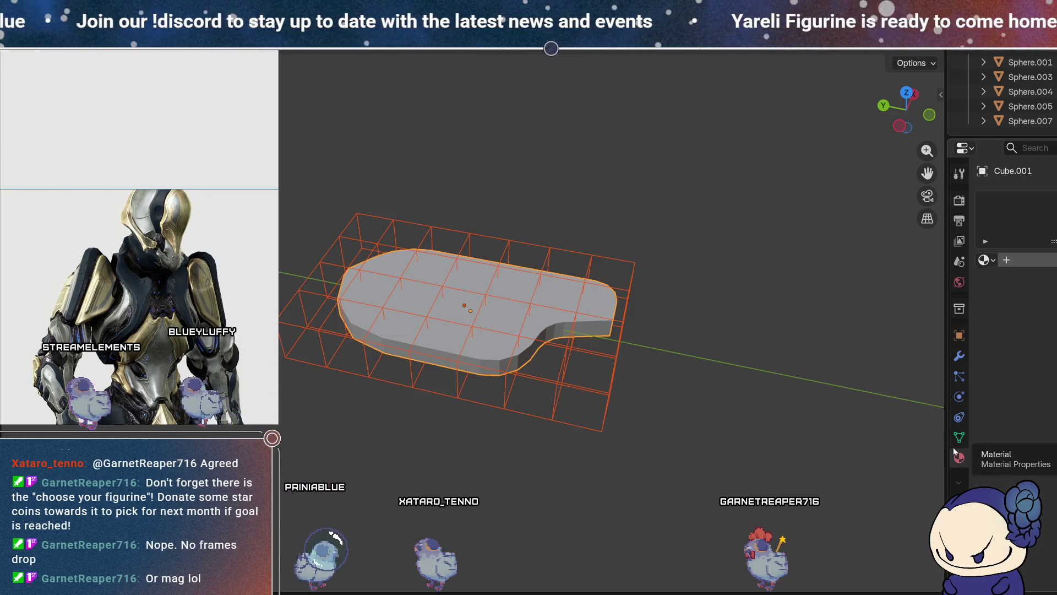
- Show the plate's modifier settings and enlarge the Outliner with the Lattice expanded
left_click(959, 438)
left_click(959, 356)
mouse_move(998, 136)
left_mouse_down()
mouse_move(998, 344)
mouse_move(999, 306)
left_mouse_up()
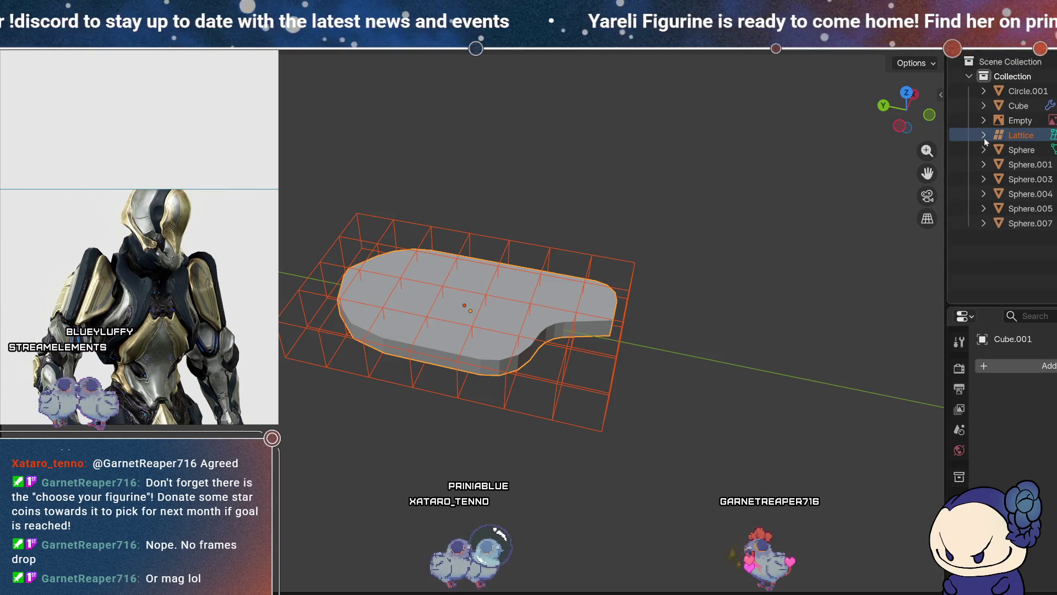
left_click(983, 136)
- Undo the parenting so Cube.001 sits directly in the Collection, then select the lattice
mouse_move(1046, 164)
left_mouse_down()
mouse_move(1031, 164)
mouse_move(1019, 110)
mouse_move(1038, 164)
left_mouse_up()
right_click(1039, 164)
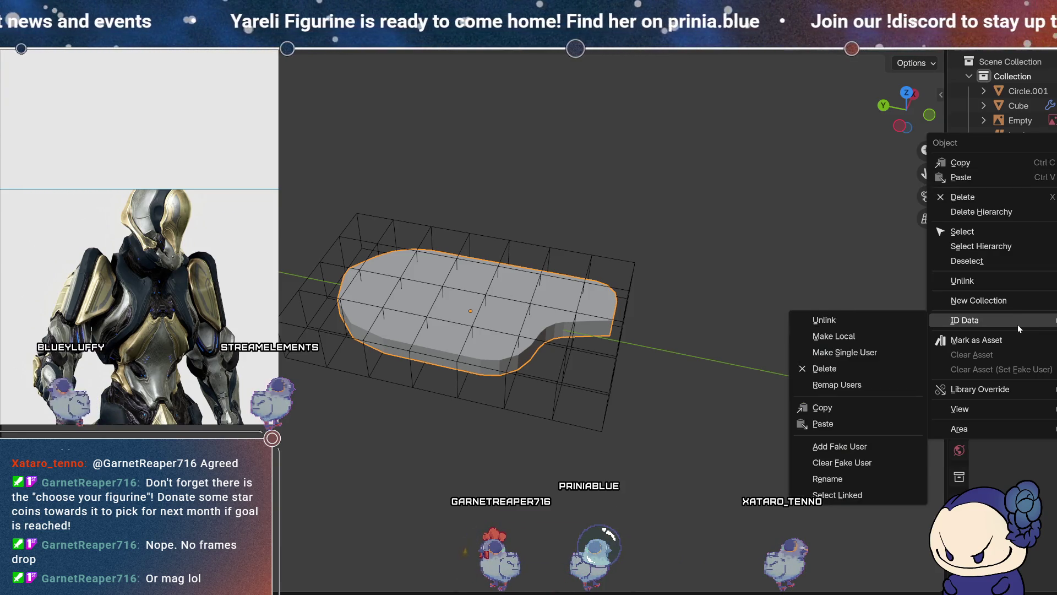
left_click(735, 200)
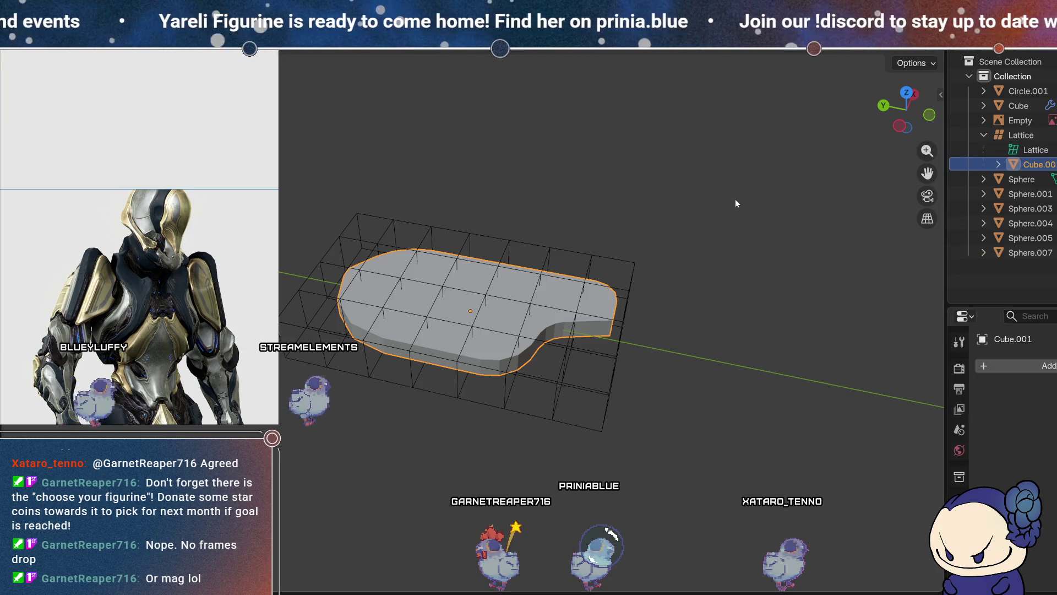
key("bracketleft")
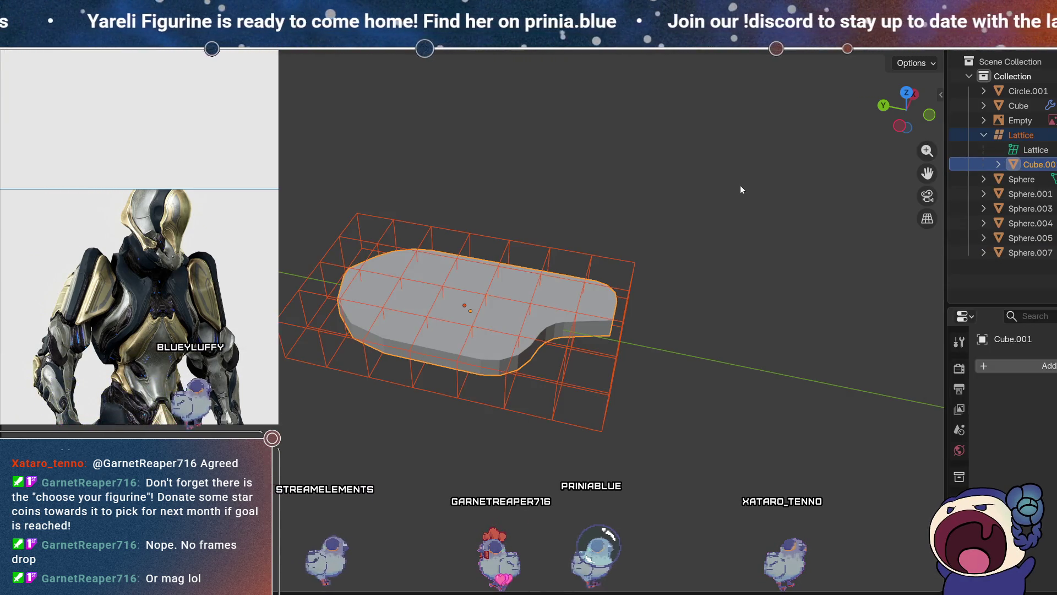
key("ctrl+z")
key("ctrl+z")
key("ctrl+z")
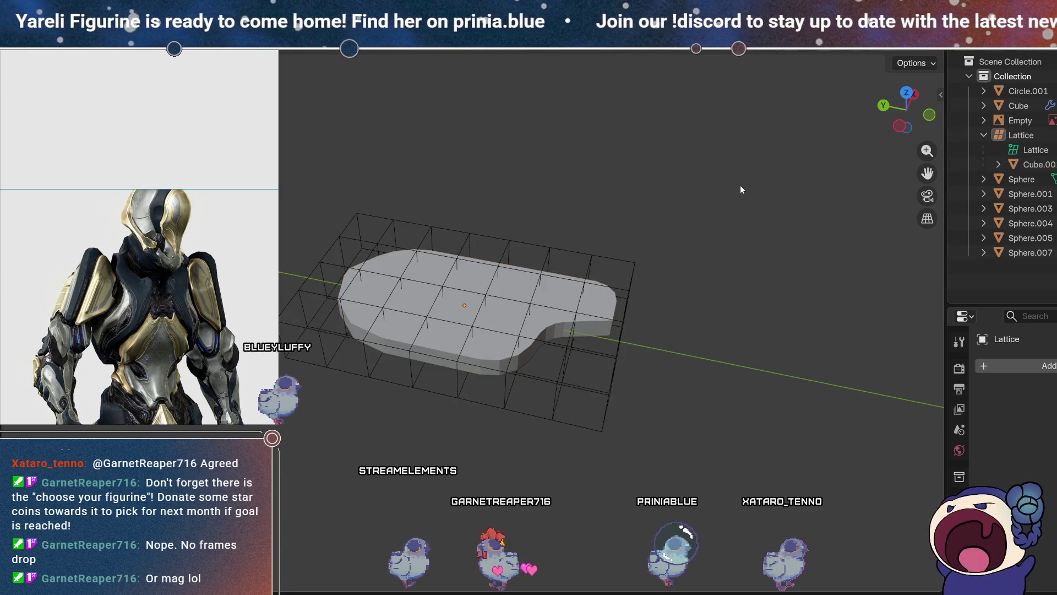
left_click(721, 222)
left_click(534, 379)
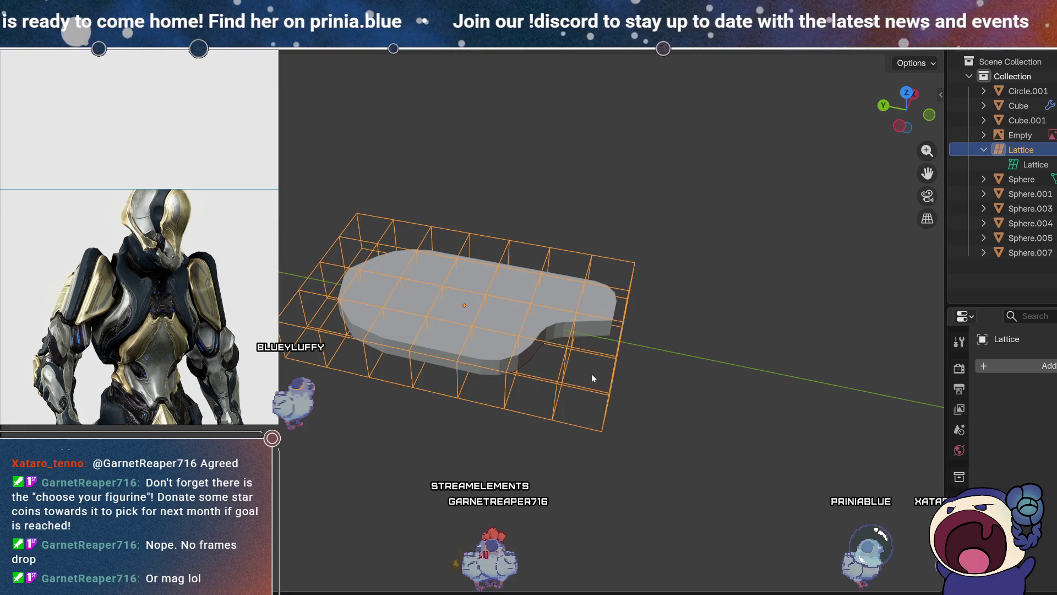
left_click(496, 345, "shift")
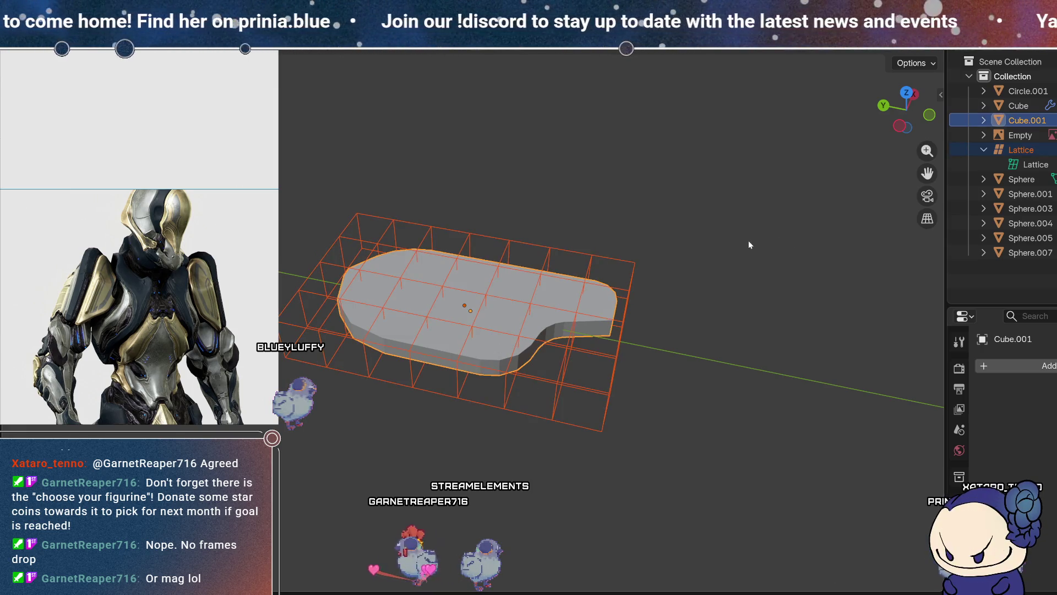
key("ctrl+p")
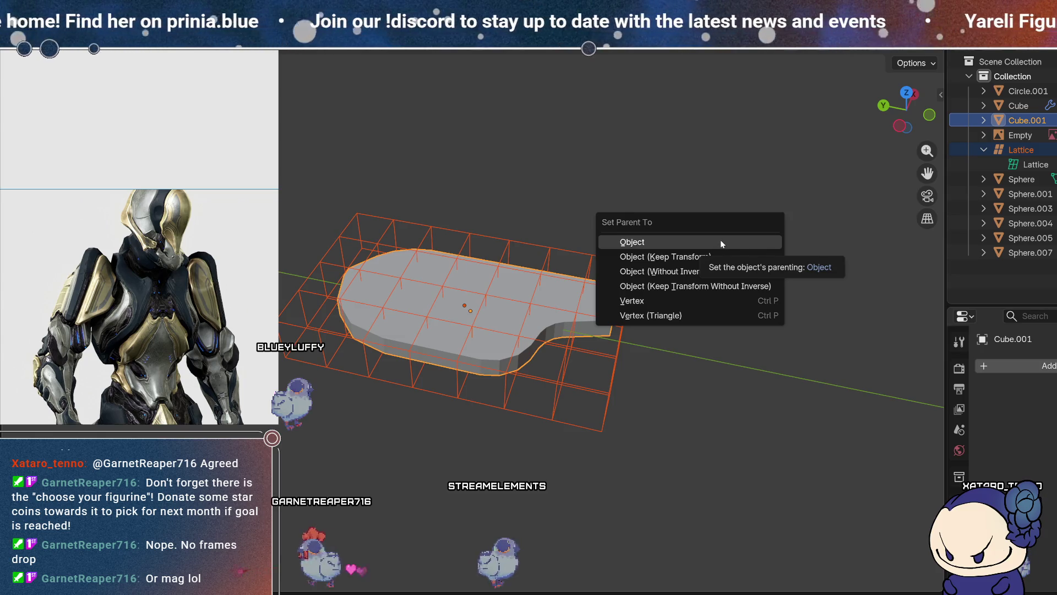
left_click(720, 241)
mouse_move(720, 239)
middle_mouse_down()
mouse_move(698, 317)
mouse_move(570, 369)
middle_mouse_up()
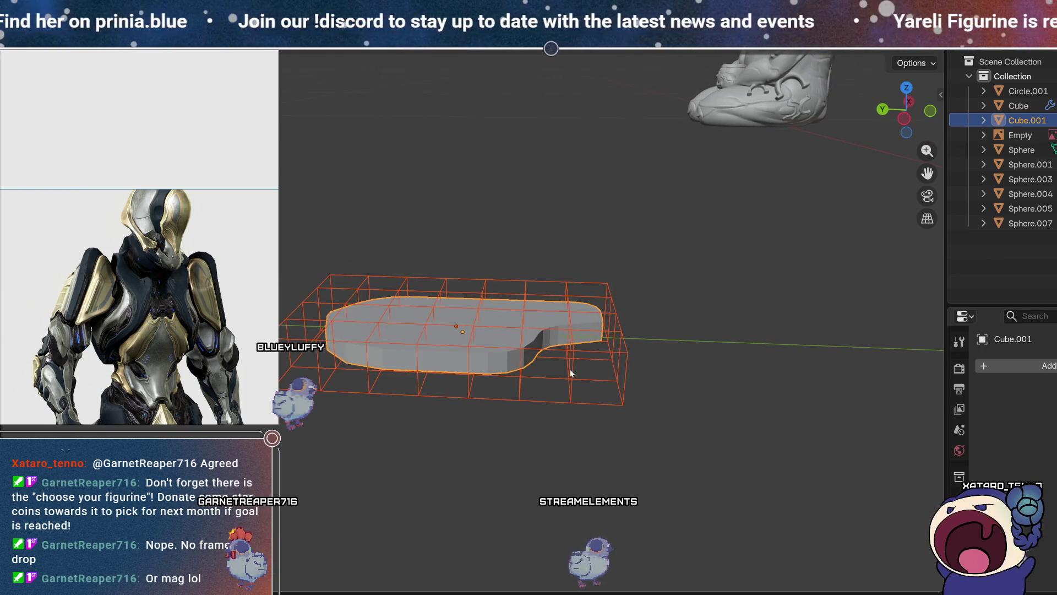
left_click(570, 368)
key("Tab")
left_click_drag(540, 319, 651, 401)
key("g")
right_click(633, 260)
middle_click_drag(595, 267, 608, 345)
key("Tab")
middle_click_drag(577, 268, 580, 304)
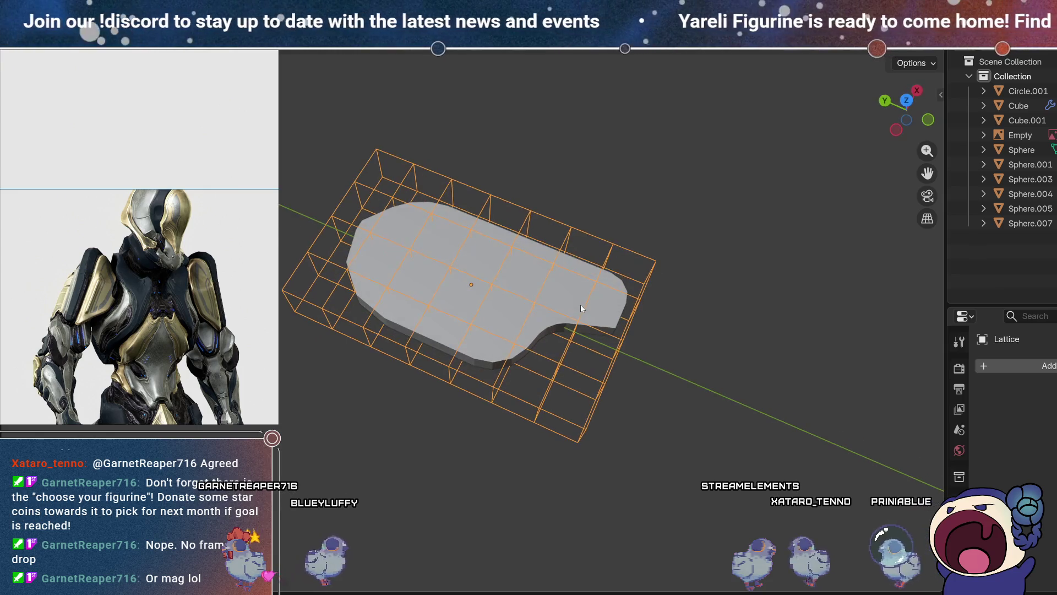
key("Tab")
key("Tab")
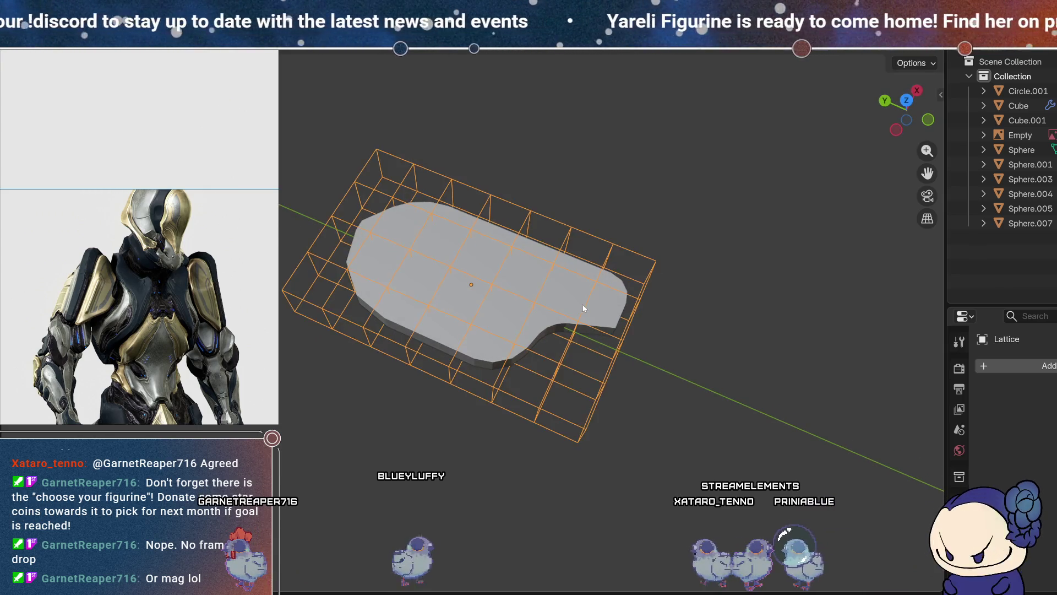
left_click(584, 308, "shift")
mouse_move(753, 279)
middle_mouse_down()
mouse_move(465, 310)
mouse_move(616, 365)
middle_mouse_up()
left_click(465, 309)
left_click(615, 365, "shift")
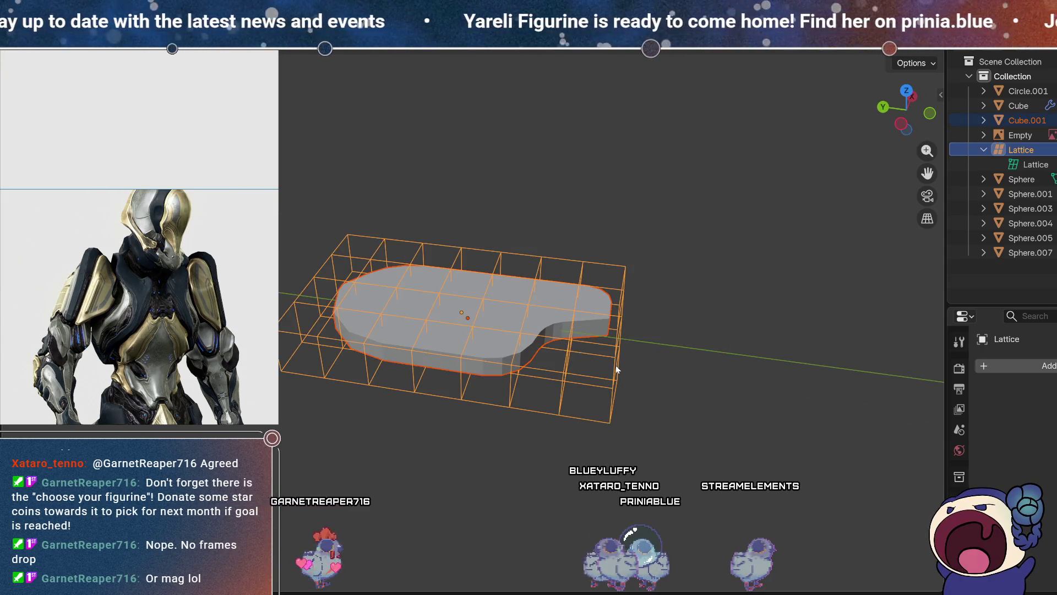
key("ctrl+p")
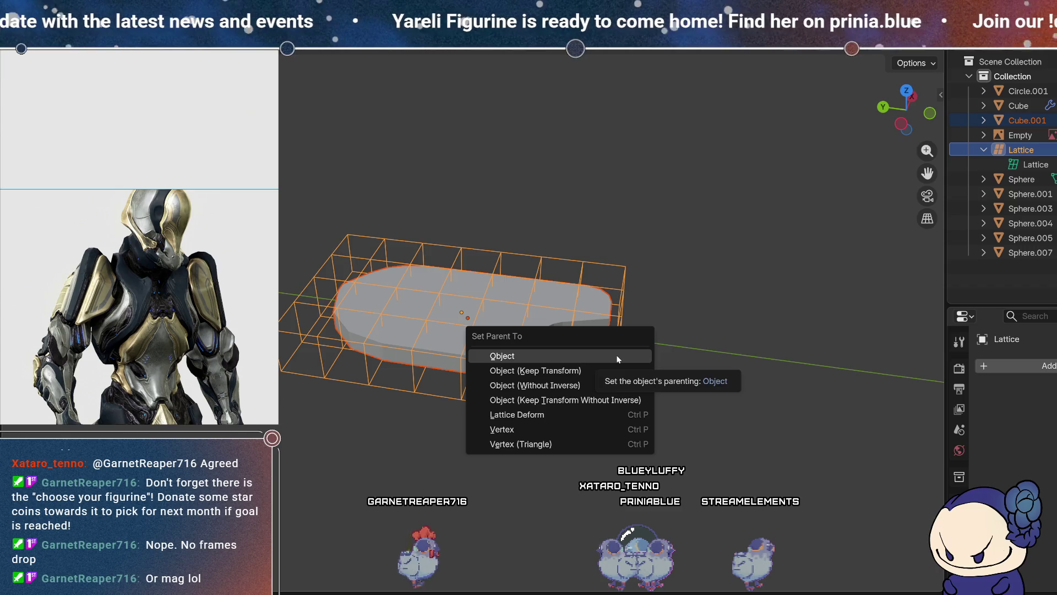
left_click(583, 414)
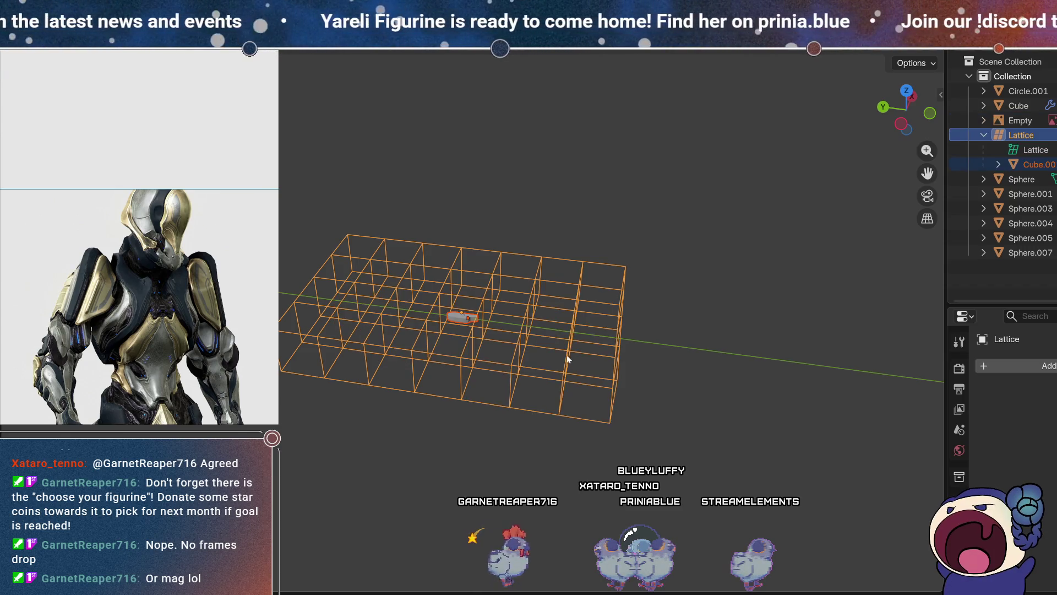
mouse_move(497, 307)
middle_mouse_down()
mouse_move(487, 311)
mouse_move(579, 269)
middle_mouse_up()
key("ctrl+z")
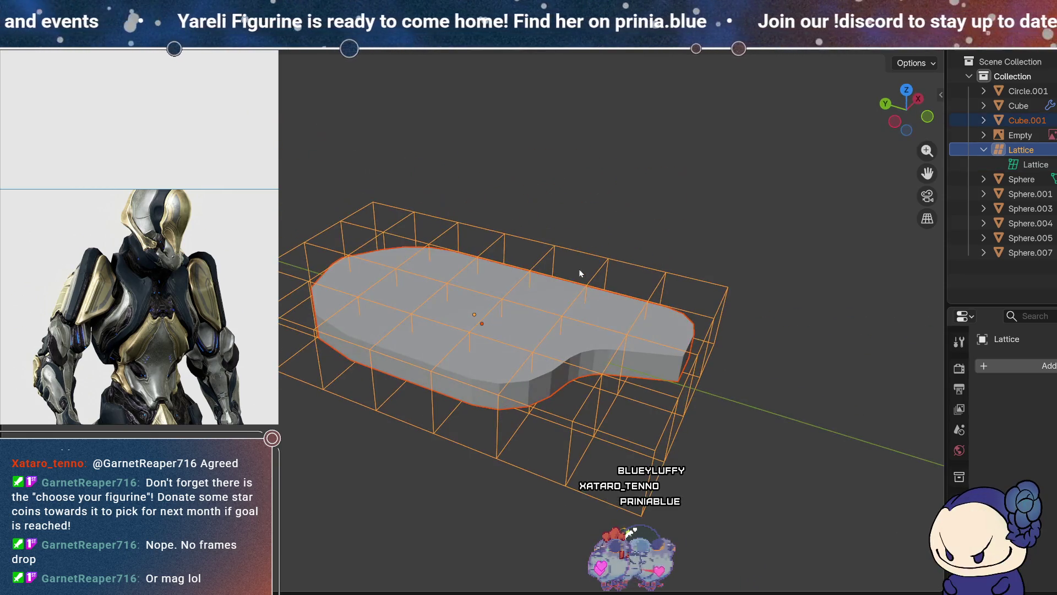
left_click(655, 410)
- Apply the lattice's scale and the plate's rotation
left_click(692, 436)
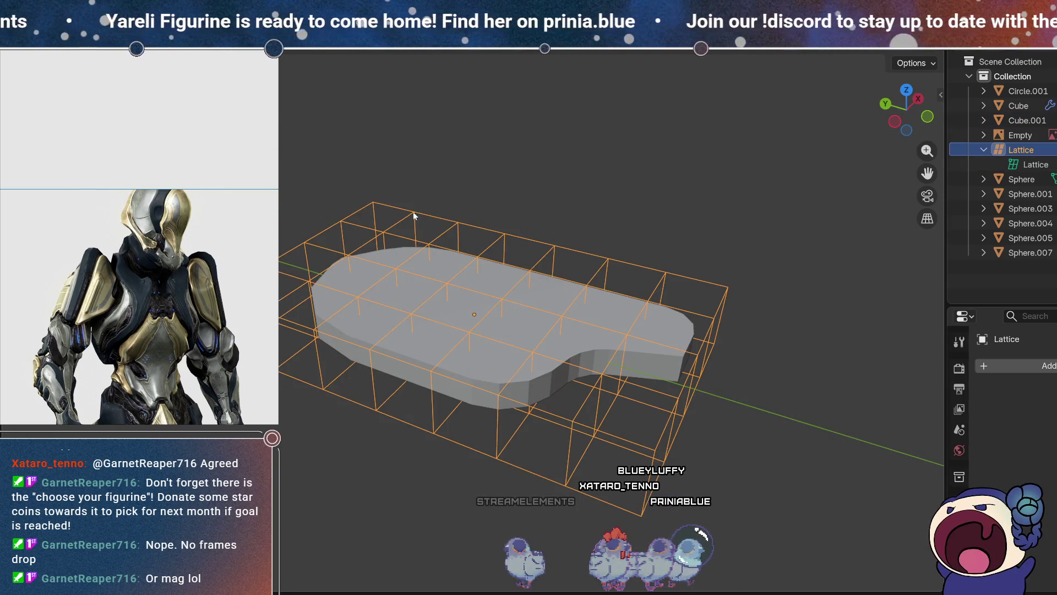
left_click(258, 63)
mouse_move(330, 116)
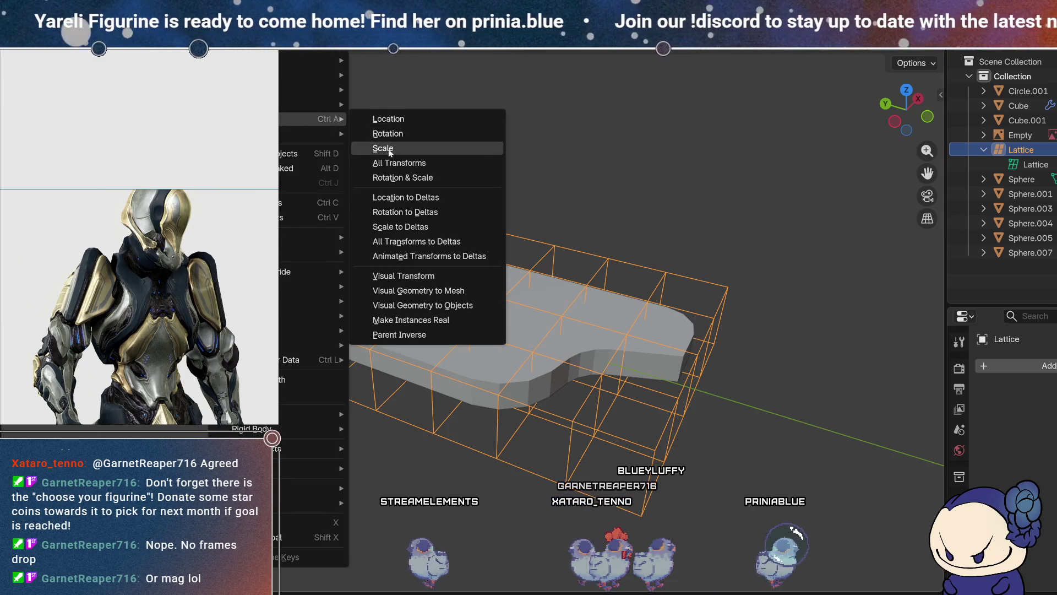
left_click(386, 146)
left_click(500, 325)
left_click(259, 63)
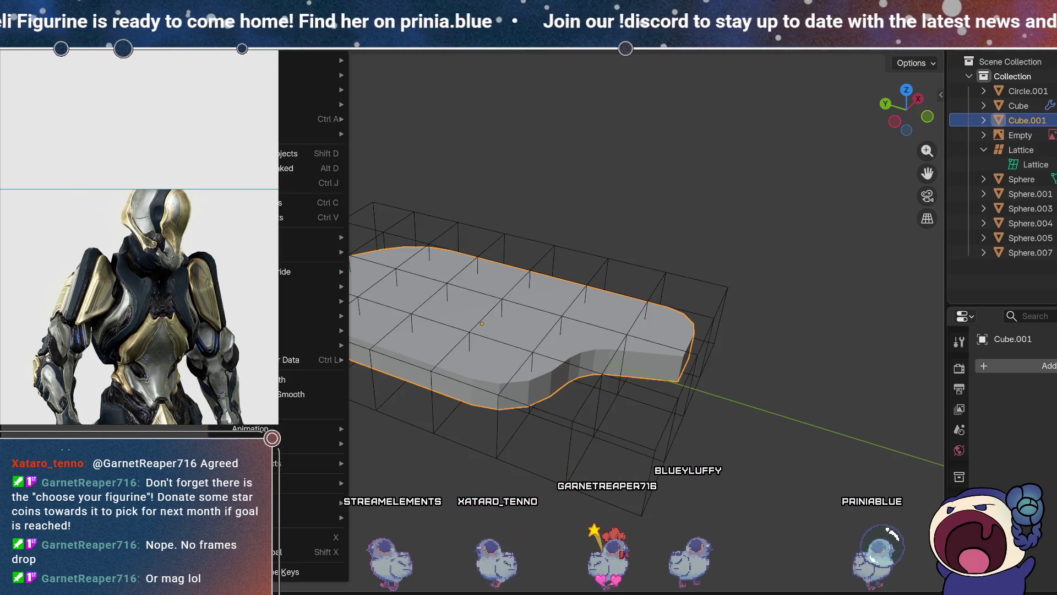
mouse_move(281, 120)
left_click(387, 134)
- Parent the plate to the lattice using Lattice Deform
middle_click_drag(564, 211, 535, 225)
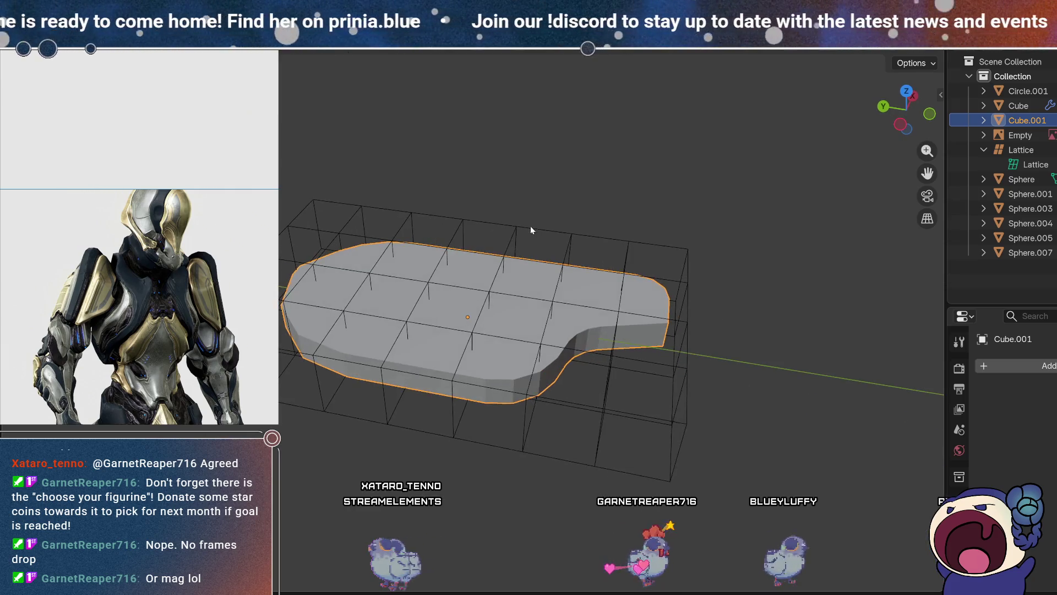
left_click(611, 361, "shift")
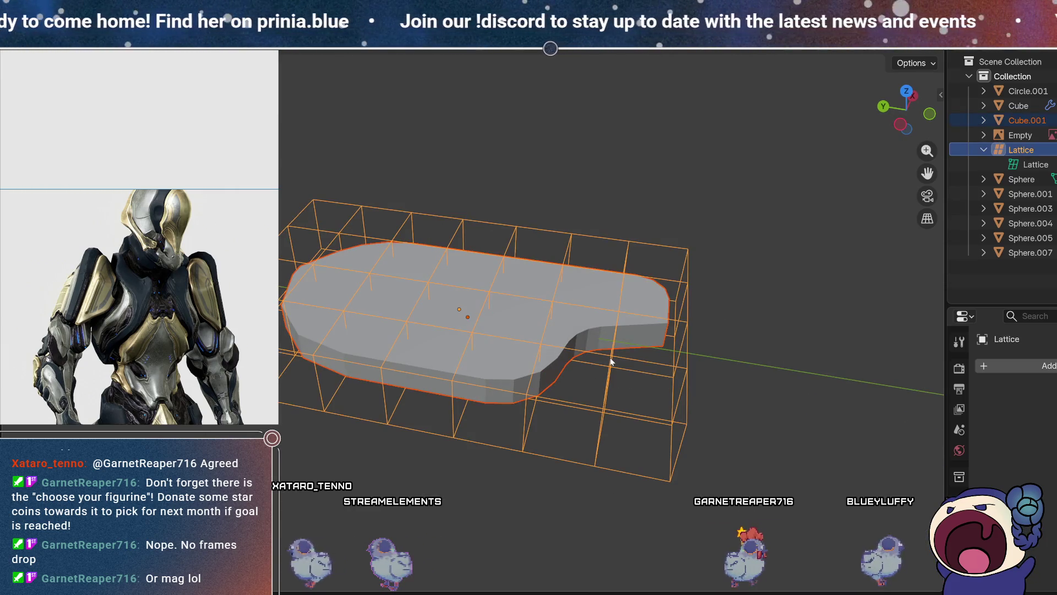
key("ctrl+p")
left_click(598, 356)
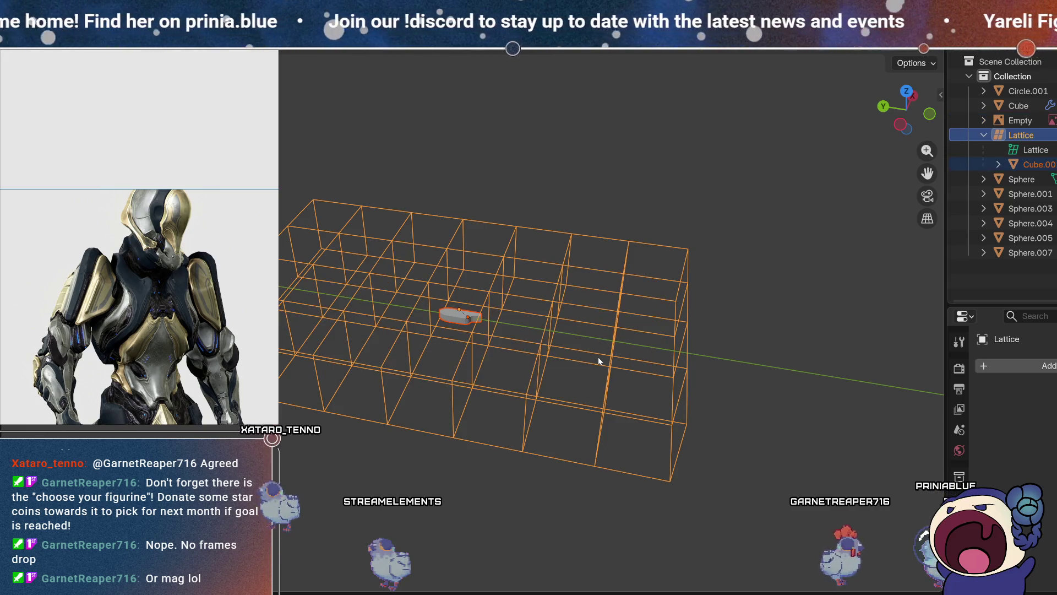
mouse_move(587, 351)
middle_mouse_down()
mouse_move(483, 289)
mouse_move(456, 295)
mouse_move(478, 295)
middle_mouse_up()
- Select all of the plate's vertices in Edit Mode and scale them up about 5x
key("Tab")
key("a")
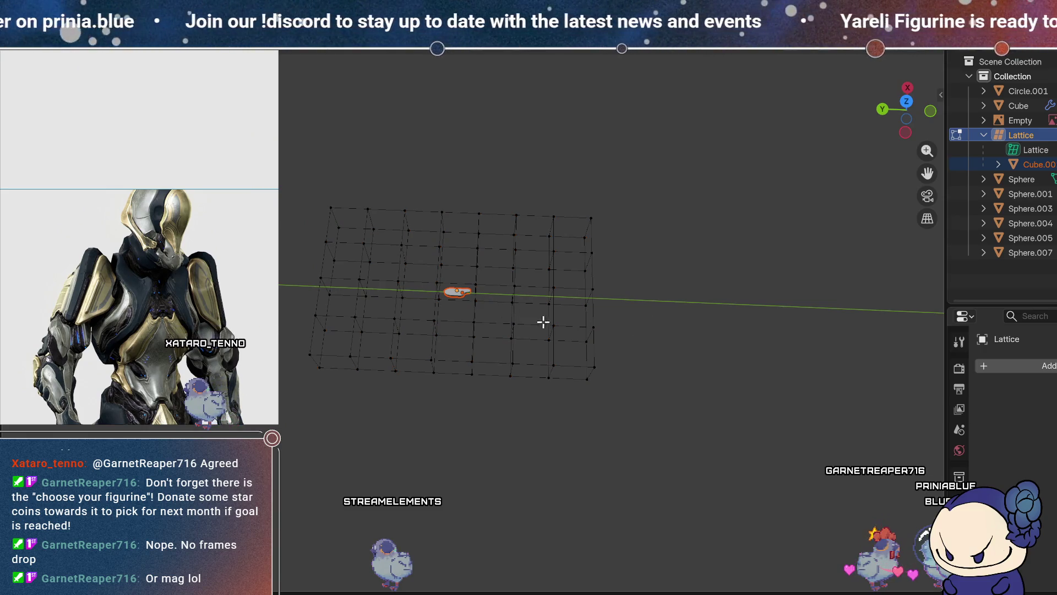
scroll(562, 322, "up", 3)
key("Tab")
left_click(401, 275)
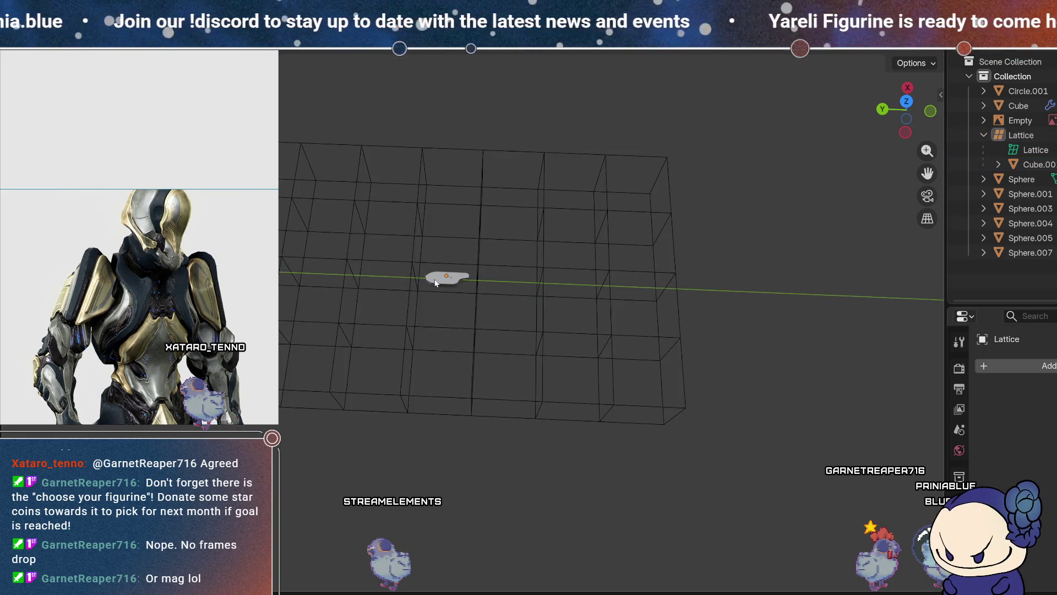
left_click(435, 283)
key("Tab")
key("a")
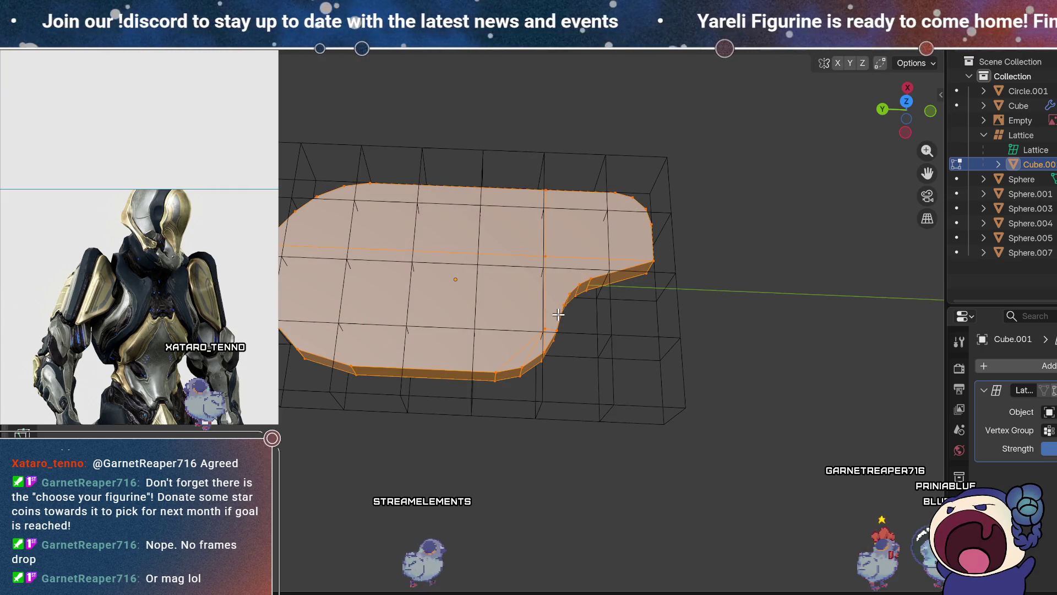
key("s")
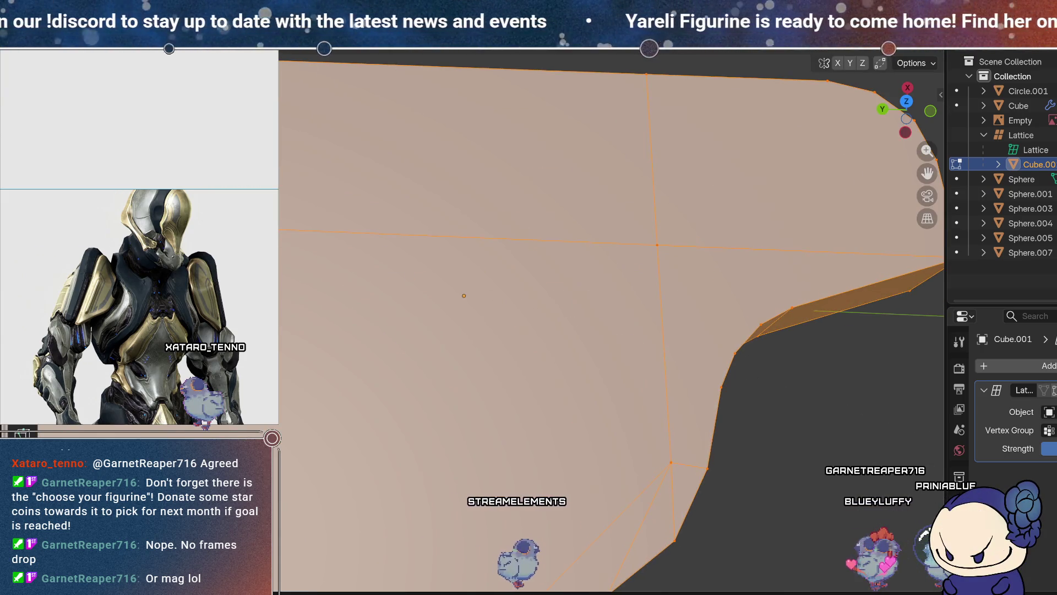
key("ctrl+z")
scroll(496, 304, "down", 3)
mouse_move(497, 304)
middle_mouse_down()
mouse_move(461, 239)
mouse_move(471, 338)
mouse_move(469, 298)
middle_mouse_up()
- Compare the enlarged plate in and out of Edit Mode inside the cage, then select the lattice
key("Tab")
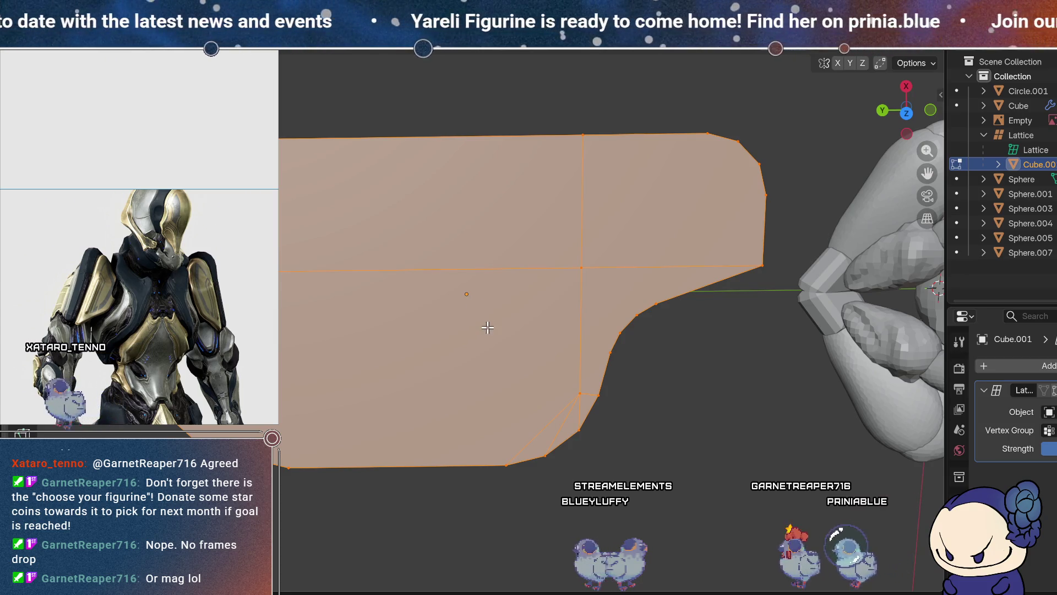
key("Tab")
key("Tab")
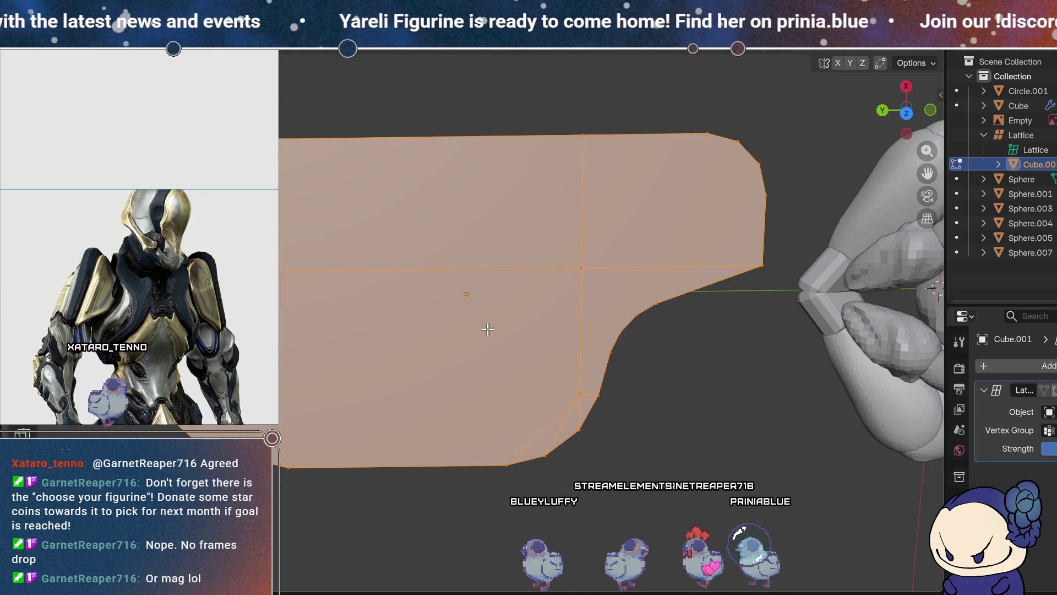
key("Tab")
key("Tab")
left_click(488, 330)
key("Tab")
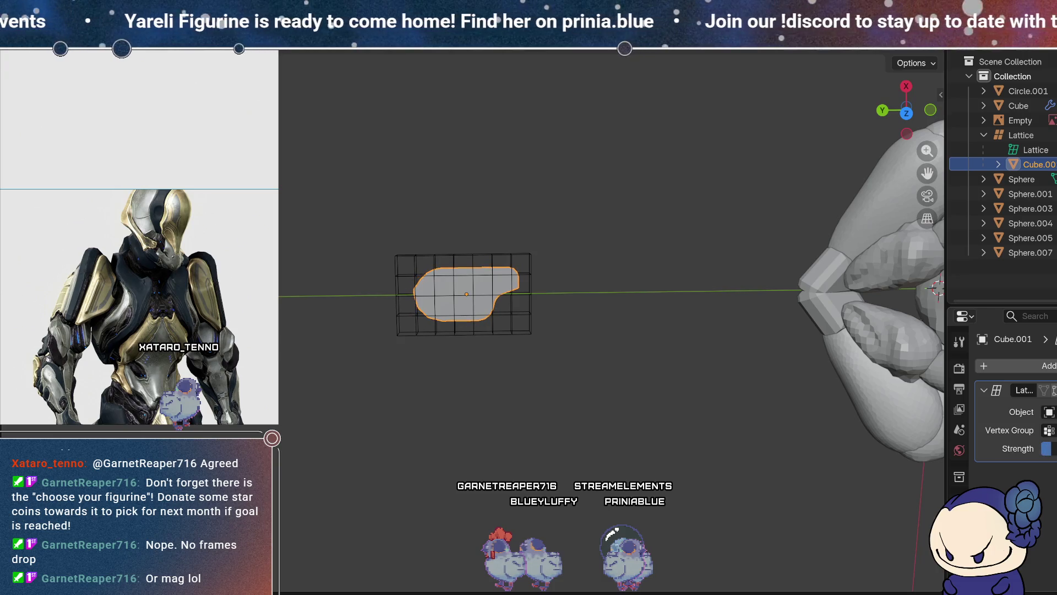
mouse_move(562, 359)
middle_mouse_down()
mouse_move(515, 219)
mouse_move(604, 189)
mouse_move(553, 182)
middle_mouse_up()
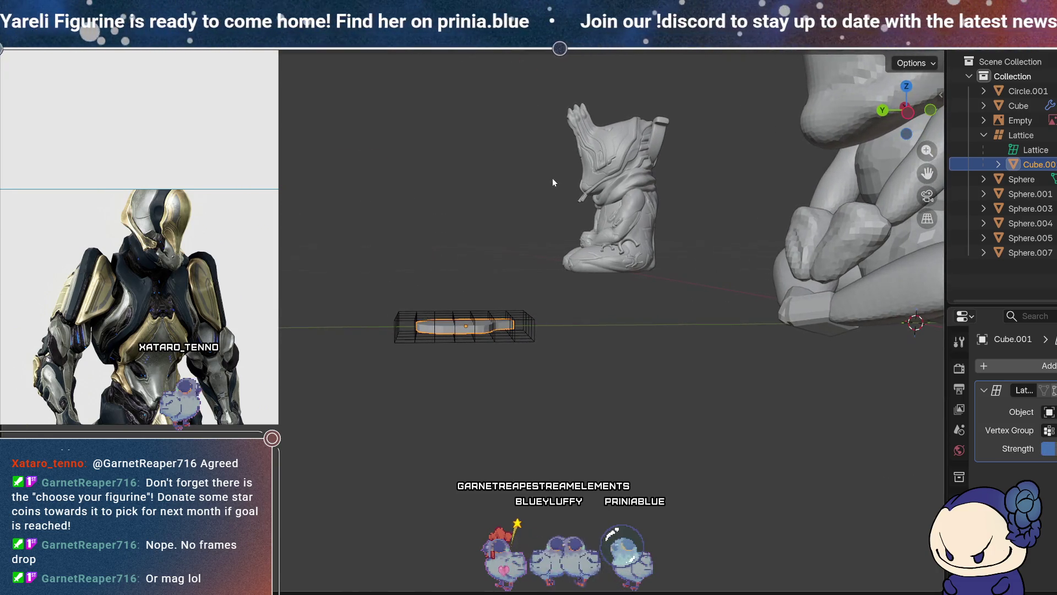
left_click(545, 333)
scroll(544, 341, "up", 1)
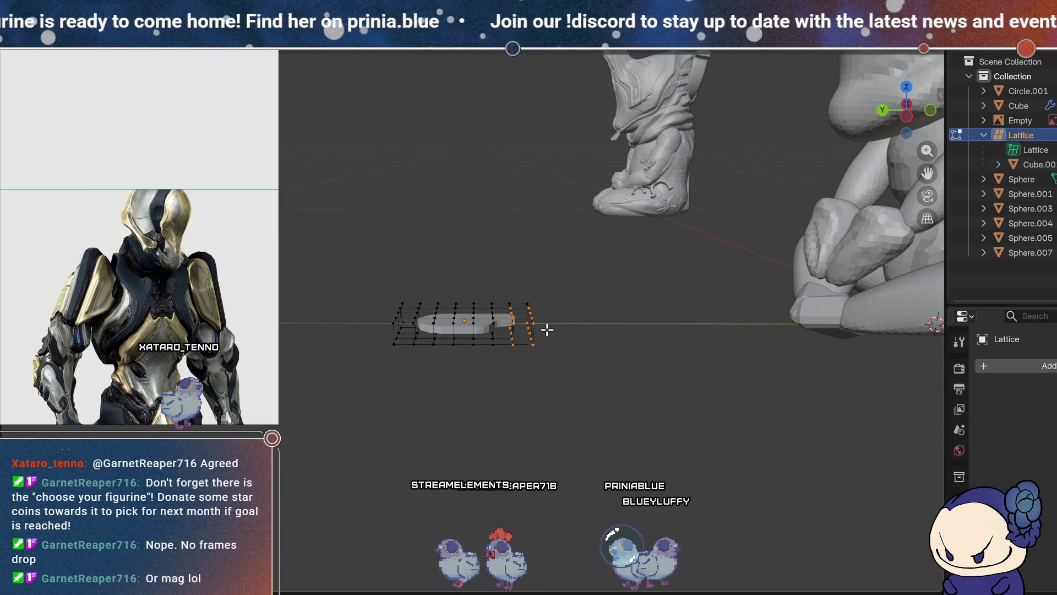
- Confirm the lattice point move and scale the lattice cage smaller around the plate
left_click(521, 328)
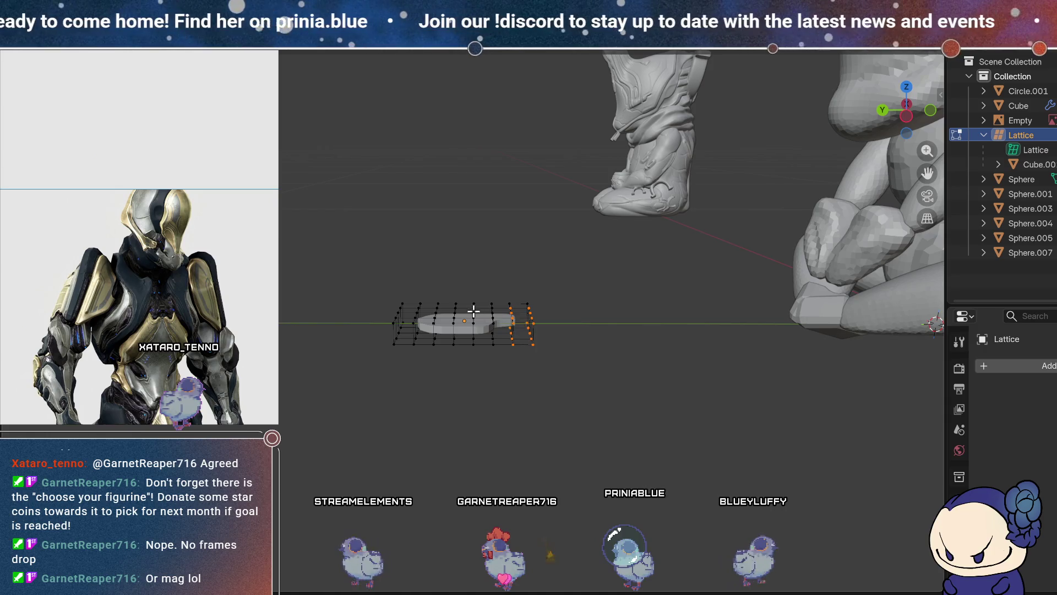
scroll(496, 331, "up", 2)
mouse_move(495, 330)
middle_mouse_down()
mouse_move(555, 361)
mouse_move(544, 420)
middle_mouse_up()
key("Tab")
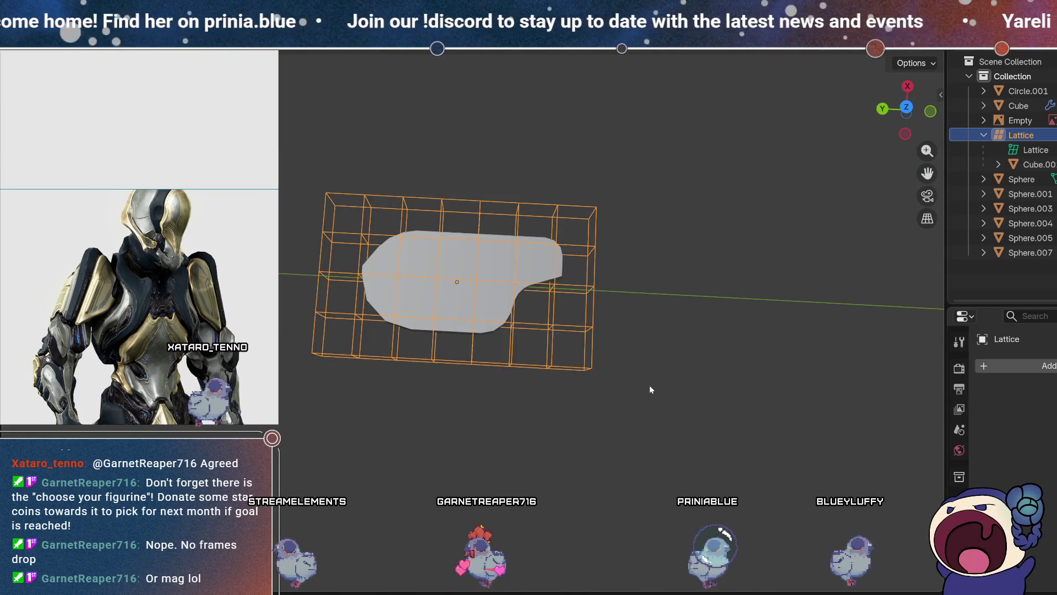
key("s")
left_click(570, 397)
- Try raising one column of lattice points, then undo it so the plate stays flat
mouse_move(570, 396)
middle_mouse_down()
mouse_move(577, 303)
mouse_move(556, 378)
middle_mouse_up()
key("Tab")
mouse_move(523, 388)
left_mouse_down()
mouse_move(502, 349)
mouse_move(497, 281)
left_mouse_up()
key("g")
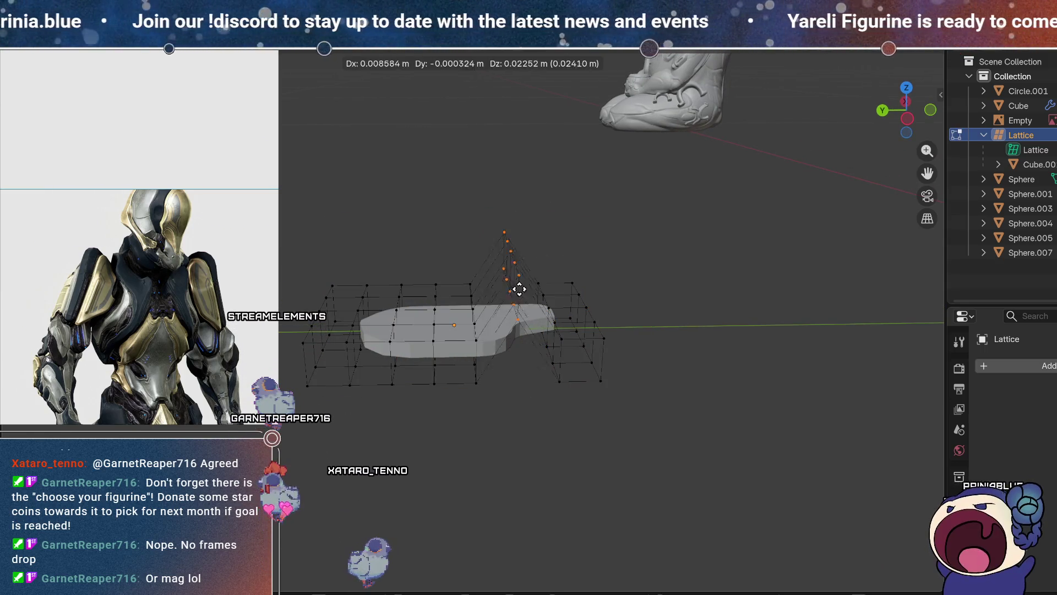
left_click(522, 276)
key("Tab")
key("Tab")
key("ctrl+z")
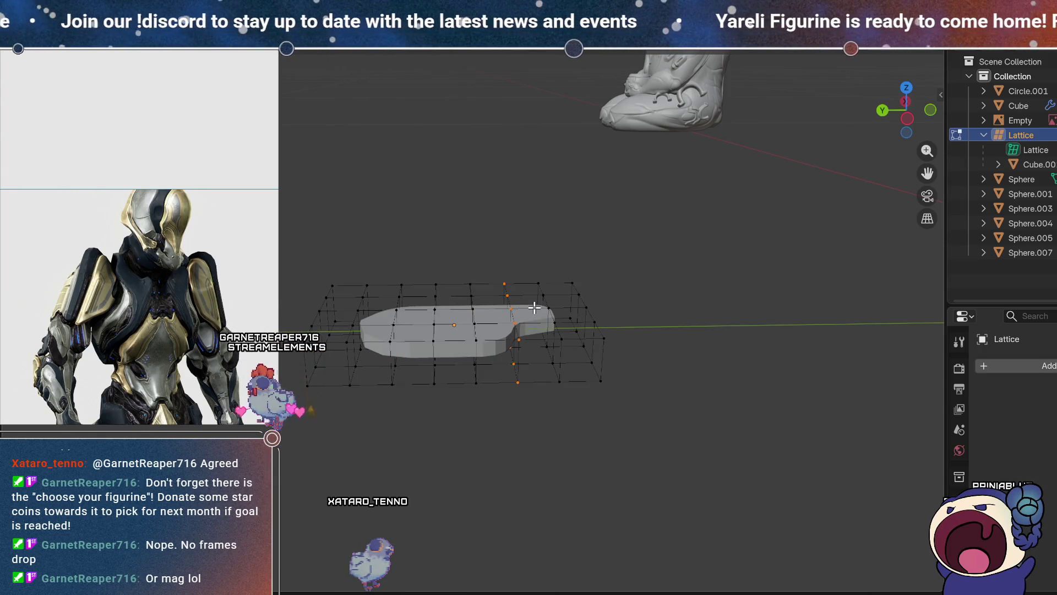
middle_click_drag(568, 260, 538, 344)
key("Tab")
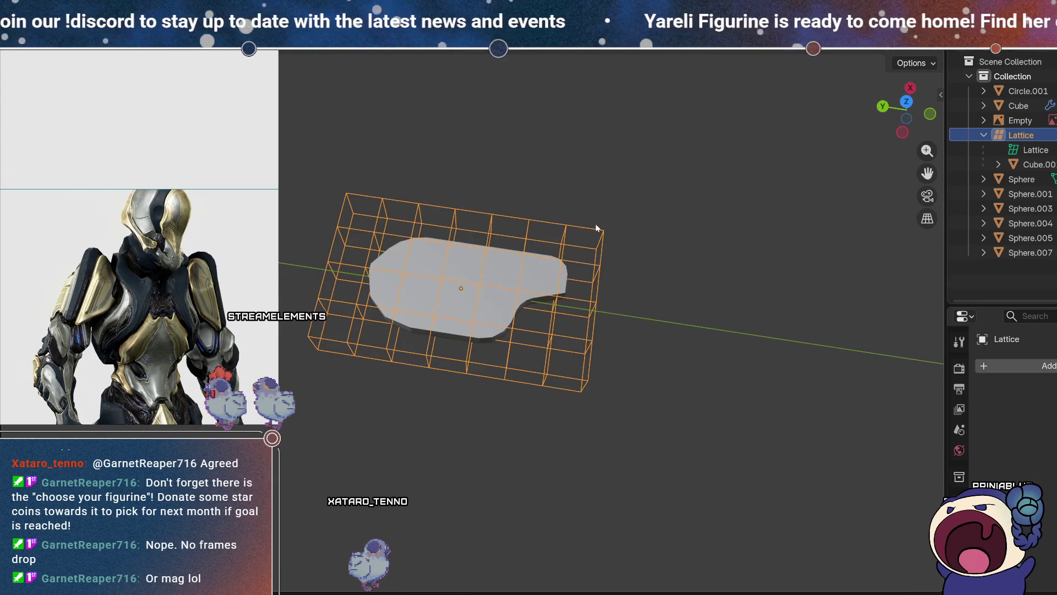
- Select the plate Cube.001 to show its Lattice modifier settings
scroll(596, 227, "up", 3)
mouse_move(518, 188)
middle_mouse_down()
mouse_move(526, 259)
mouse_move(526, 249)
mouse_move(593, 233)
mouse_move(715, 323)
middle_mouse_up()
left_click(618, 293)
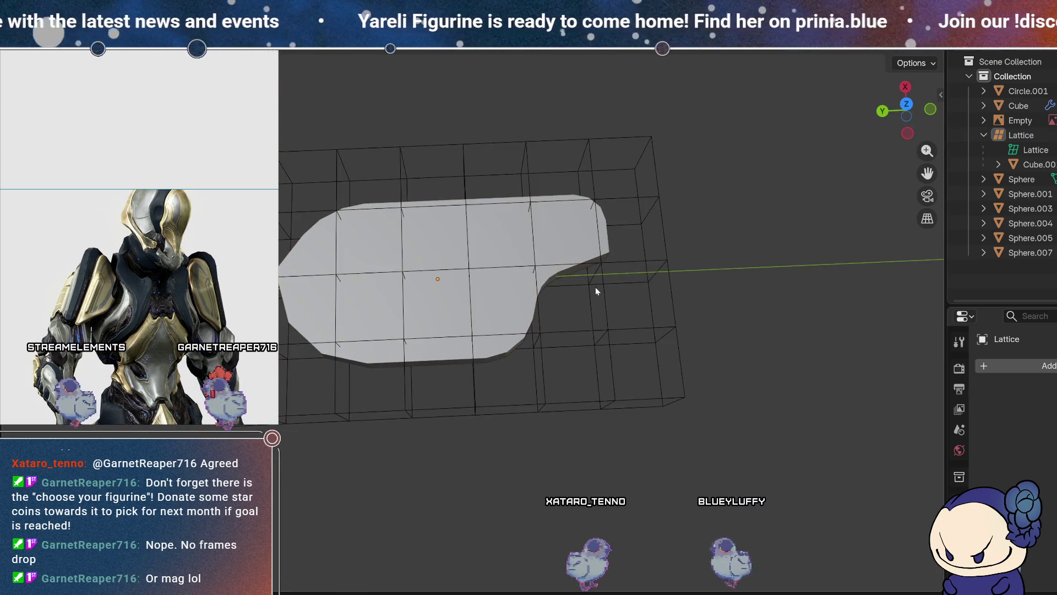
left_click(598, 362)
left_click(499, 294)
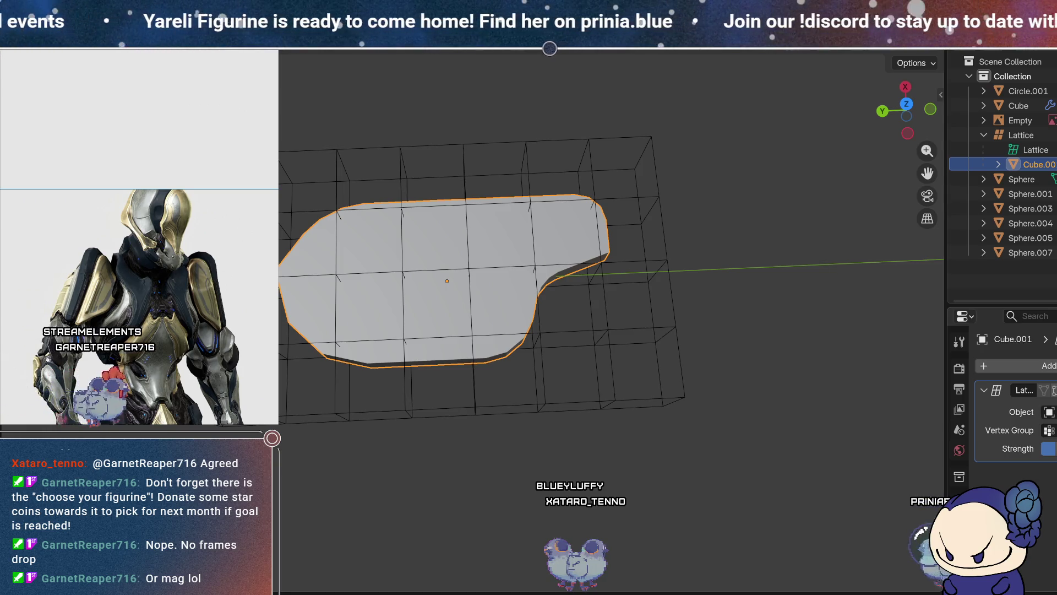
- Add a vertex group named Group containing all of the plate's vertices
key("Tab")
key("a")
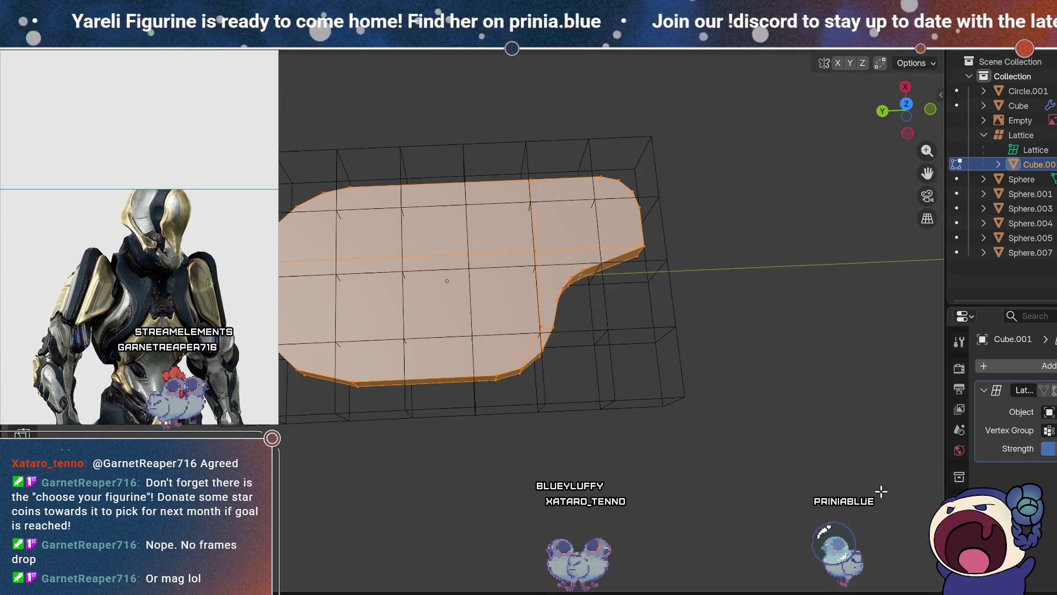
scroll(959, 440, "down", 3)
left_click(959, 532)
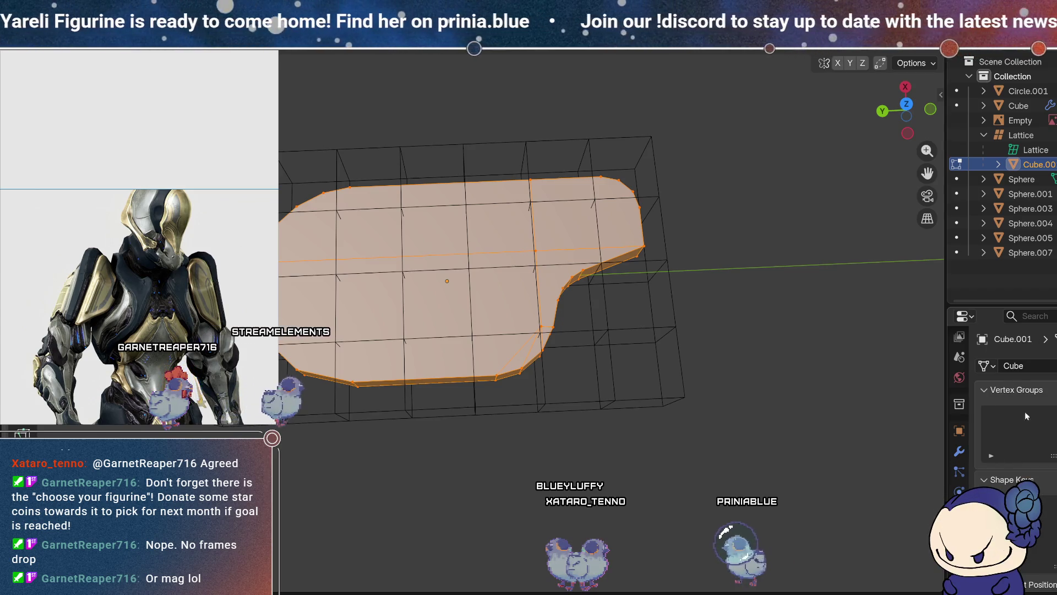
left_click(1054, 416)
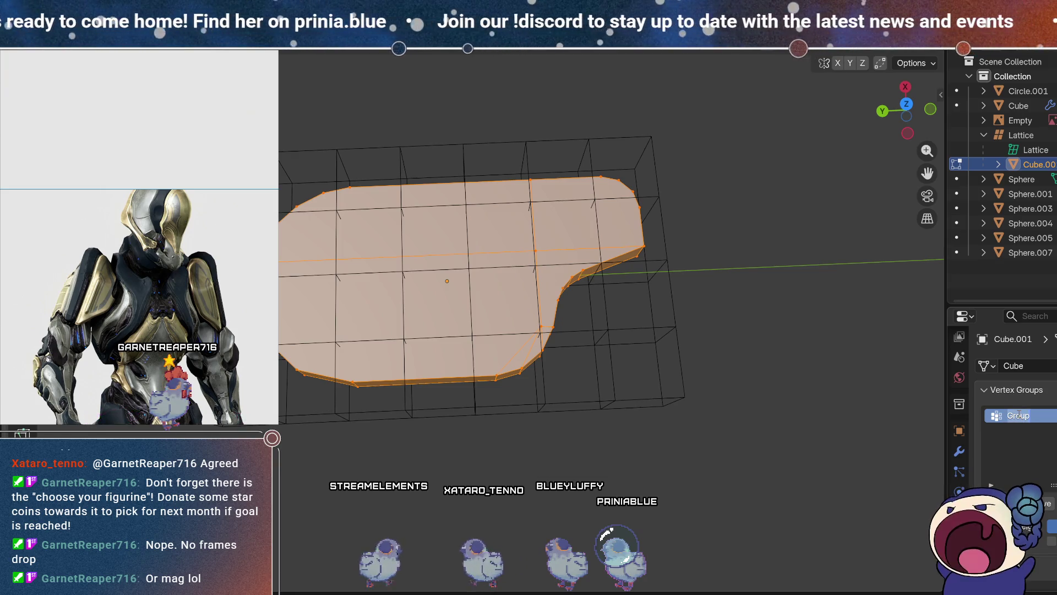
left_click(1025, 449)
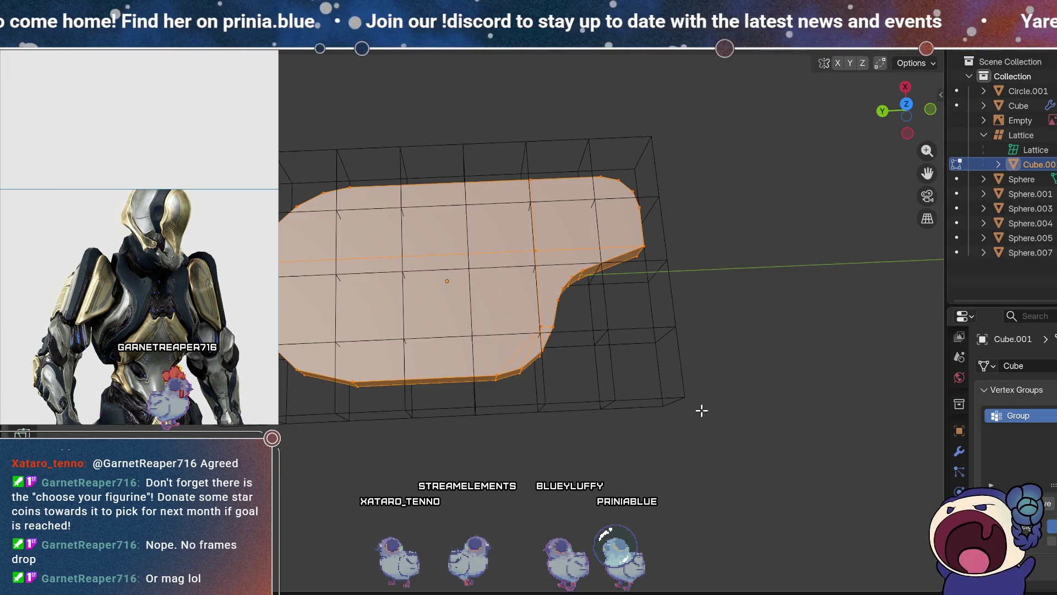
key("alt+a")
key("Tab")
- Remove the vertex group from the lattice object
left_click(643, 326)
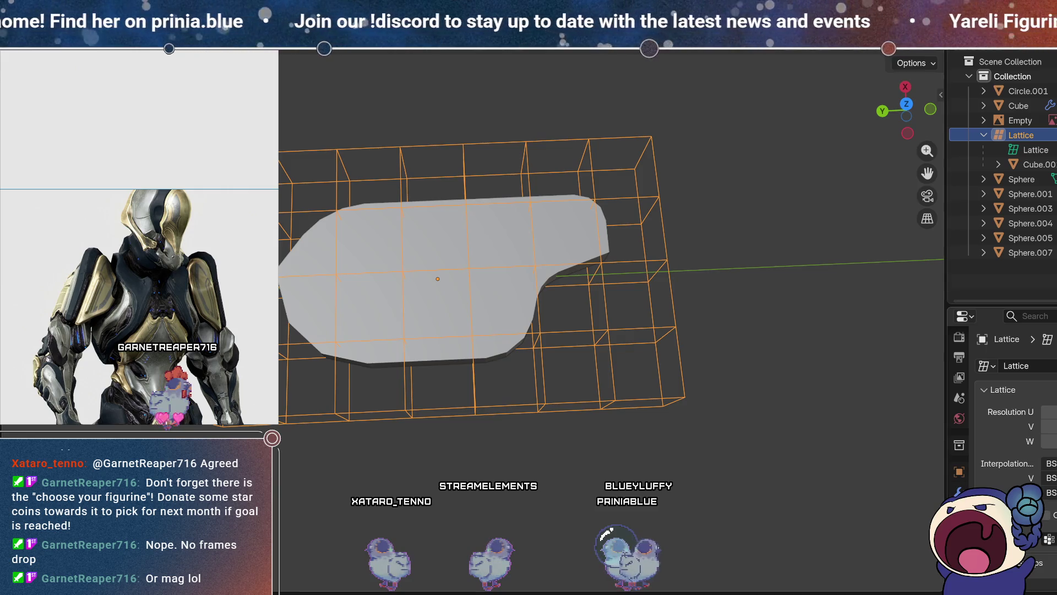
scroll(1013, 418, "down", 5)
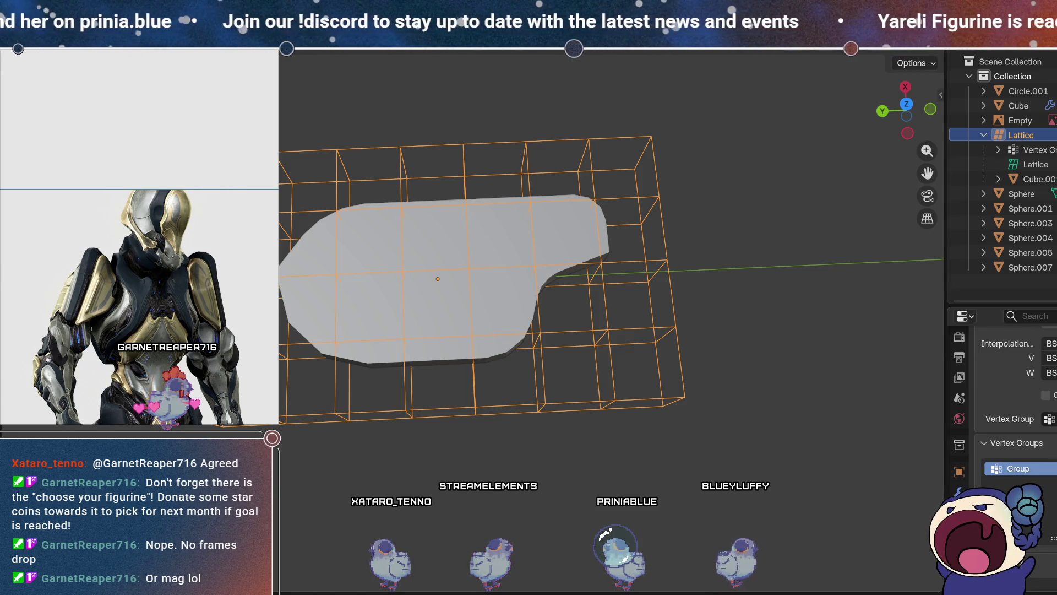
scroll(1013, 419, "down", 3)
left_click(1053, 400)
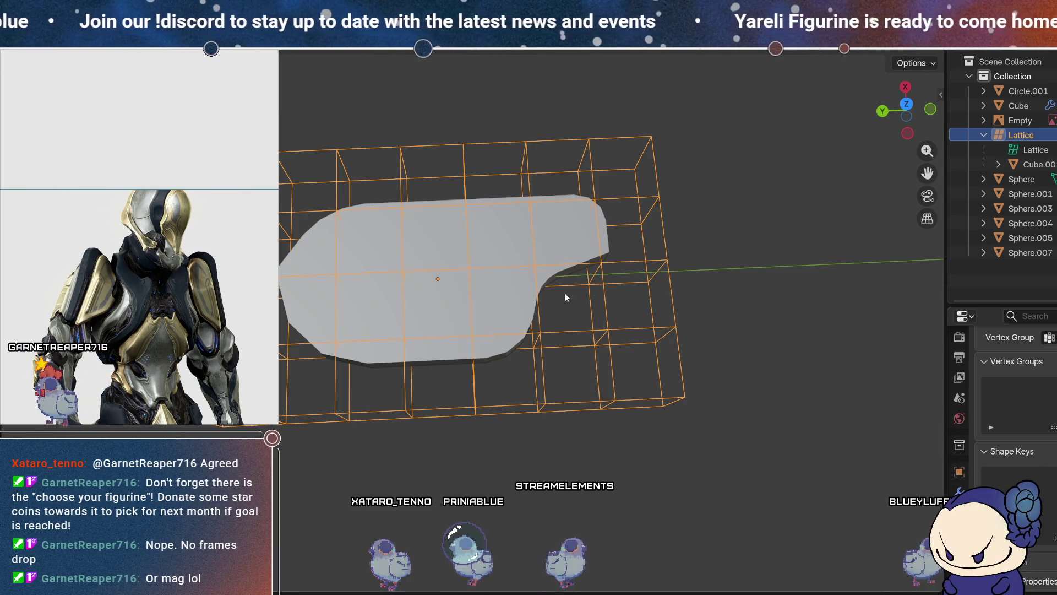
- Set the plate's Lattice modifier Vertex Group to Group and adjust its strength
left_click(453, 250)
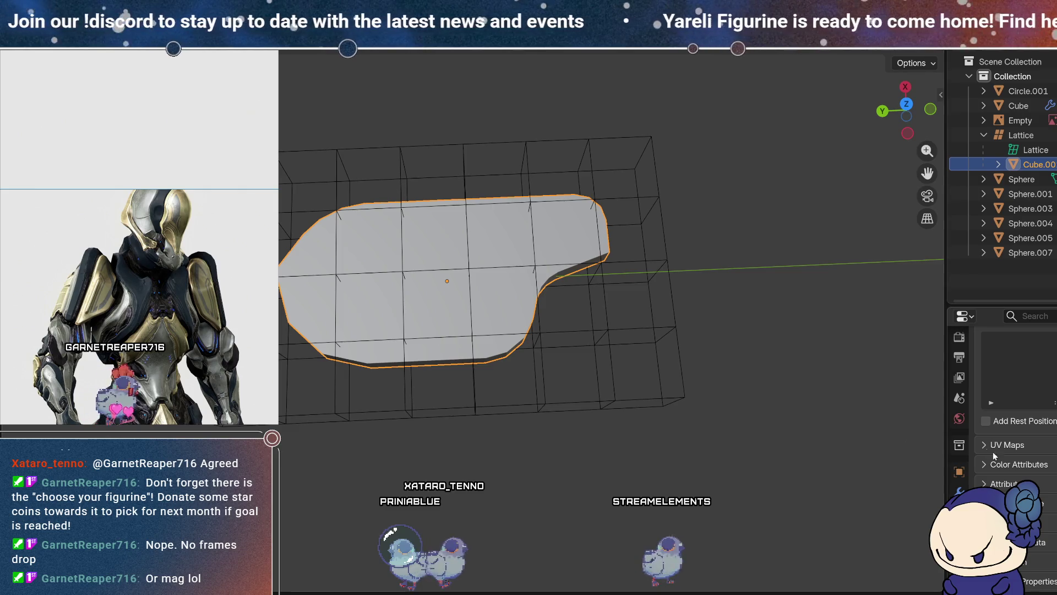
left_click(959, 492)
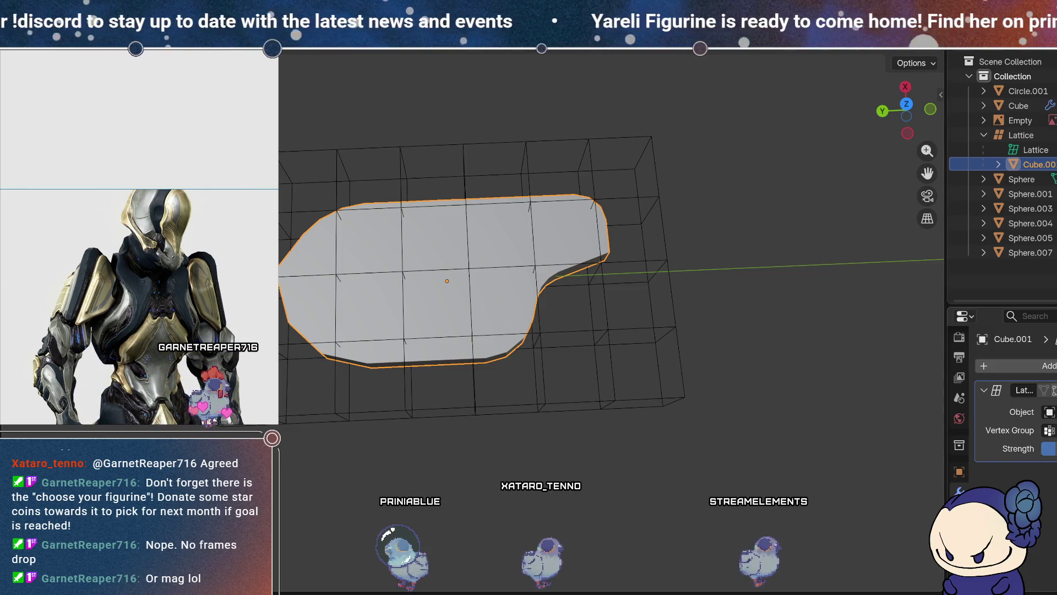
left_click(1051, 430)
left_click(994, 453)
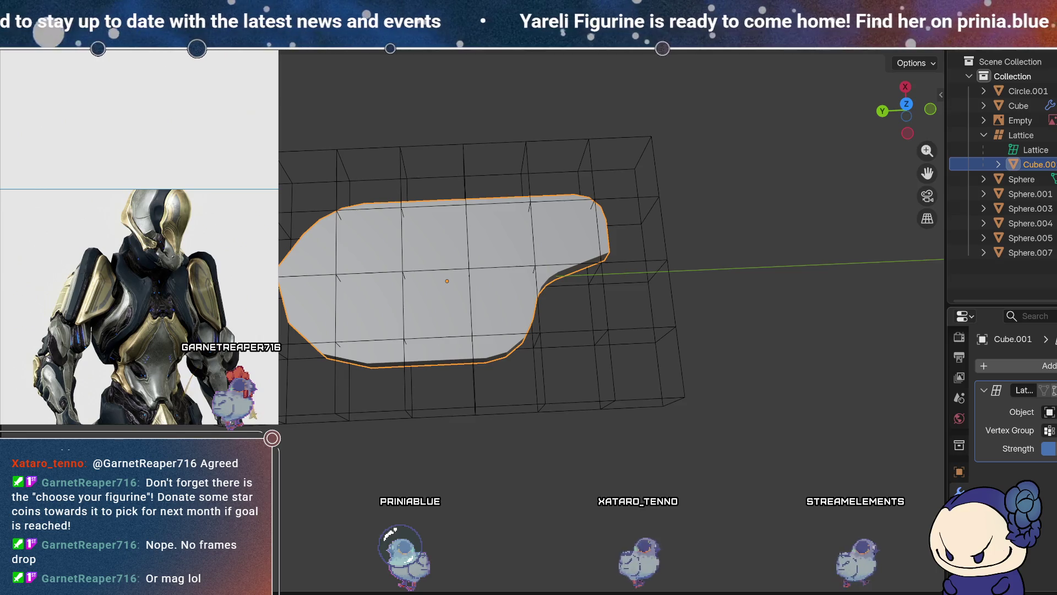
left_click_drag(1049, 448, 1048, 448)
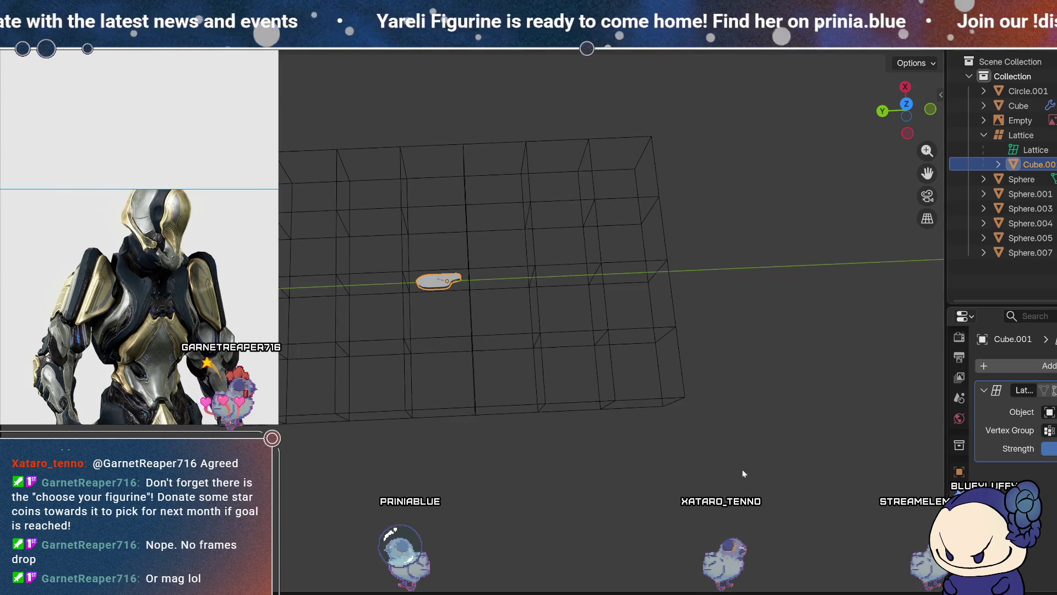
- Box-select a block of middle-right lattice points, then select the shrunken plate
key("ctrl+z")
key("ctrl+shift+z")
left_click(657, 338)
key("Tab")
left_click_drag(706, 358, 487, 234)
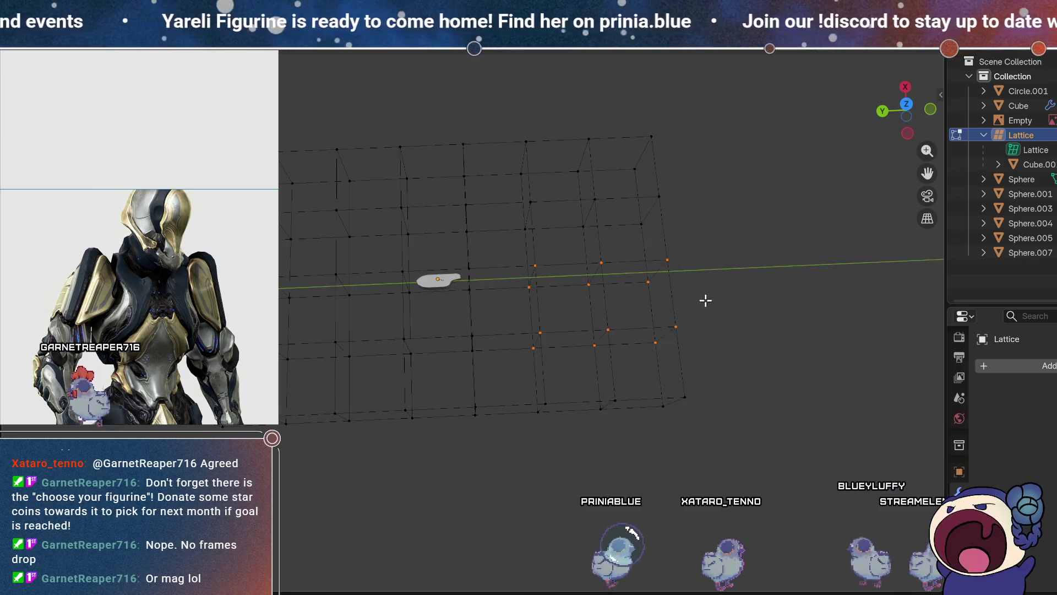
key("Tab")
mouse_move(602, 312)
middle_mouse_down()
mouse_move(594, 306)
mouse_move(607, 294)
middle_mouse_up()
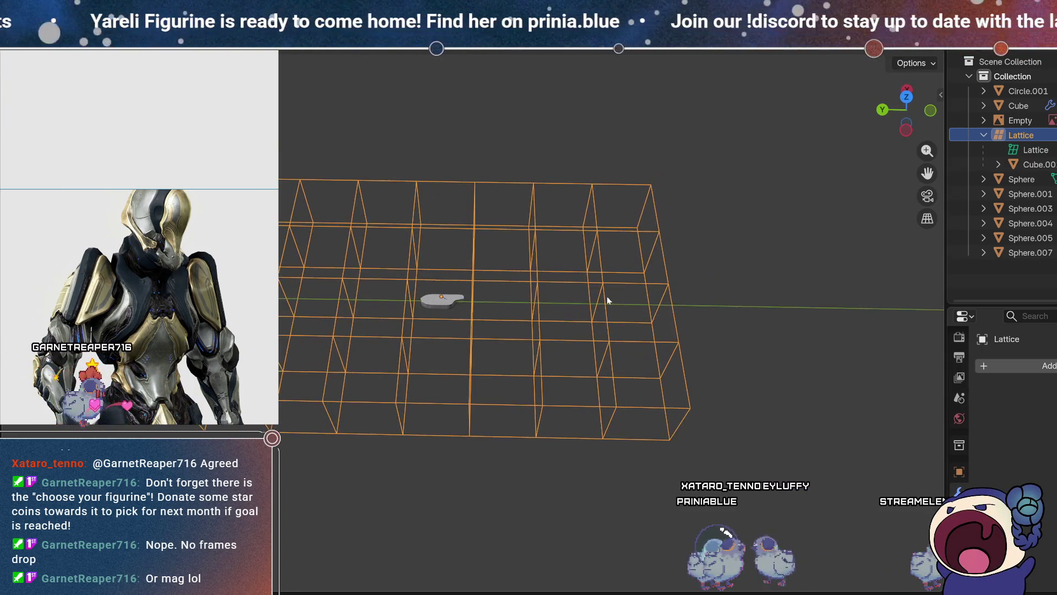
scroll(607, 298, "down", 2)
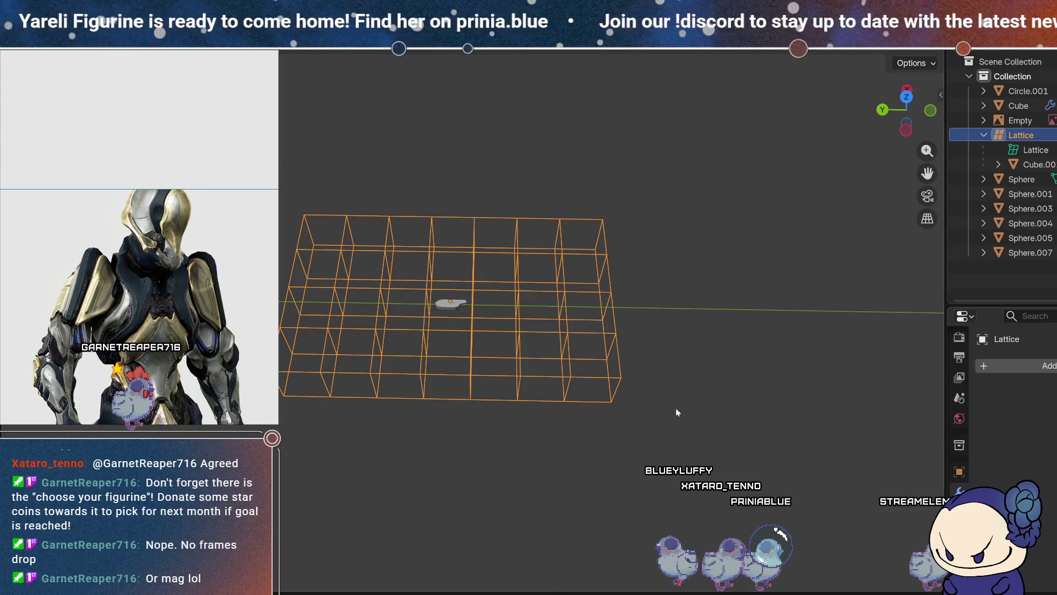
left_click(458, 310)
middle_click_drag(748, 305, 890, 368)
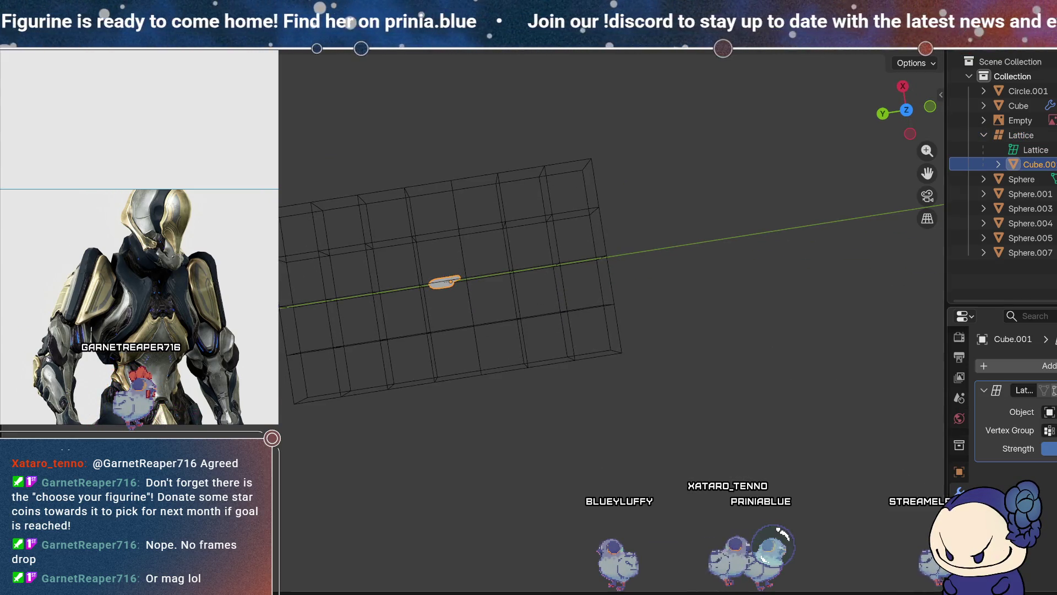
- Set the Lattice modifier strength to 0 and level the lattice cage's rotation
key("BackSpace")
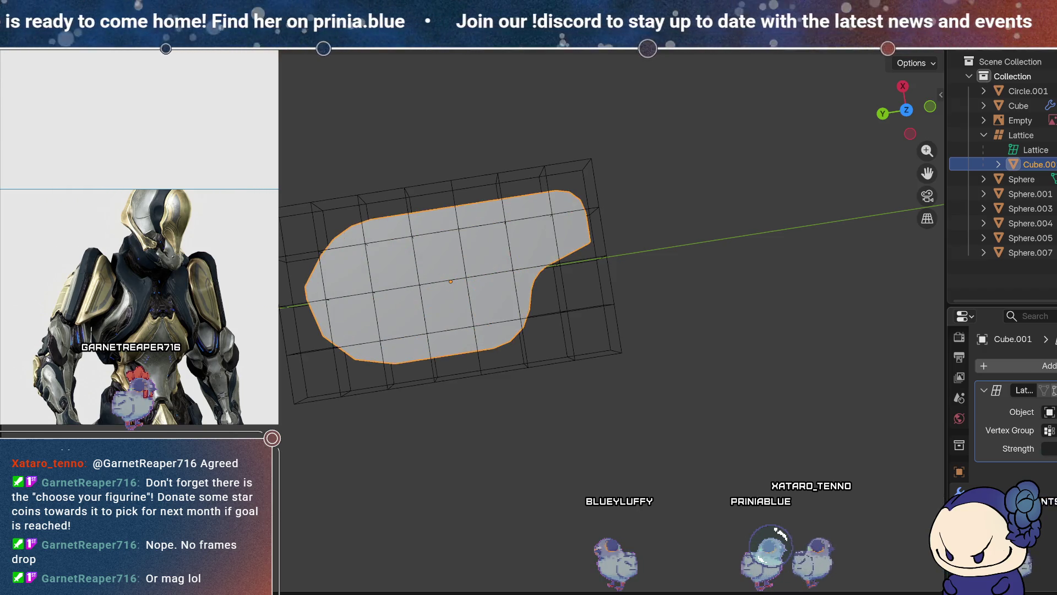
left_click(622, 303)
key("Tab")
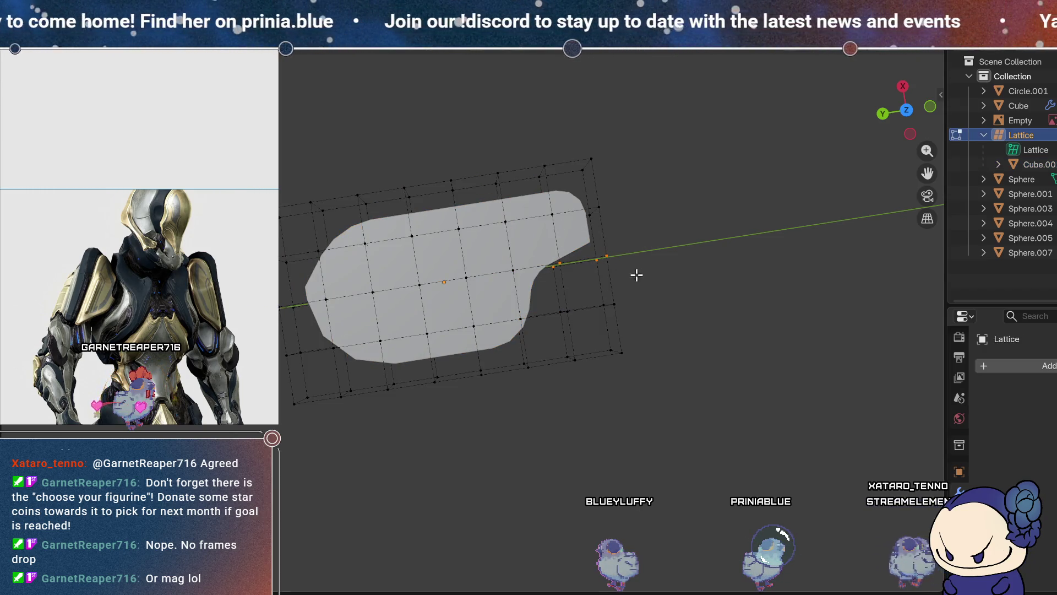
key("Tab")
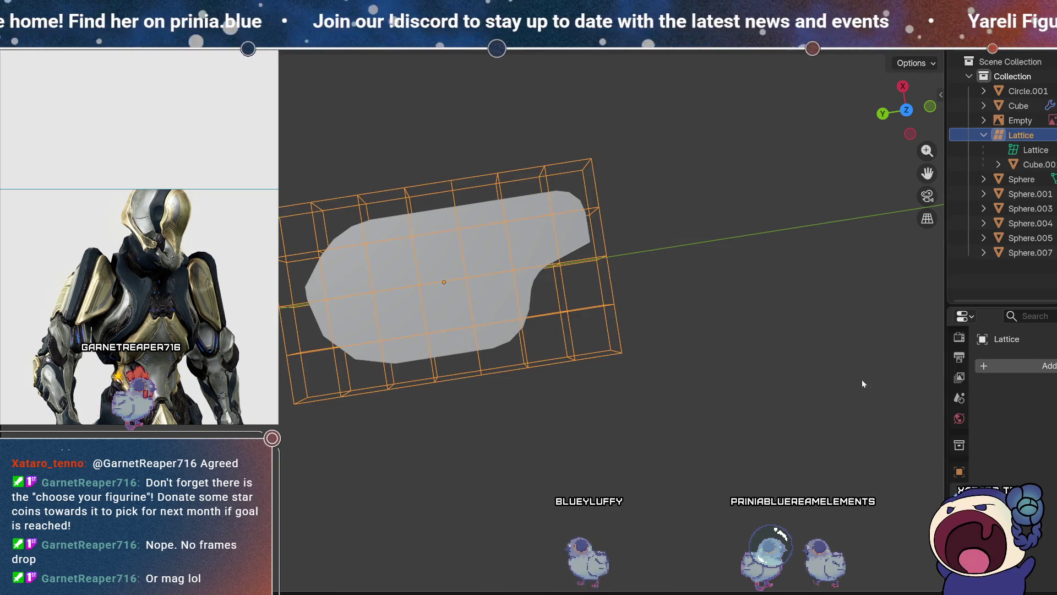
key("ctrl+z")
key("ctrl+z")
key("ctrl+shift+z")
key("ctrl+shift+z")
key("ctrl+z")
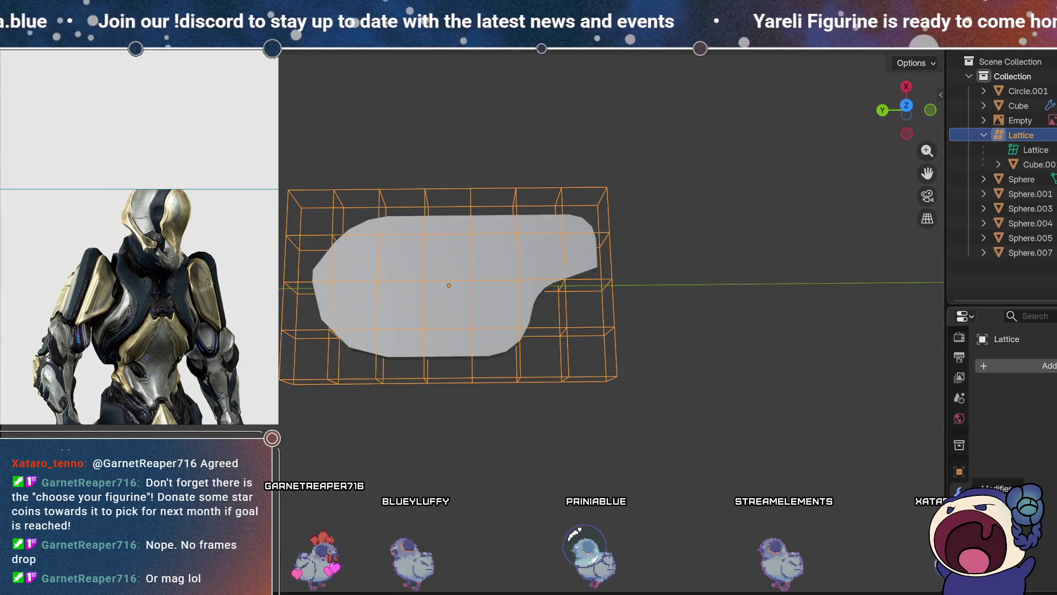
- Restore the plate's lattice strength to 1 and enter Edit Mode on the plate
left_click(680, 367)
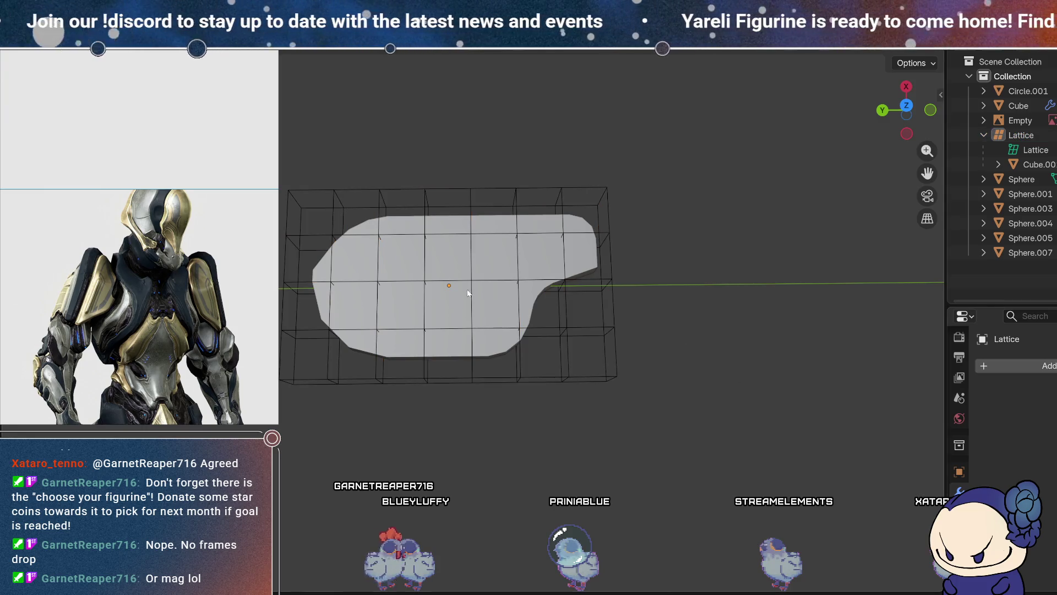
left_click(497, 305)
left_click_drag(1046, 448, 1054, 448)
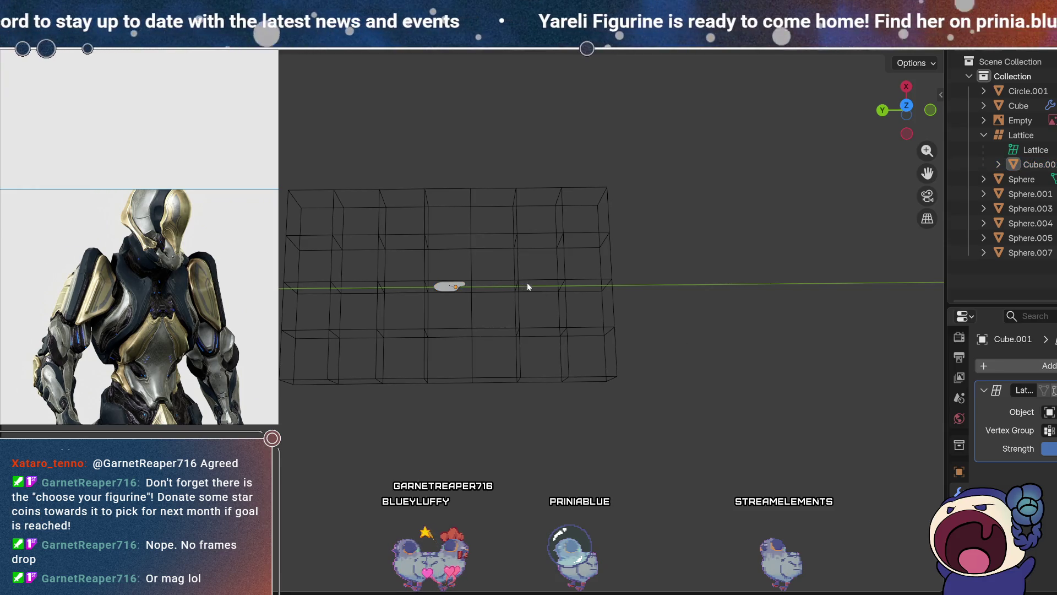
left_click(541, 284)
left_click(453, 285)
key("Tab")
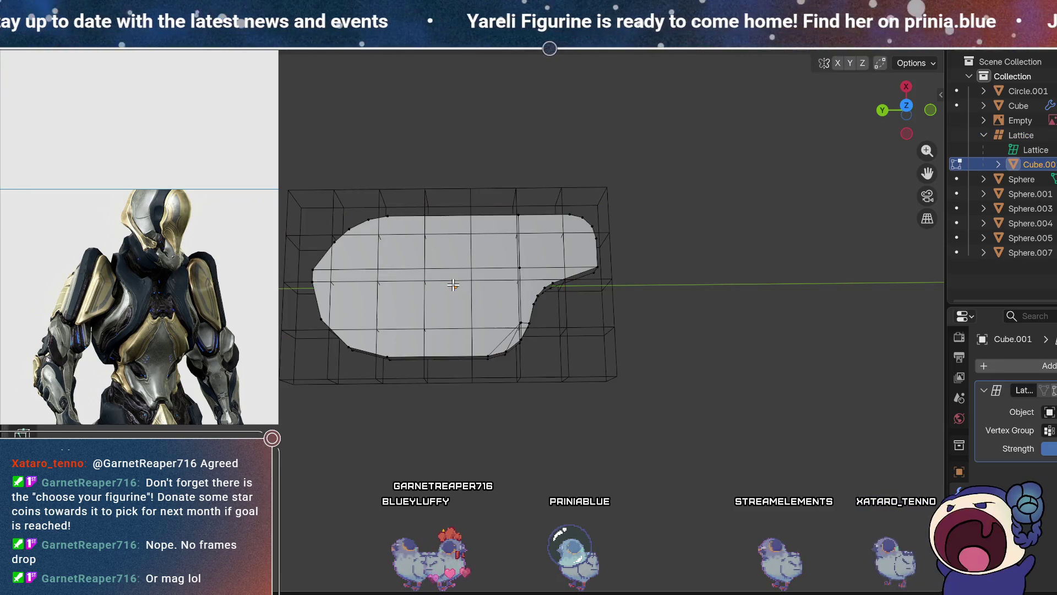
scroll(521, 334, "down", 6)
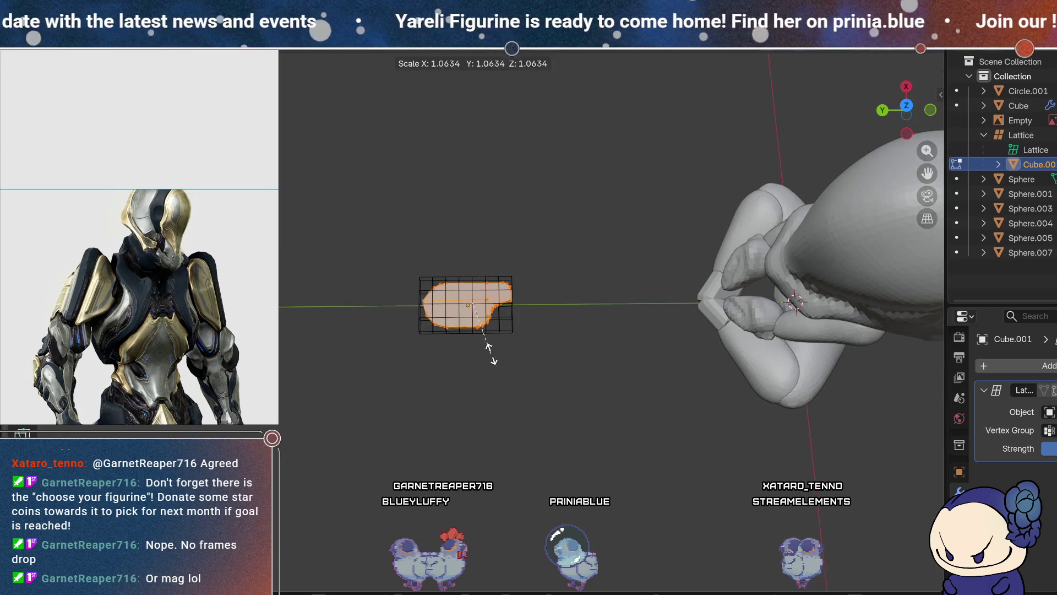
key("Escape")
key("Tab")
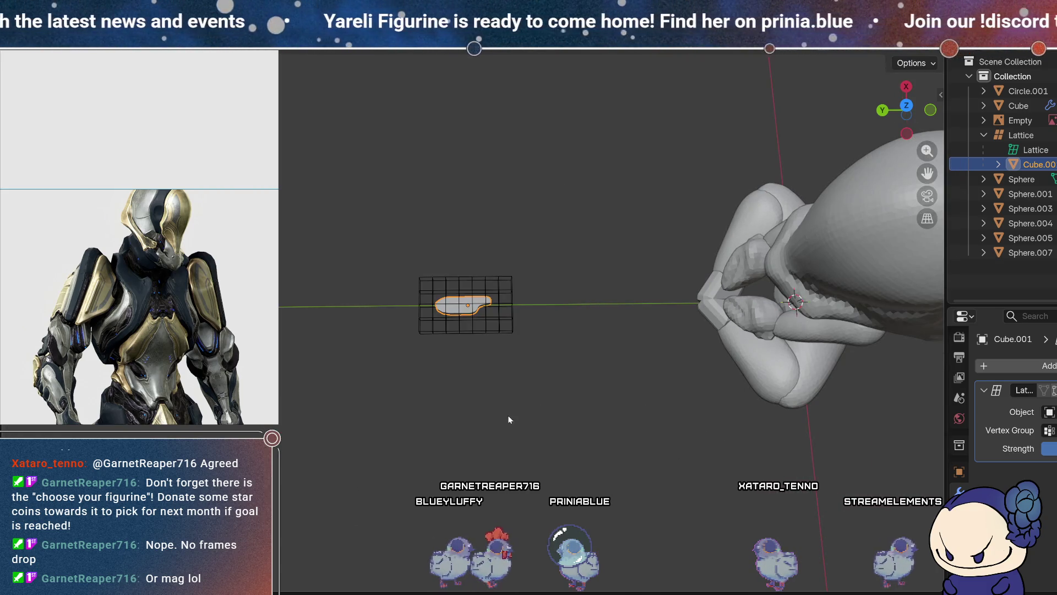
key("Tab")
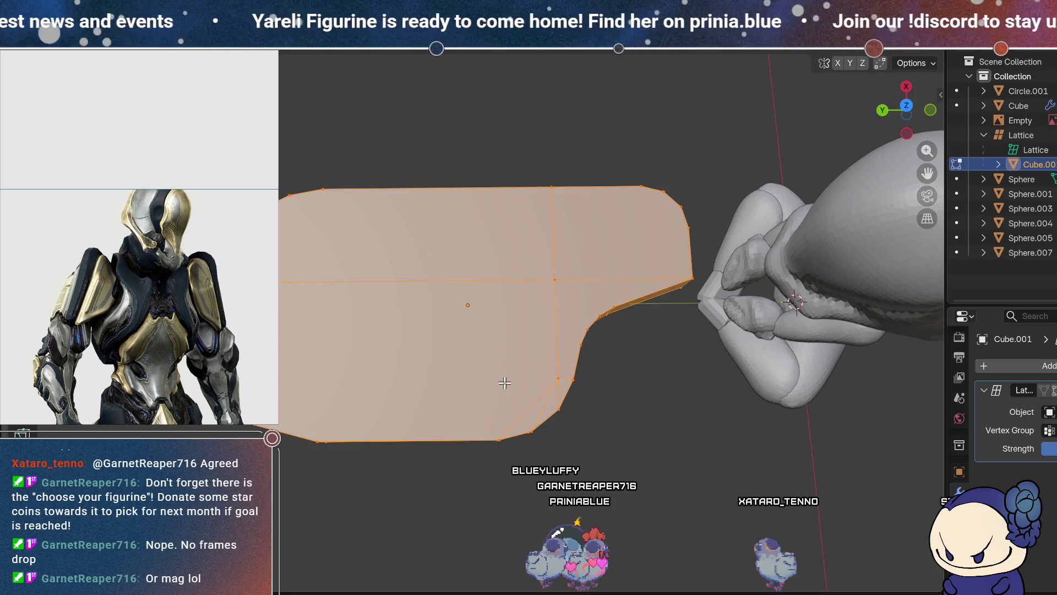
key("s")
key("Escape")
key("Tab")
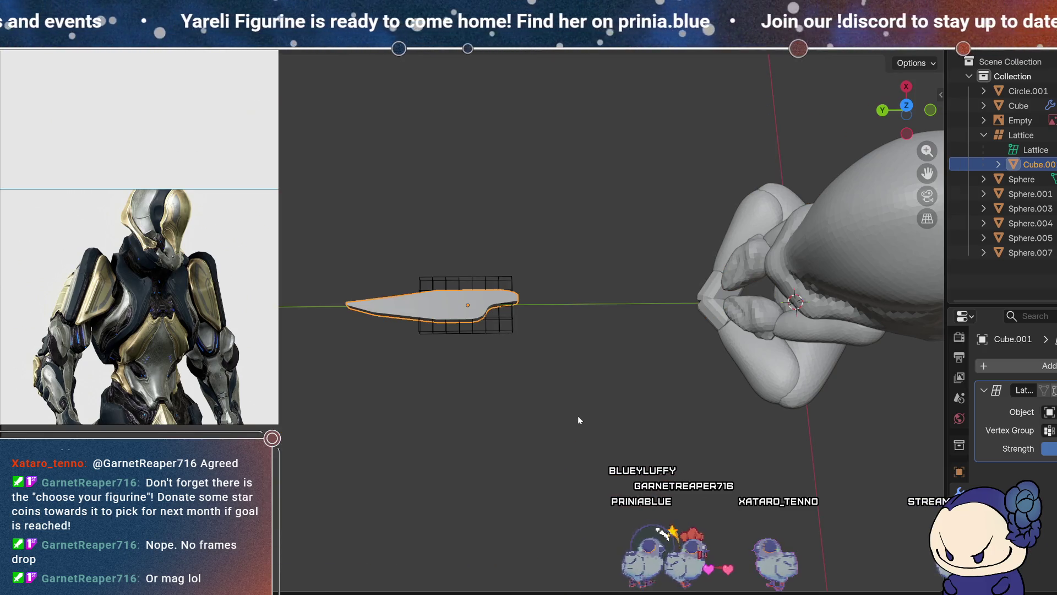
key("Tab")
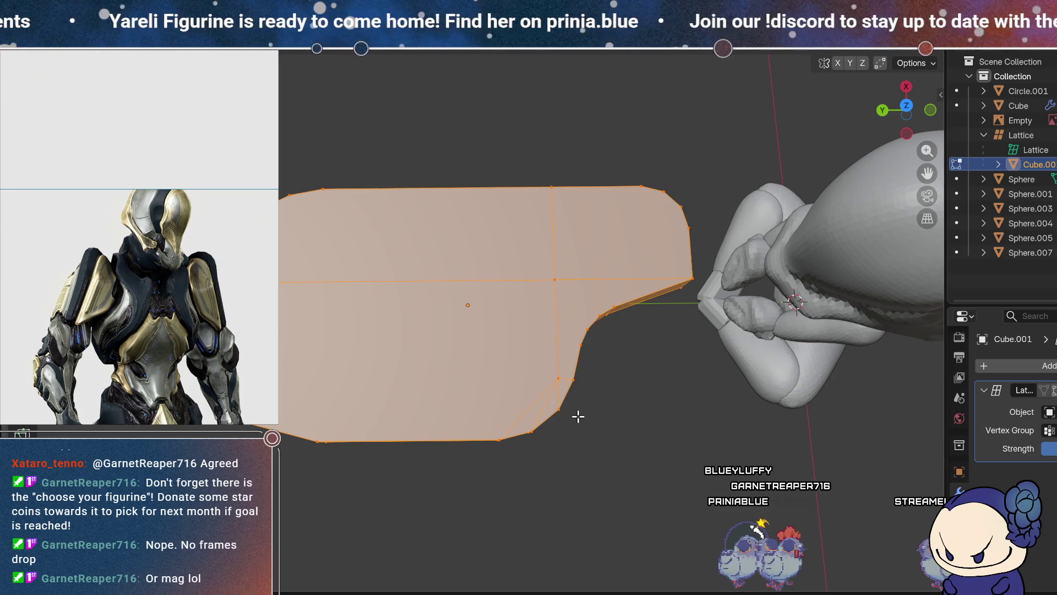
key("Tab")
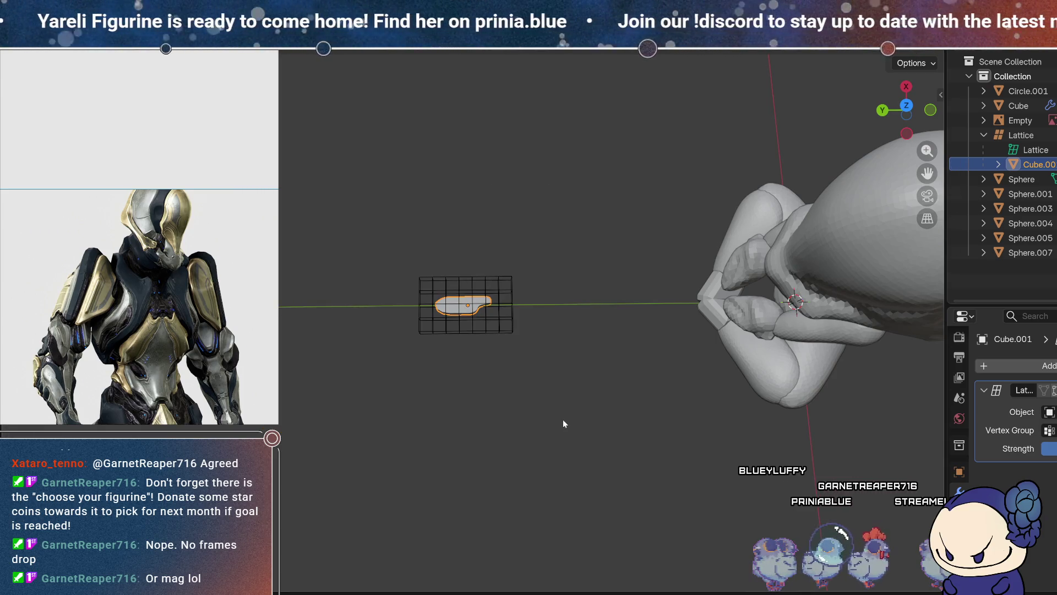
scroll(527, 260, "up", 5)
mouse_move(527, 260)
middle_mouse_down()
mouse_move(436, 213)
mouse_move(438, 236)
mouse_move(474, 272)
mouse_move(490, 448)
mouse_move(538, 349)
mouse_move(522, 401)
middle_mouse_up()
scroll(443, 234, "down", 3)
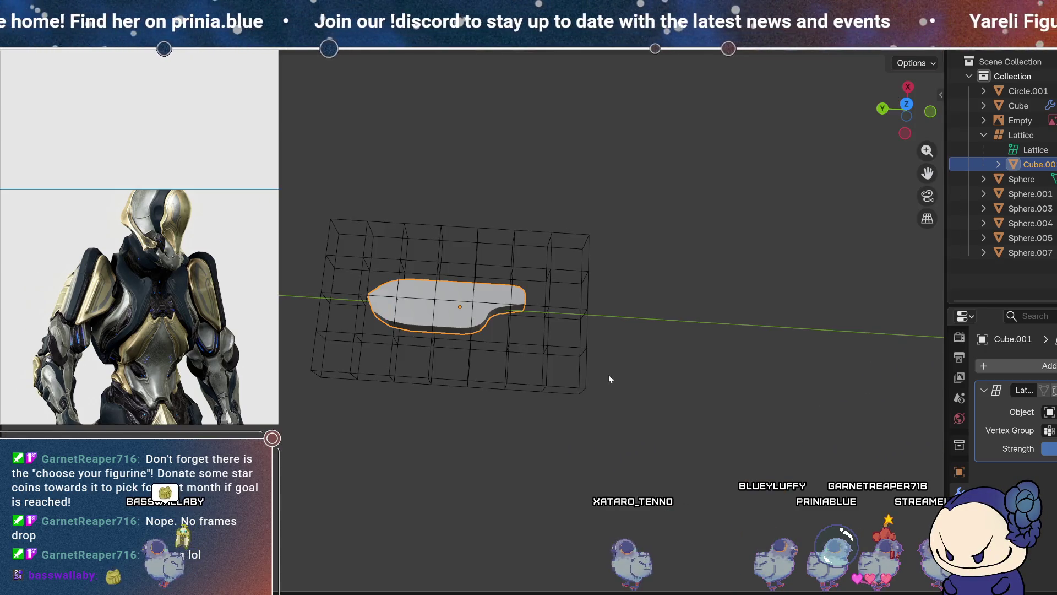
left_click(531, 342)
key("Tab")
middle_click_drag(460, 330, 504, 374)
key("g")
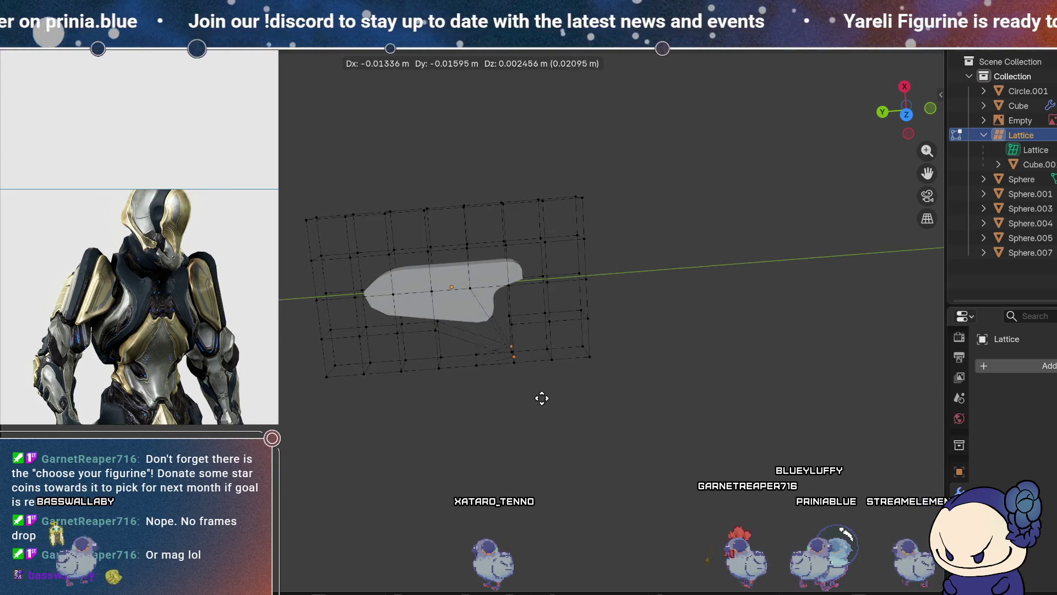
key("Escape")
key("Tab")
mouse_move(537, 348)
middle_mouse_down()
mouse_move(498, 172)
mouse_move(675, 182)
mouse_move(644, 210)
mouse_move(502, 239)
mouse_move(828, 346)
mouse_move(914, 275)
middle_mouse_up()
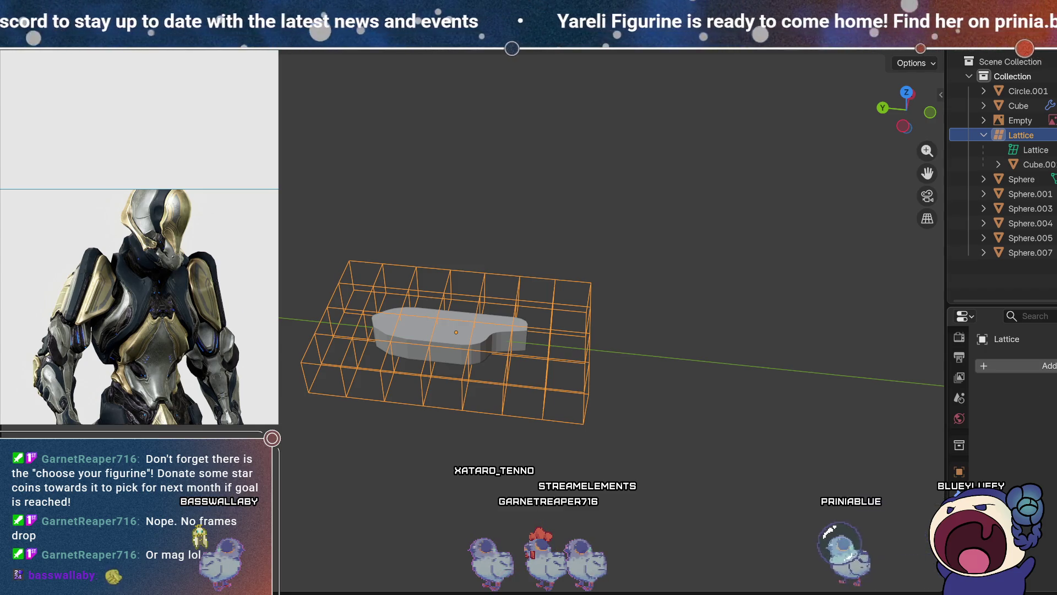
left_click(959, 552)
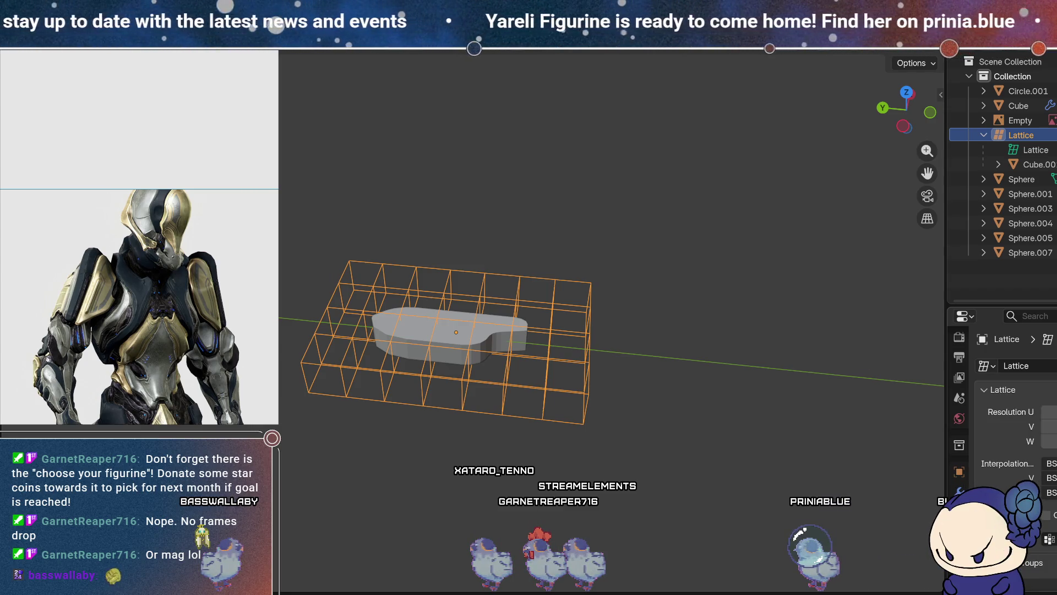
scroll(1016, 418, "down", 5)
mouse_move(636, 299)
middle_mouse_down()
mouse_move(654, 361)
mouse_move(662, 306)
mouse_move(681, 362)
middle_mouse_up()
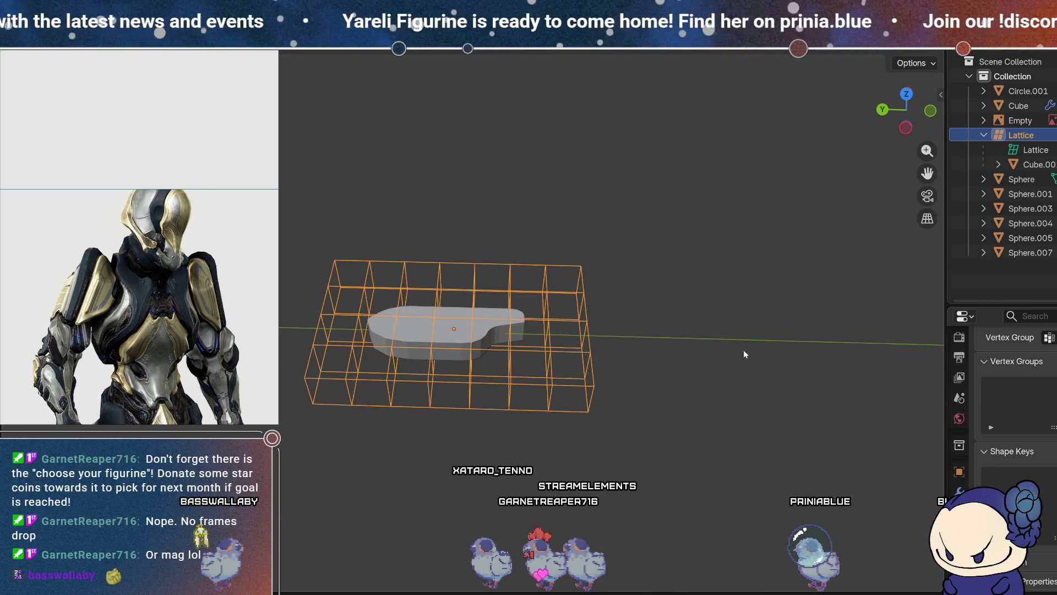
left_click(656, 328)
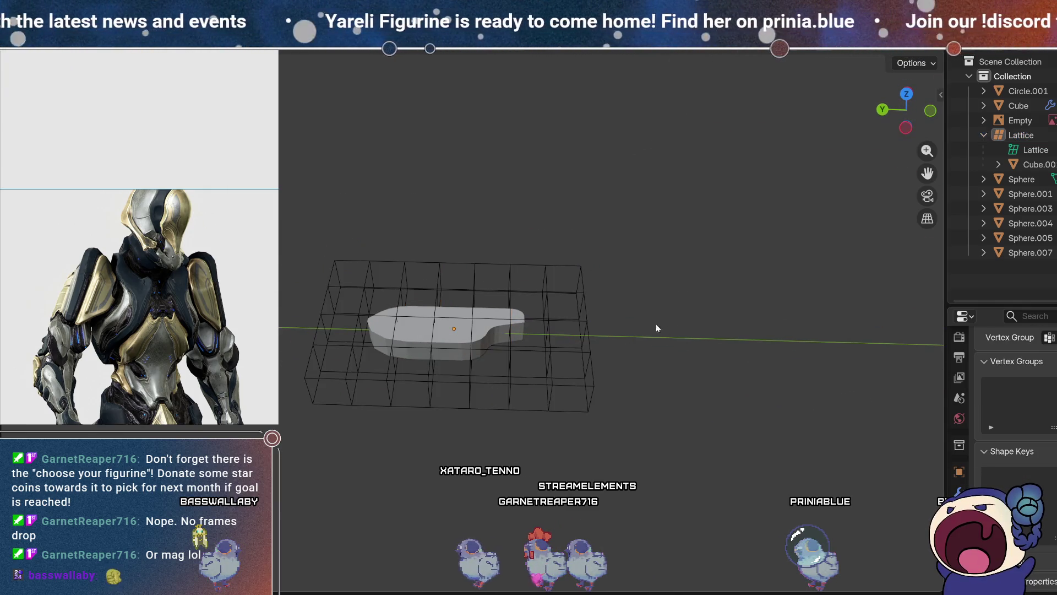
left_click(564, 319)
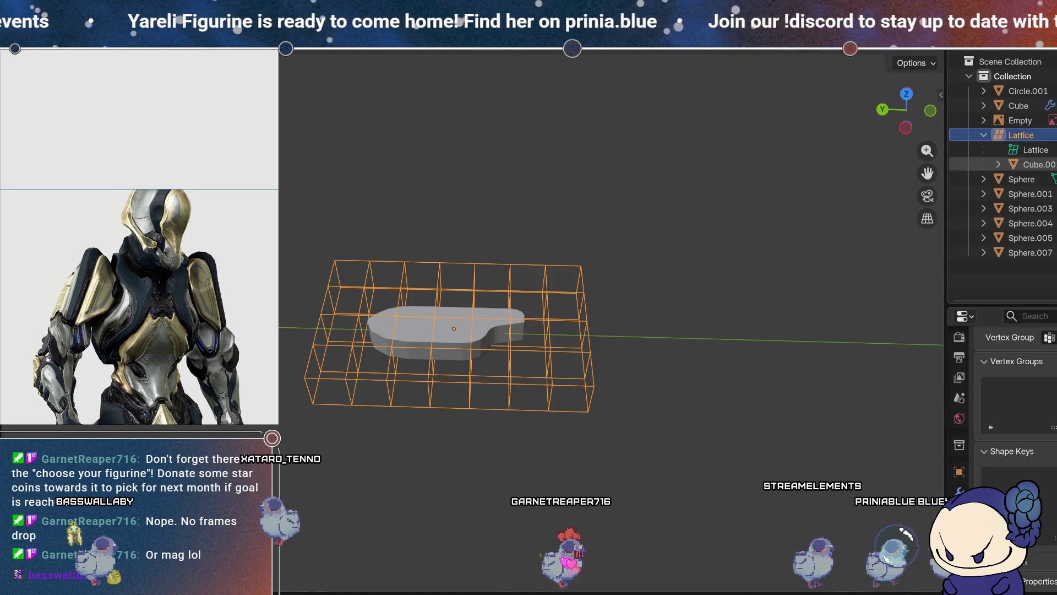
- Unlink the Lattice object from the scene via the Outliner
right_click(1026, 134)
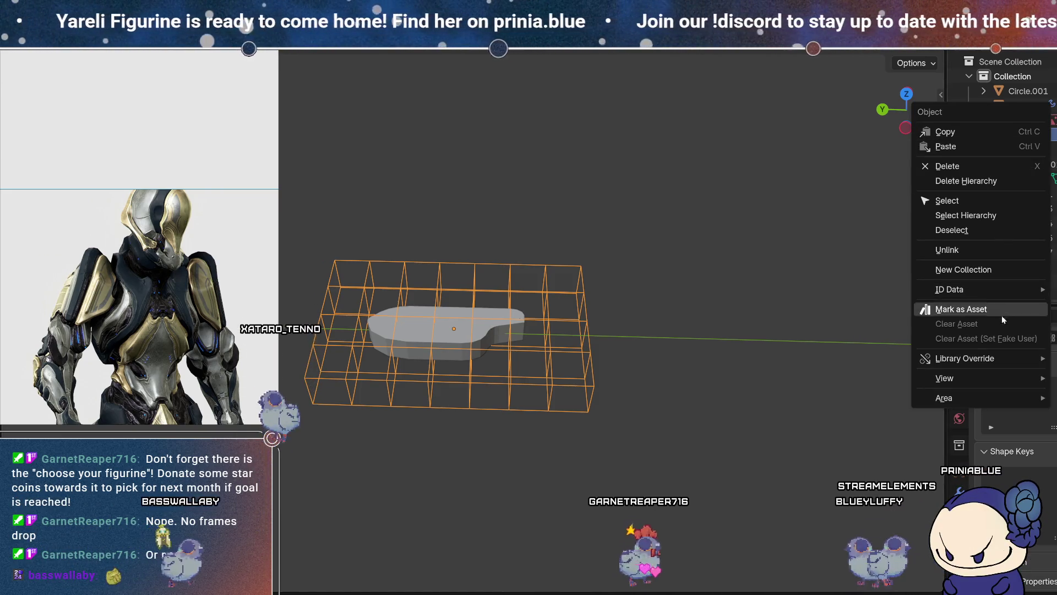
left_click(1006, 250)
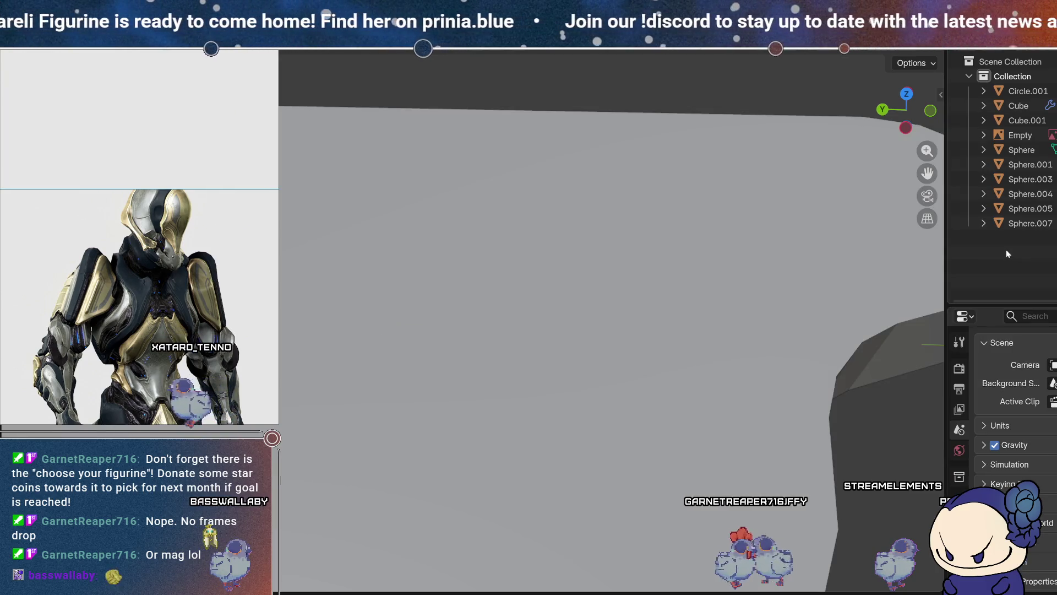
scroll(758, 288, "down", 10)
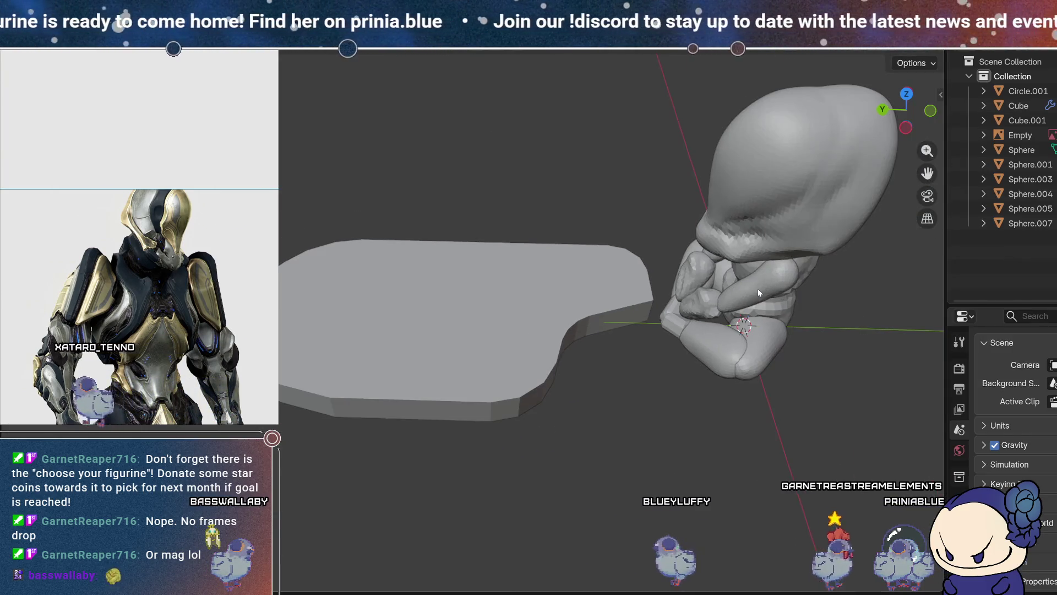
- Shrink the plate to about a tenth of its size and delete its Lattice modifier
left_click(565, 312)
middle_click_drag(565, 312, 669, 461)
key("s")
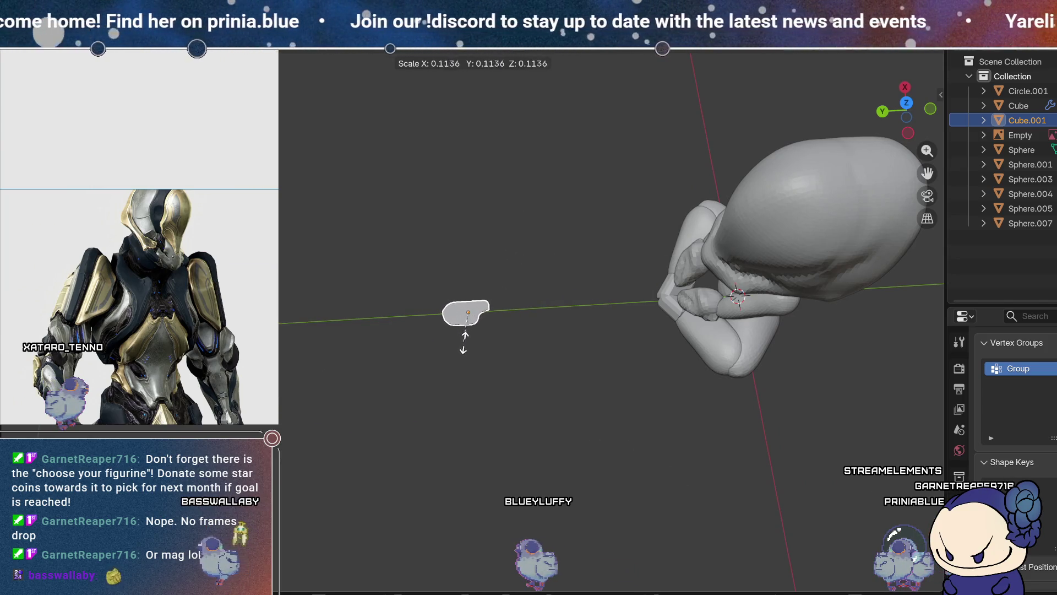
mouse_move(466, 353)
middle_mouse_down()
mouse_move(496, 255)
mouse_move(491, 218)
mouse_move(473, 359)
middle_mouse_up()
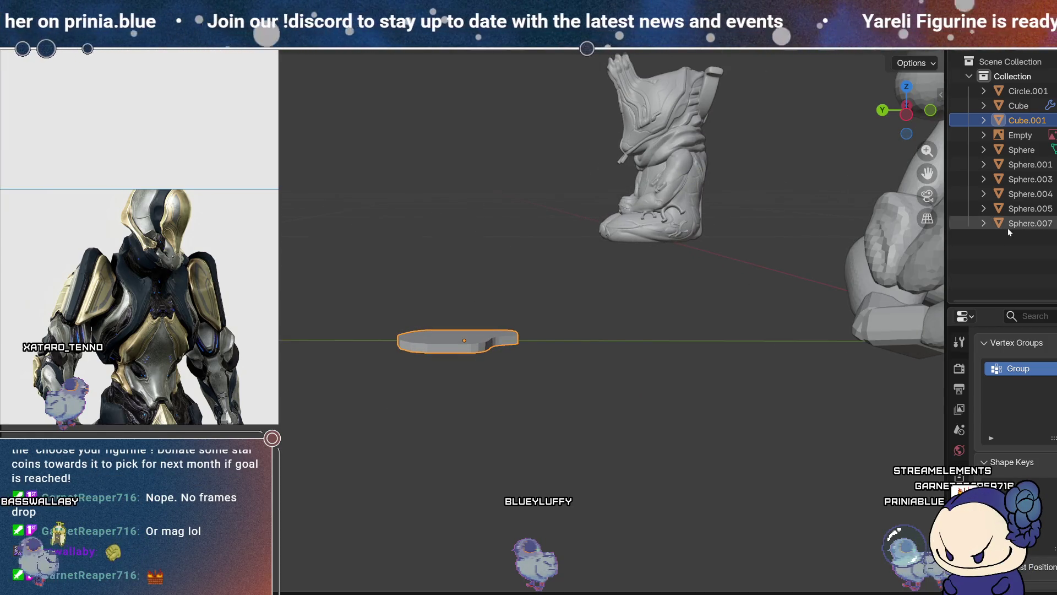
left_click(984, 120)
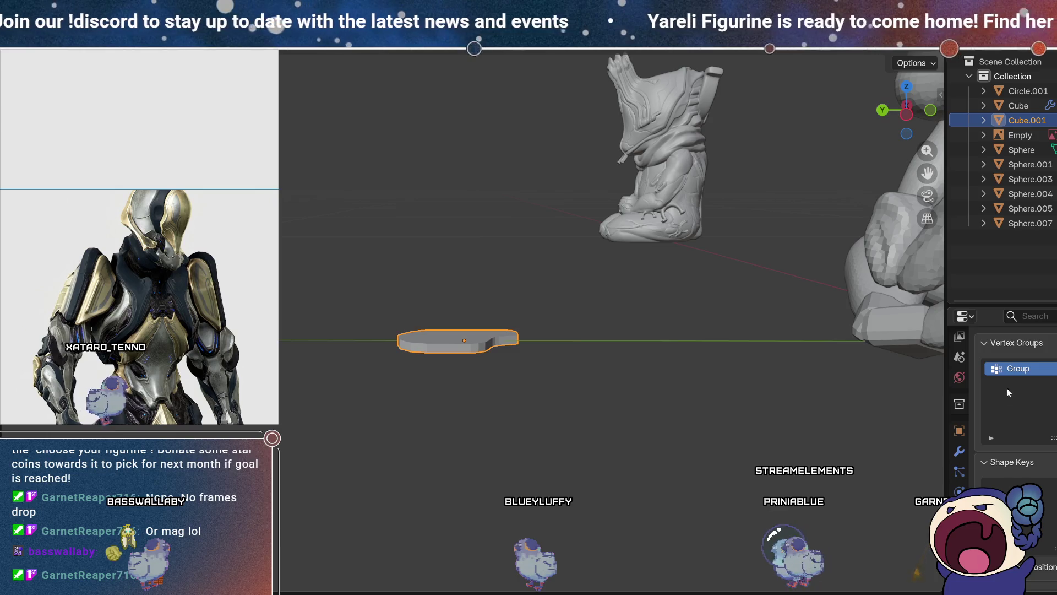
left_click(959, 451)
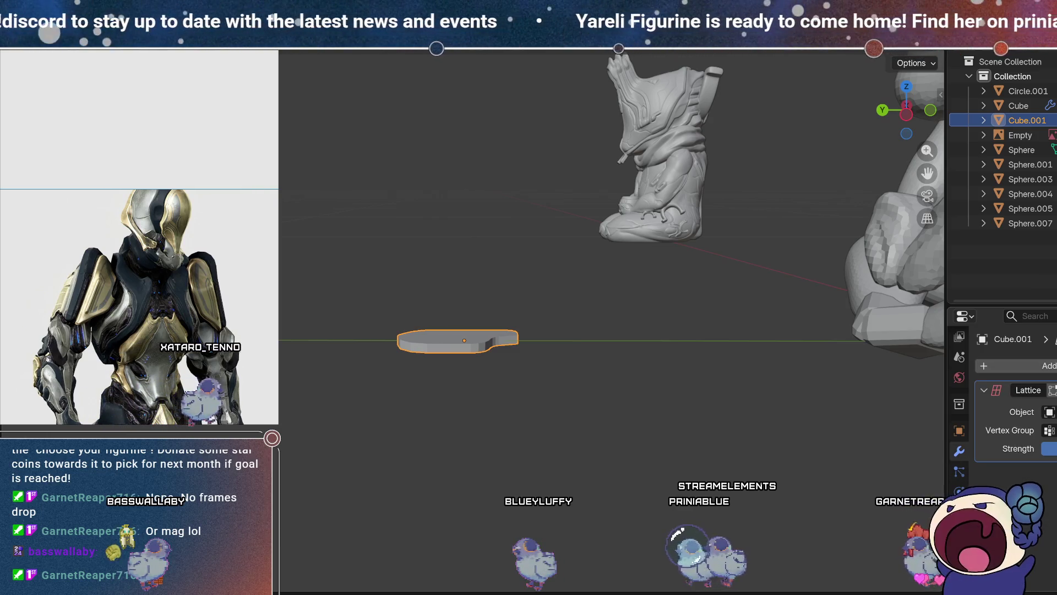
- Remove the plate's Lattice modifier with Ctrl+X and bring up the Add Modifier list
key("ctrl+x")
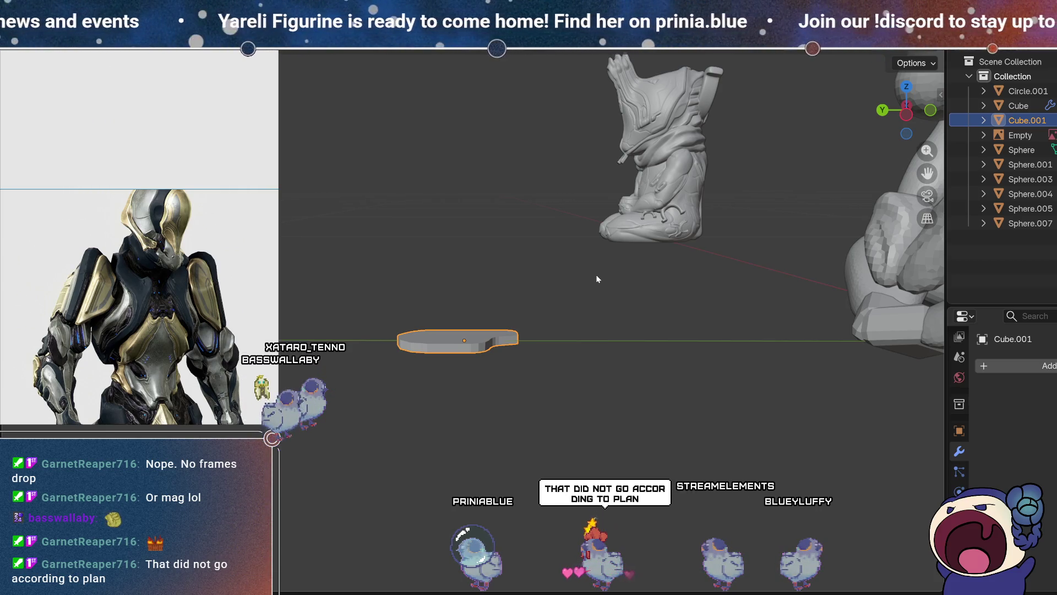
mouse_move(605, 269)
middle_mouse_down()
mouse_move(606, 299)
mouse_move(662, 299)
mouse_move(636, 287)
mouse_move(643, 272)
mouse_move(599, 283)
middle_mouse_up()
mouse_move(559, 314)
middle_mouse_down()
mouse_move(642, 298)
mouse_move(653, 315)
mouse_move(693, 298)
mouse_move(623, 313)
middle_mouse_up()
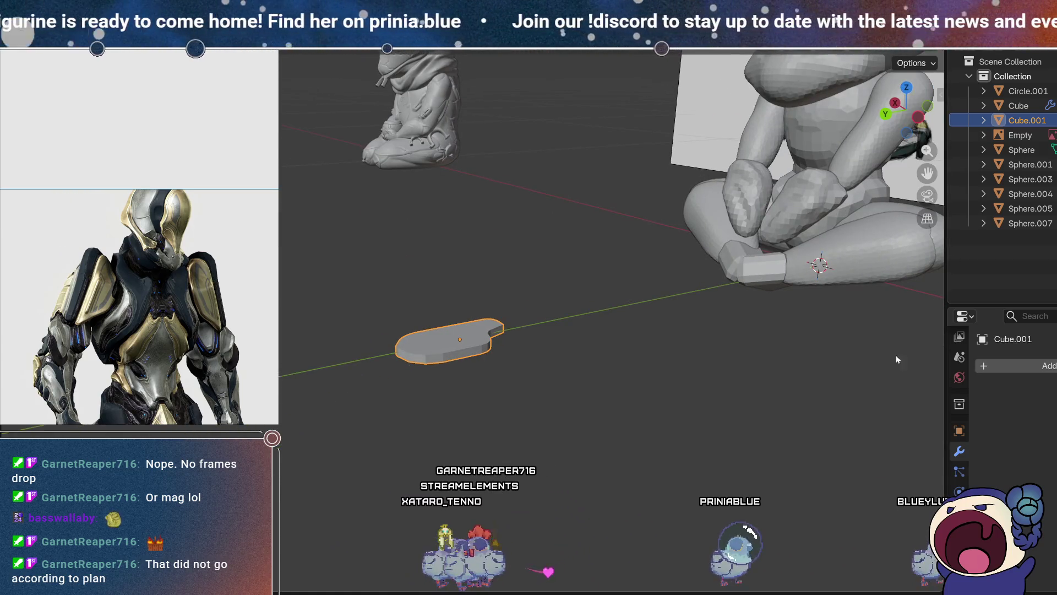
left_click(1020, 365)
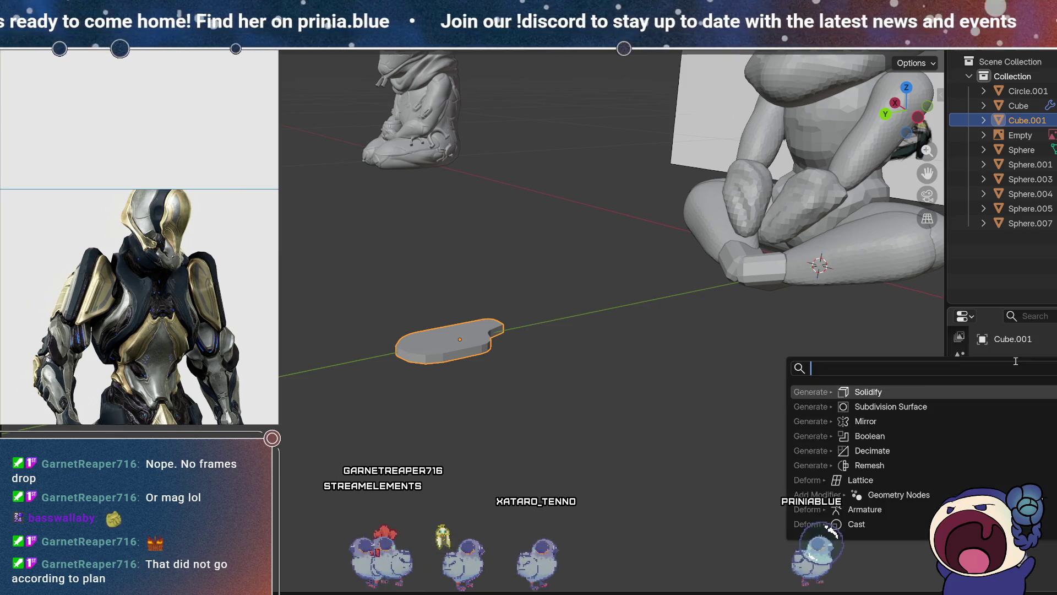
- Add a Mirror modifier to the plate and slide it along Y toward the figurine's hand
left_click(875, 421)
mouse_move(595, 393)
middle_mouse_down()
mouse_move(703, 371)
mouse_move(677, 345)
mouse_move(484, 324)
middle_mouse_up()
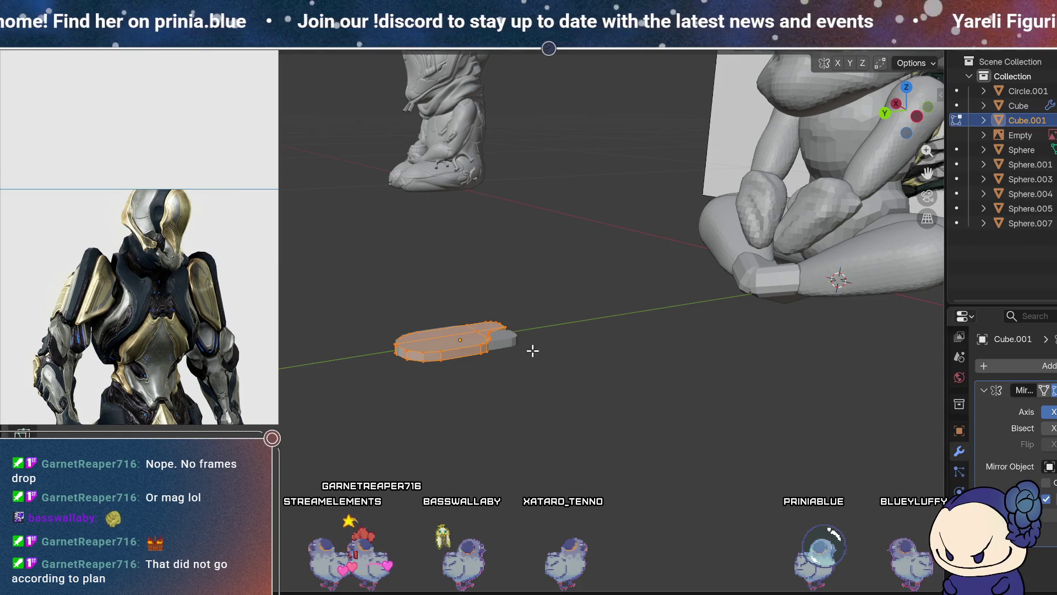
mouse_move(590, 345)
middle_mouse_down()
mouse_move(570, 365)
mouse_move(586, 401)
middle_mouse_up()
key("g")
key("y")
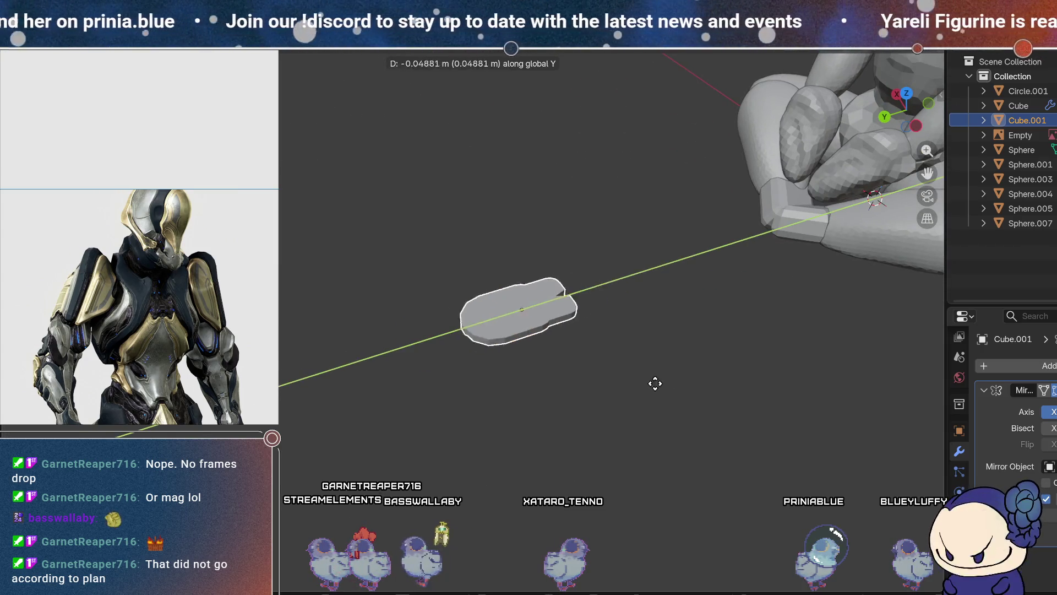
key("Return")
mouse_move(698, 213)
middle_mouse_down()
mouse_move(585, 395)
mouse_move(627, 342)
mouse_move(588, 346)
middle_mouse_up()
- In Edit Mode, move the plate's geometry to beside the figurine
key("Tab")
key("q")
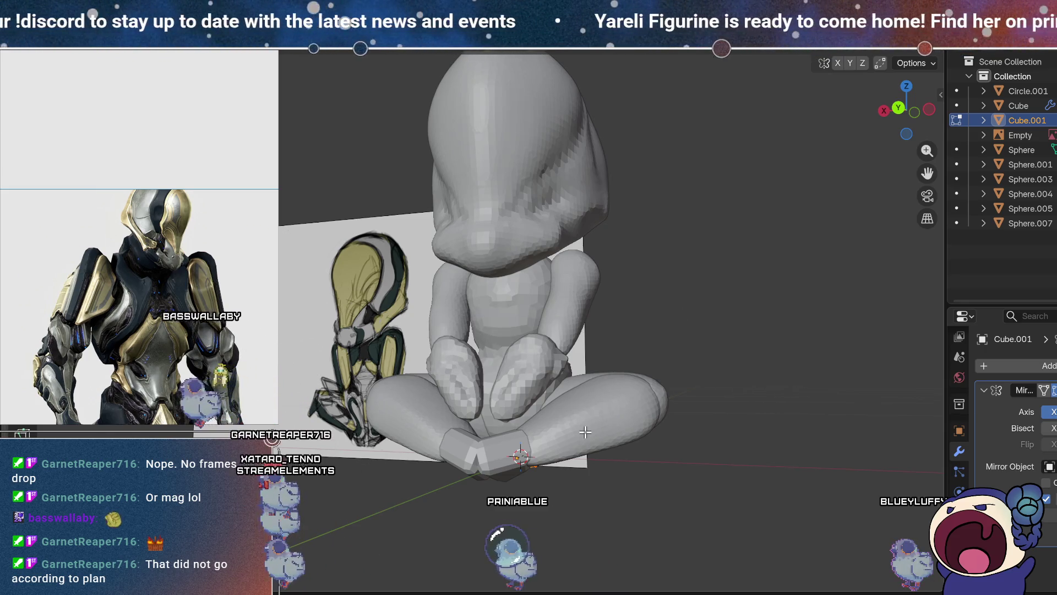
key("g")
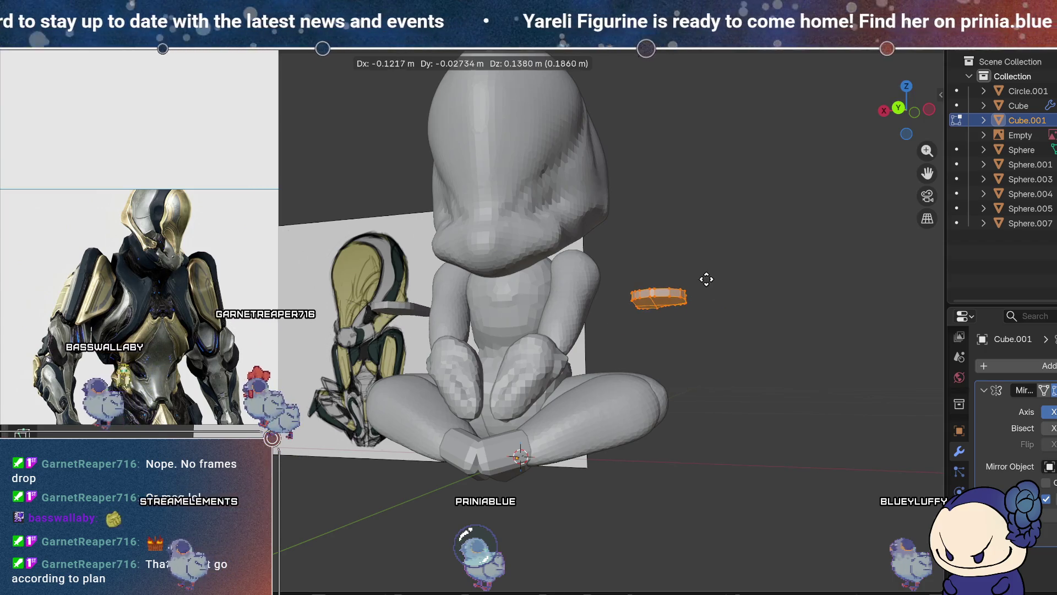
left_click(706, 279)
scroll(762, 331, "up", 3)
mouse_move(762, 330)
middle_mouse_down()
mouse_move(651, 406)
mouse_move(693, 376)
mouse_move(883, 368)
middle_mouse_up()
- Rotate the plate upright so its broad face stands beside the torso
key("r")
left_click_drag(723, 485, 682, 435)
mouse_move(682, 435)
middle_mouse_down()
mouse_move(772, 396)
mouse_move(764, 274)
middle_mouse_up()
key("r")
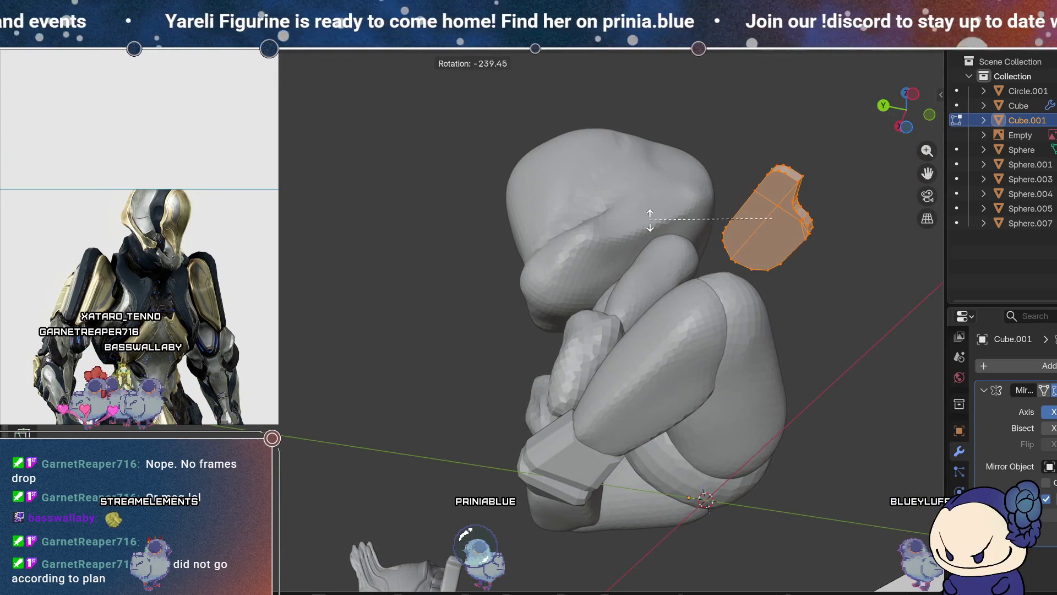
mouse_move(889, 200)
middle_mouse_down()
mouse_move(842, 312)
mouse_move(844, 299)
mouse_move(915, 362)
mouse_move(870, 286)
middle_mouse_up()
left_click(795, 314)
- Rotate the plate twice more while checking from the figurine's front
key("r")
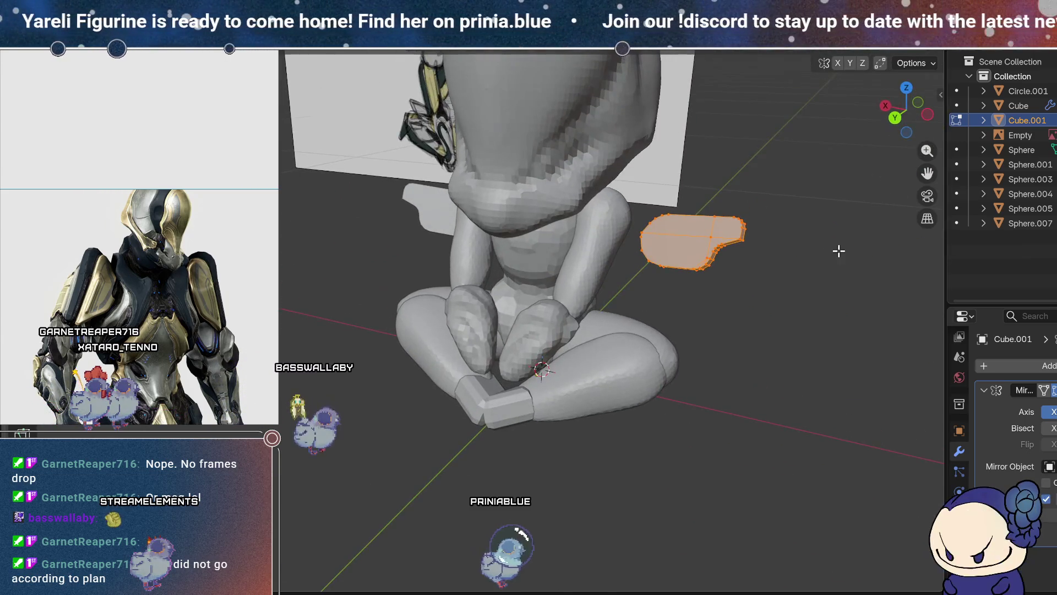
left_click(725, 342)
mouse_move(724, 342)
middle_mouse_down()
mouse_move(820, 273)
mouse_move(802, 247)
mouse_move(693, 336)
middle_mouse_up()
key("r")
left_click(712, 370)
mouse_move(713, 371)
middle_mouse_down()
mouse_move(852, 316)
mouse_move(727, 309)
middle_mouse_up()
scroll(607, 294, "up", 3)
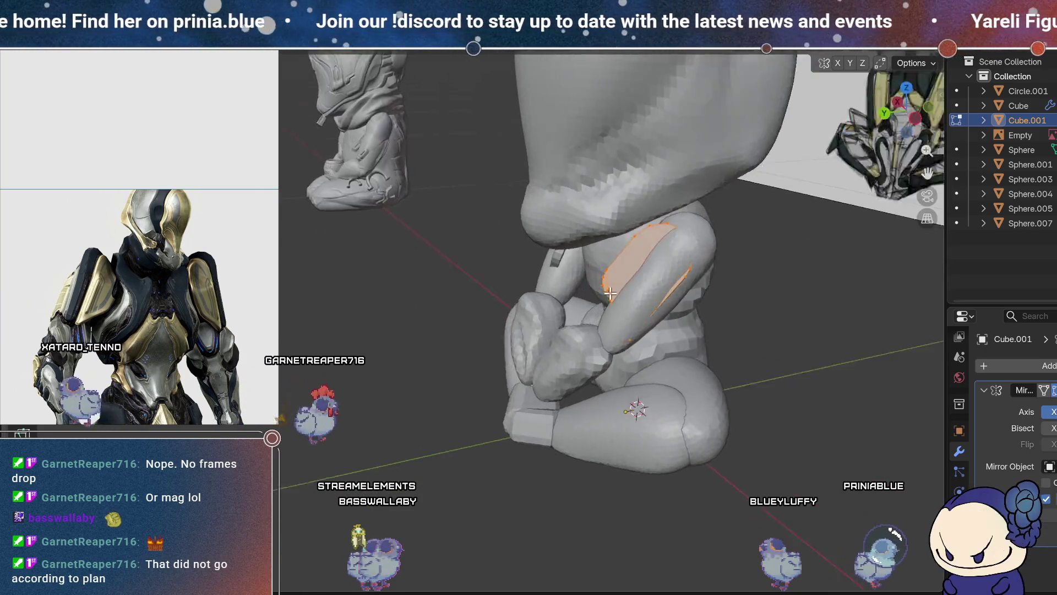
scroll(607, 295, "down", 5)
- Rotate the plate so the mirrored pair lies along both sides of the torso
mouse_move(708, 180)
middle_mouse_down()
mouse_move(738, 154)
mouse_move(774, 151)
middle_mouse_up()
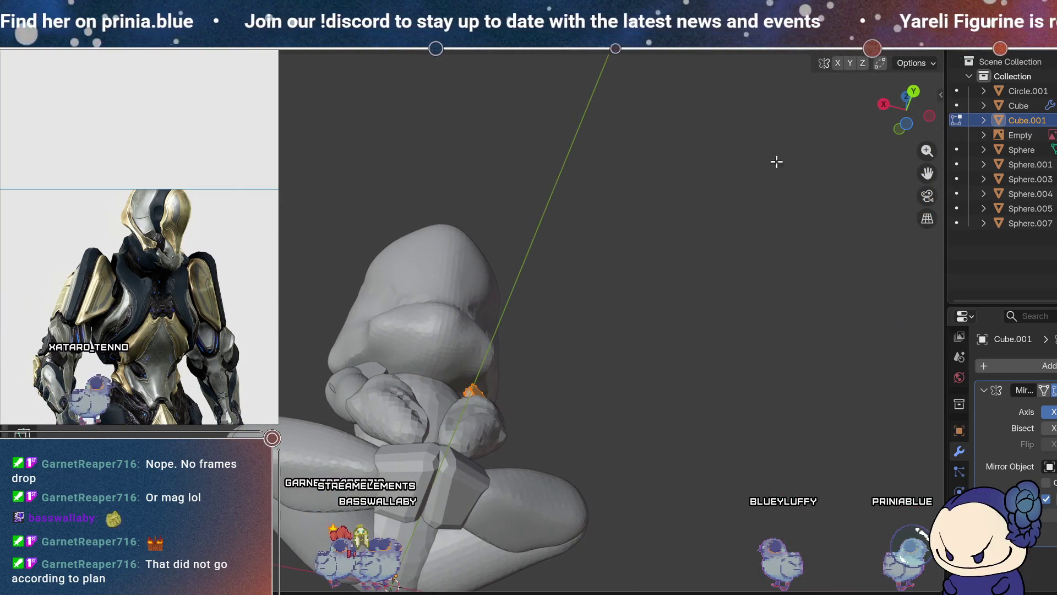
key("r")
left_click(545, 426)
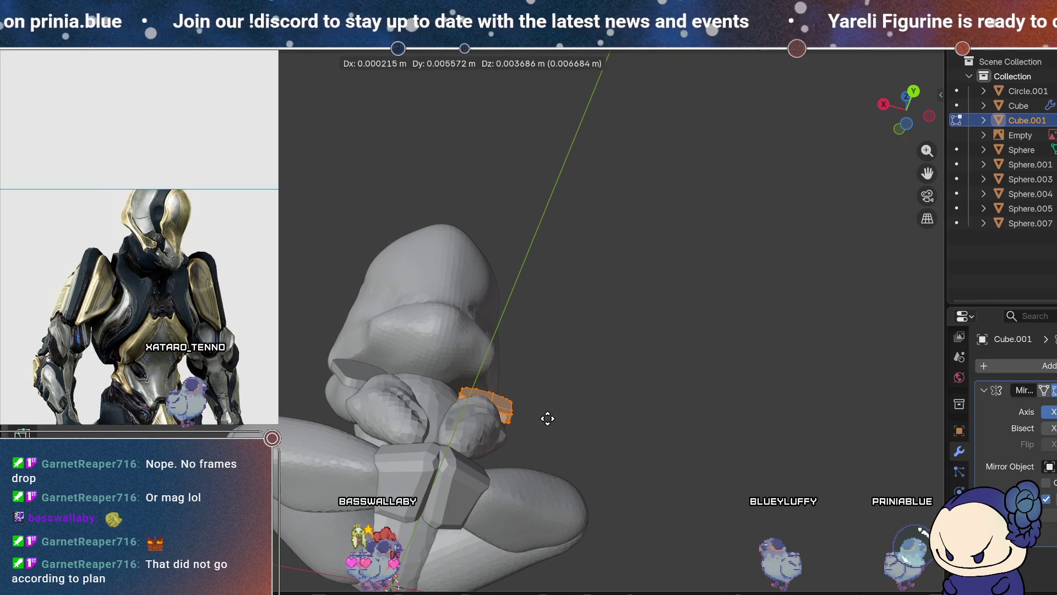
mouse_move(545, 415)
middle_mouse_down()
mouse_move(472, 501)
mouse_move(516, 536)
mouse_move(537, 532)
middle_mouse_up()
scroll(538, 534, "up", 2)
mouse_move(599, 390)
middle_mouse_down()
mouse_move(637, 441)
mouse_move(644, 386)
middle_mouse_up()
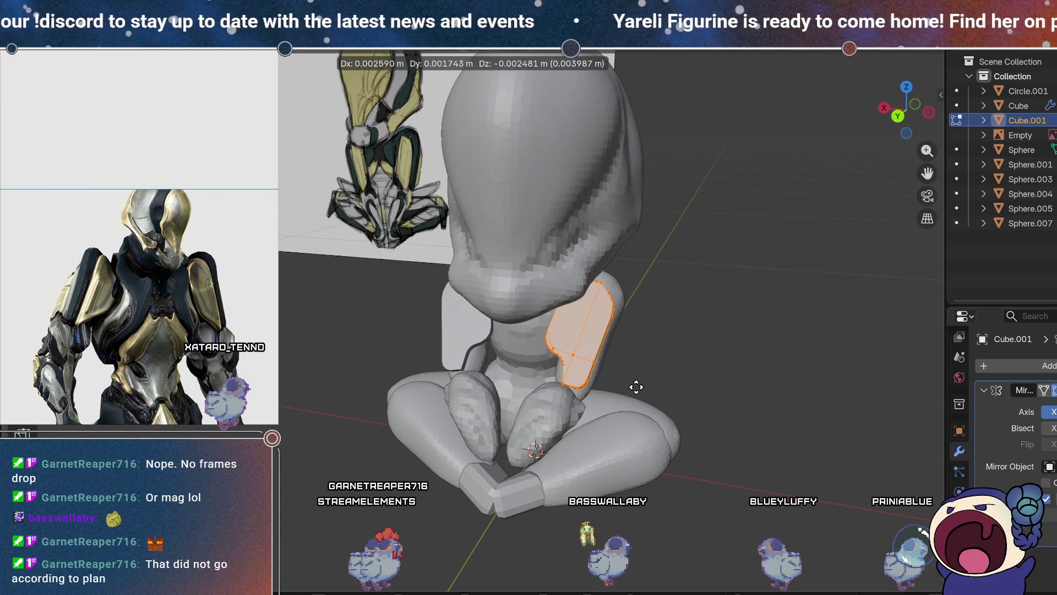
scroll(717, 312, "down", 3)
- Duplicate the mirrored plates in place as hidden Cube.002 and put Cube.001 in Sculpt Mode
key("Tab")
middle_click_drag(692, 318, 592, 324)
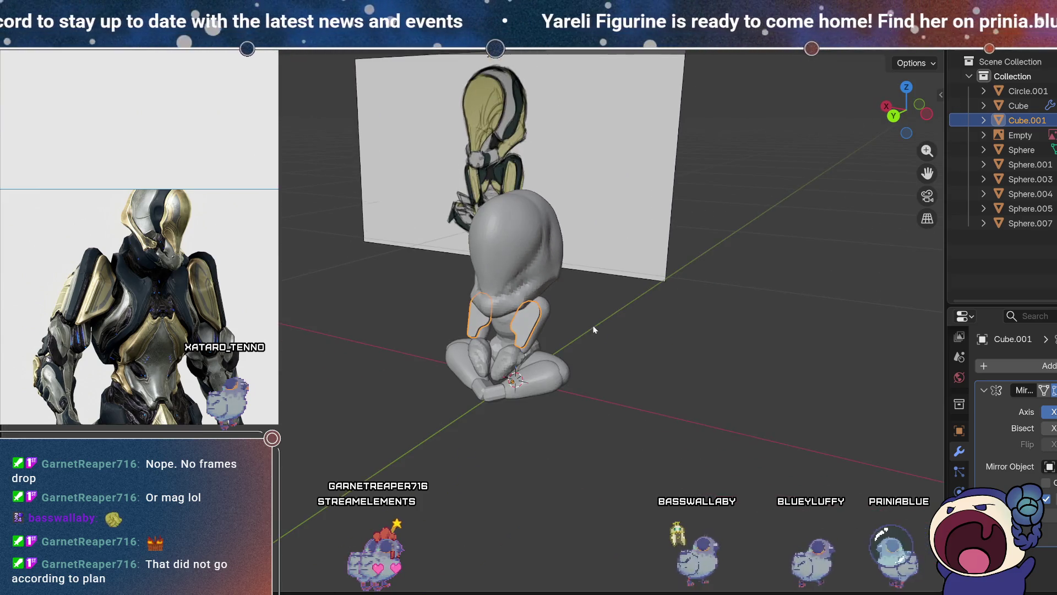
scroll(553, 362, "up", 5)
scroll(577, 346, "down", 4)
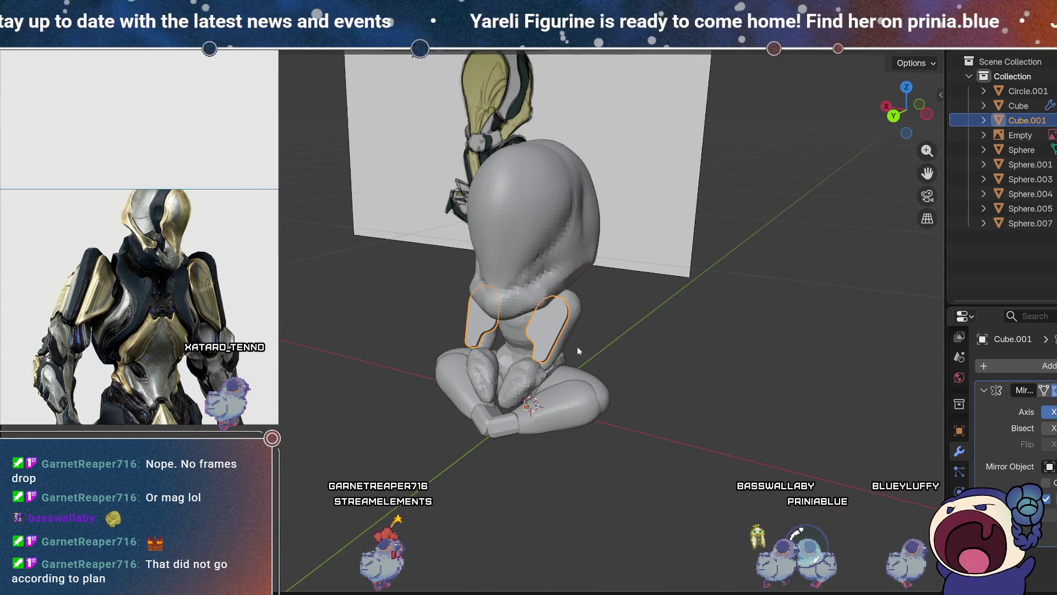
key("shift+d")
right_click(689, 330)
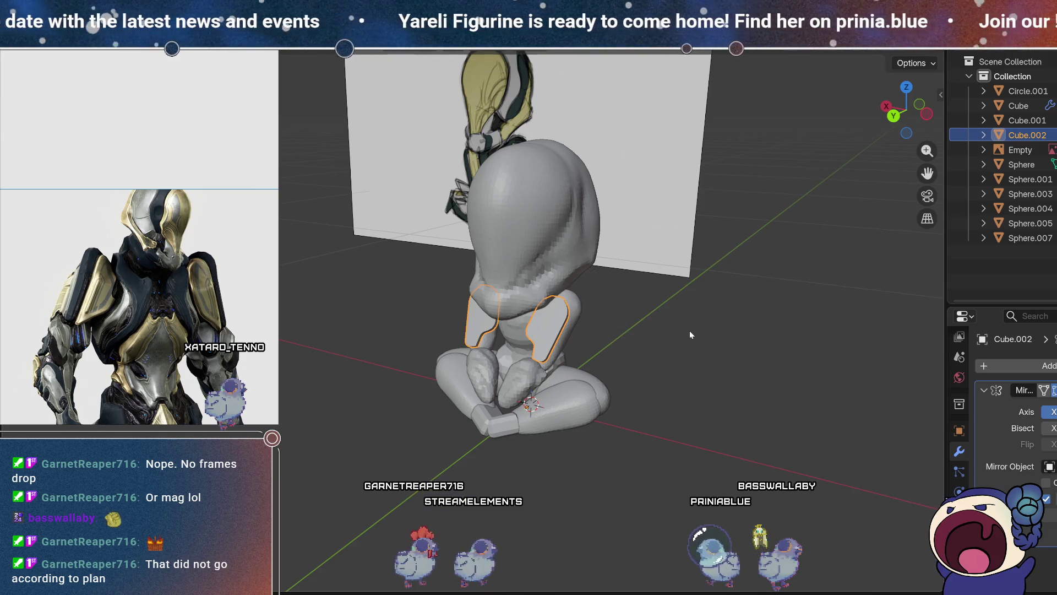
key("ctrl+z")
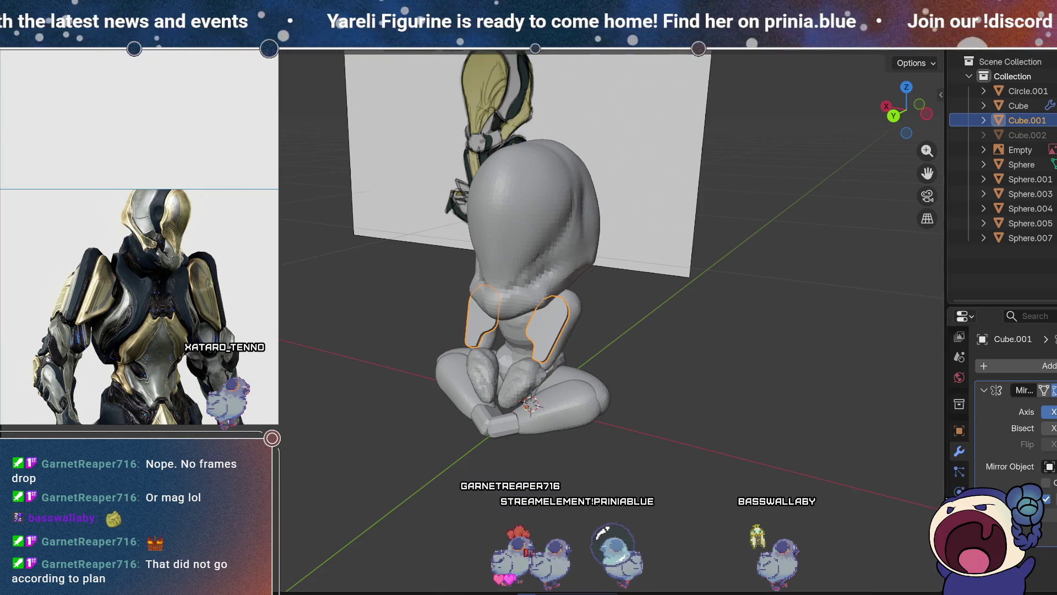
key("ctrl+Tab")
left_click(861, 63)
- Voxel-remesh the plates at a 0.05 m voxel size
left_click(898, 91)
type("0.05")
key("Return")
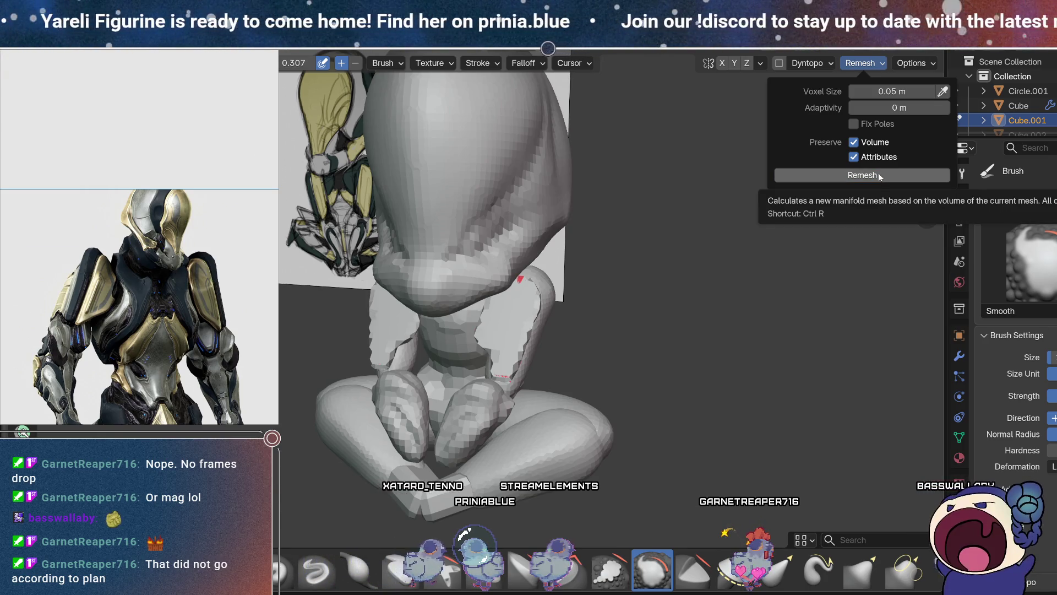
left_click(878, 174)
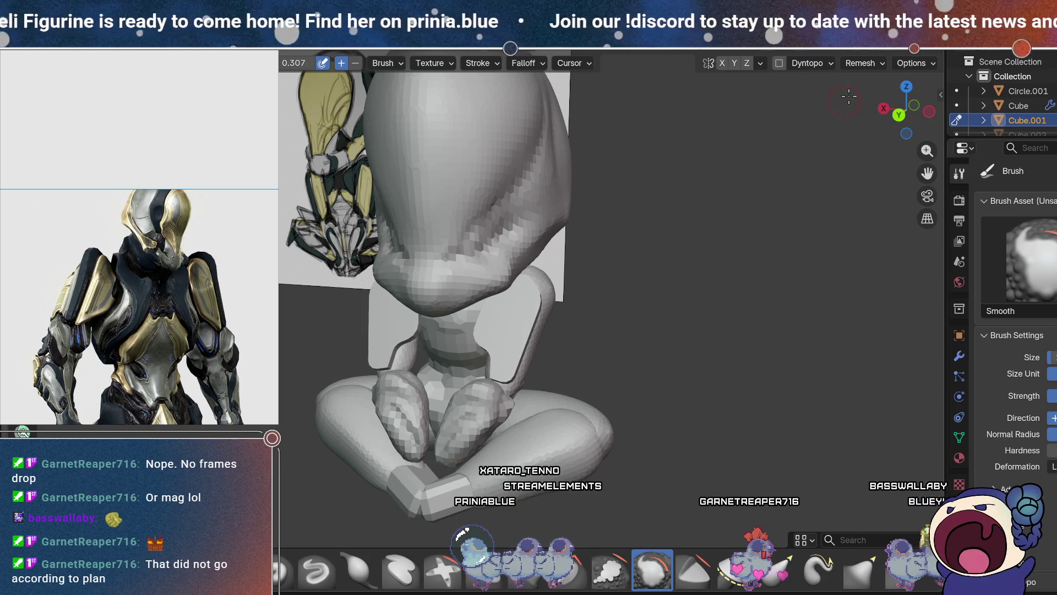
- Remesh the plates at a finer 0.01 m voxel size
left_click(871, 64)
left_click(901, 90)
key("BackSpace")
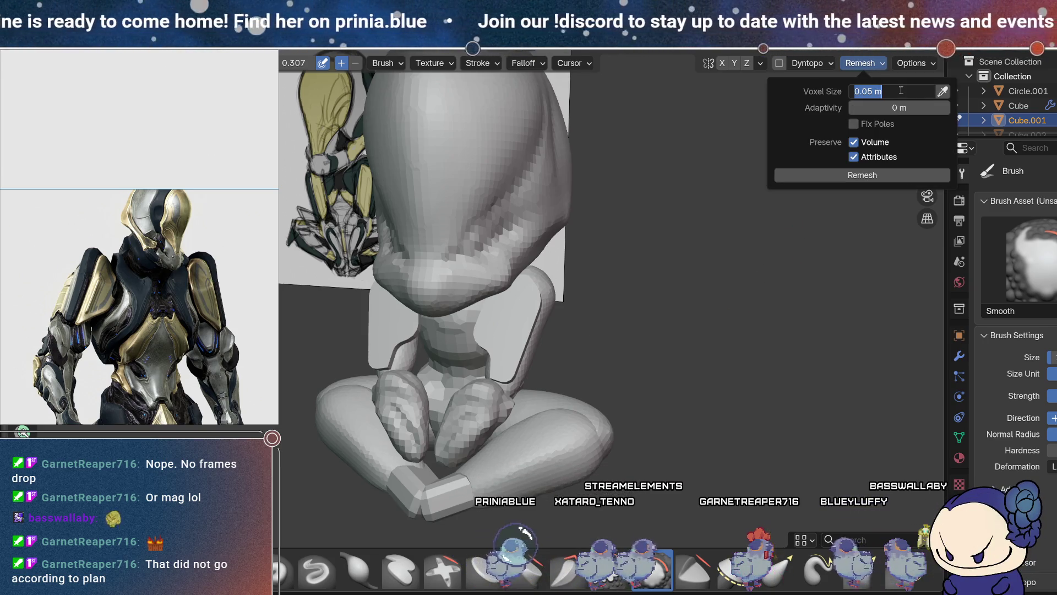
type(".001")
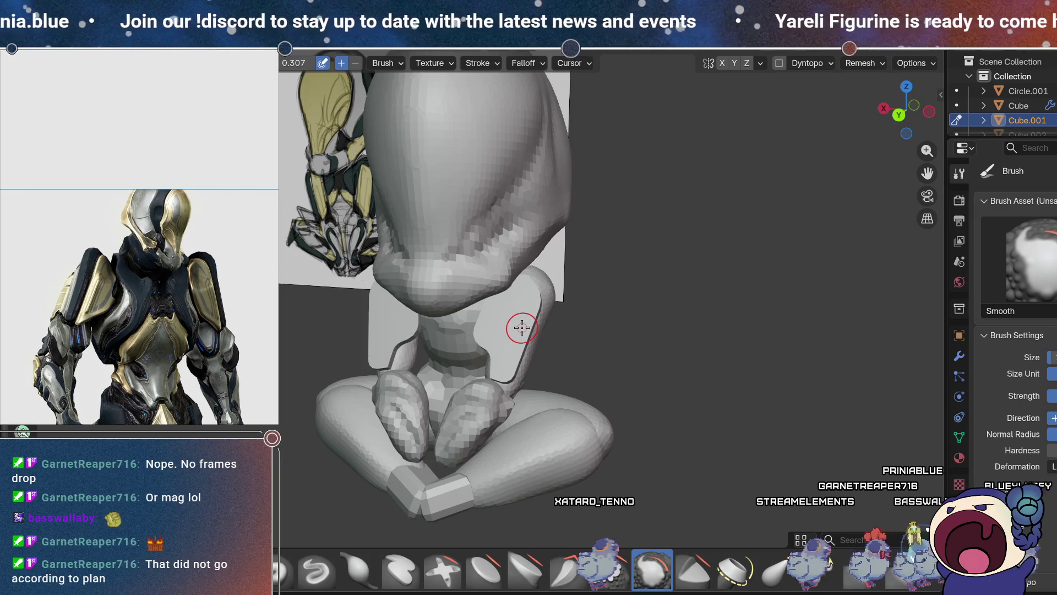
left_click(863, 65)
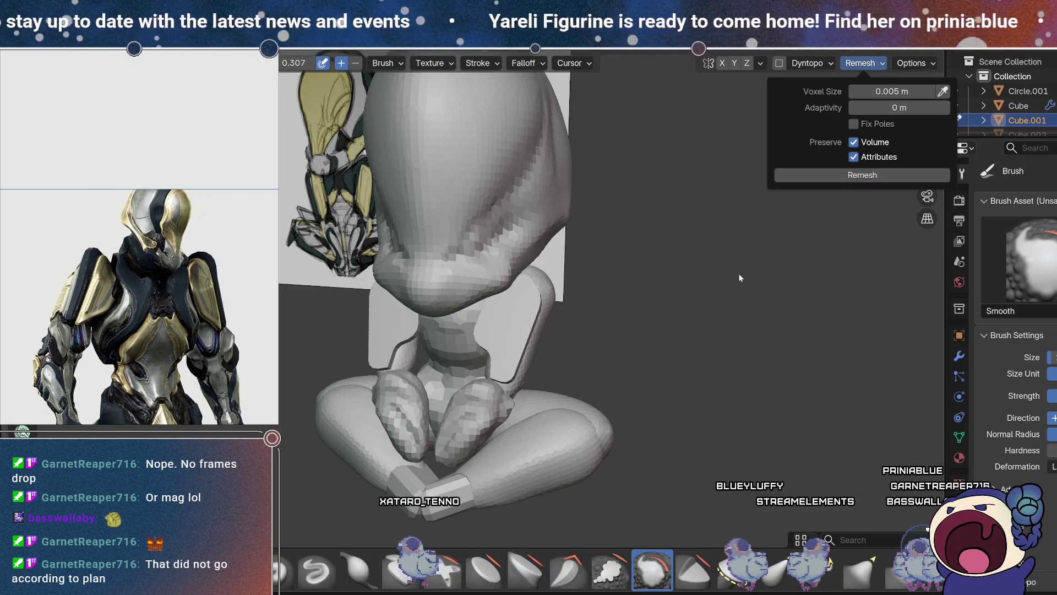
left_click(894, 225)
left_click(872, 64)
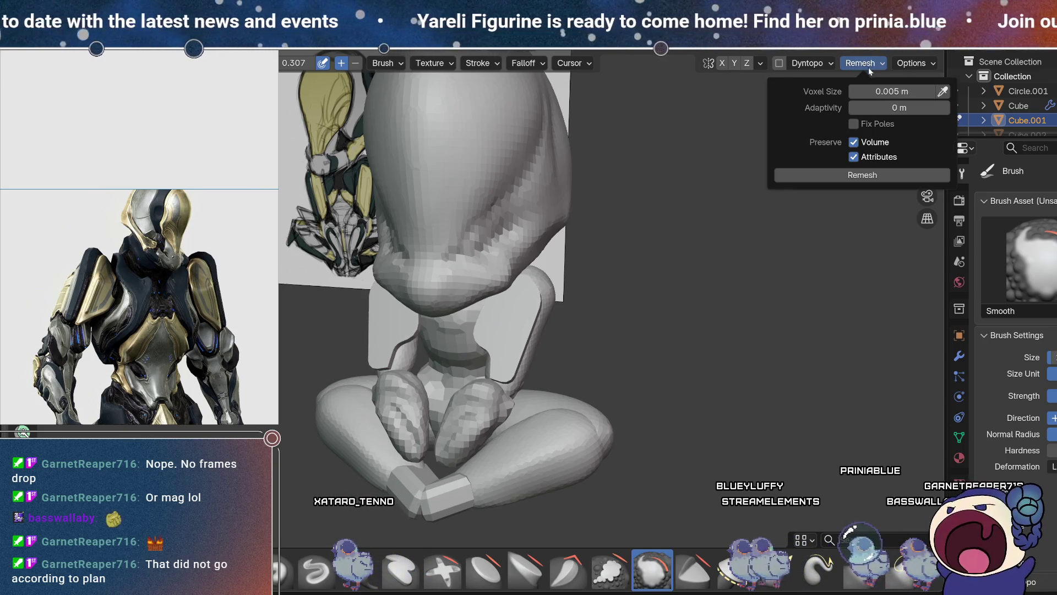
type("0.01")
key("Return")
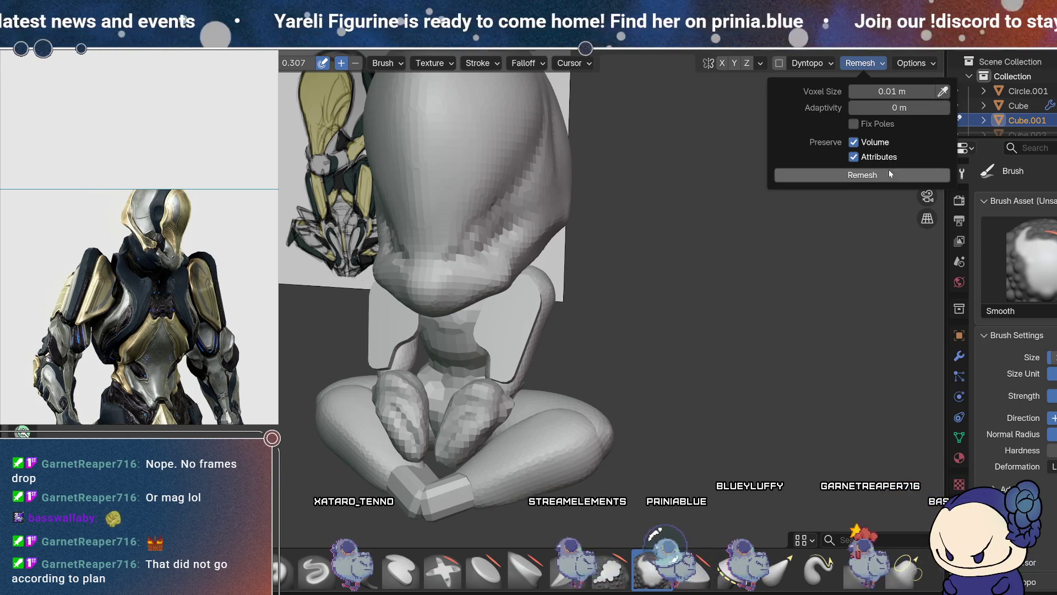
left_click(887, 175)
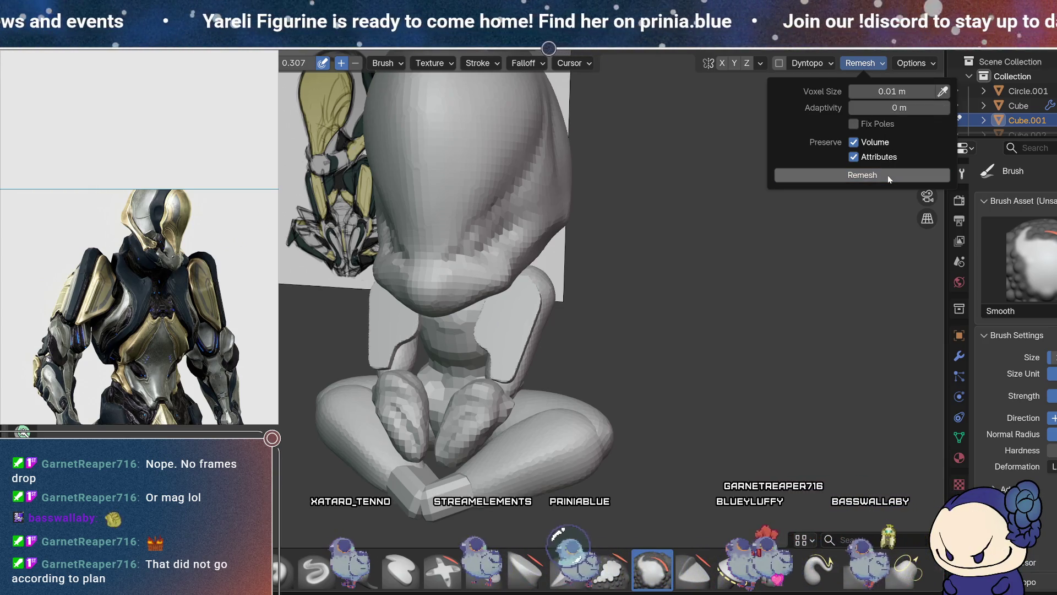
- Reframe the view around the legs and remesh coarser at 0.05 m
mouse_move(549, 352)
middle_mouse_down()
mouse_move(780, 306)
mouse_move(550, 330)
middle_mouse_up()
scroll(545, 330, "up", 5)
mouse_move(597, 385)
middle_mouse_down()
mouse_move(547, 281)
mouse_move(584, 327)
middle_mouse_up()
key("Tab")
key("Tab")
left_click(864, 66)
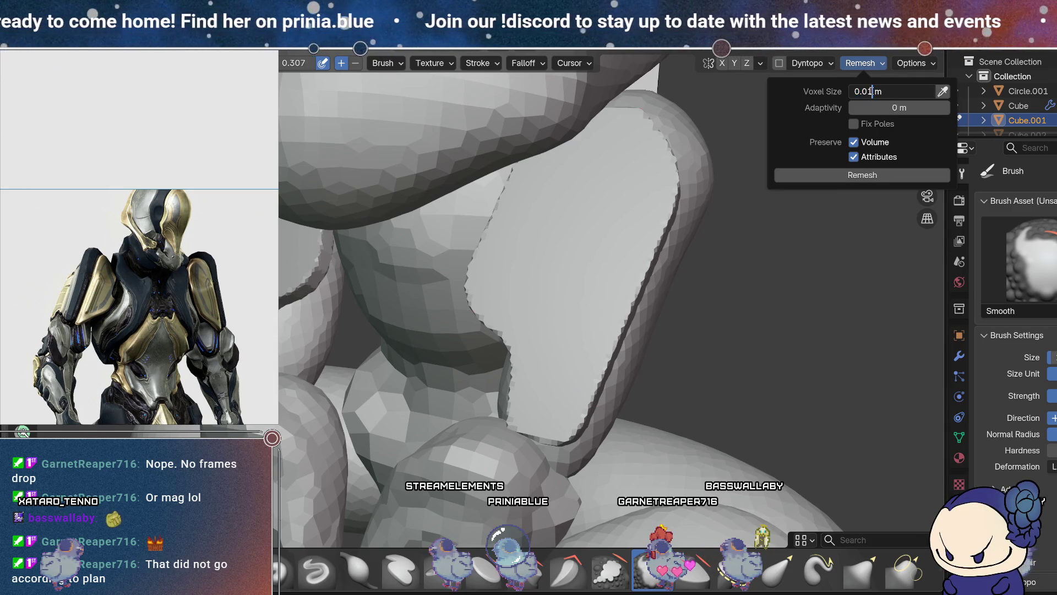
type("5")
left_click(881, 174)
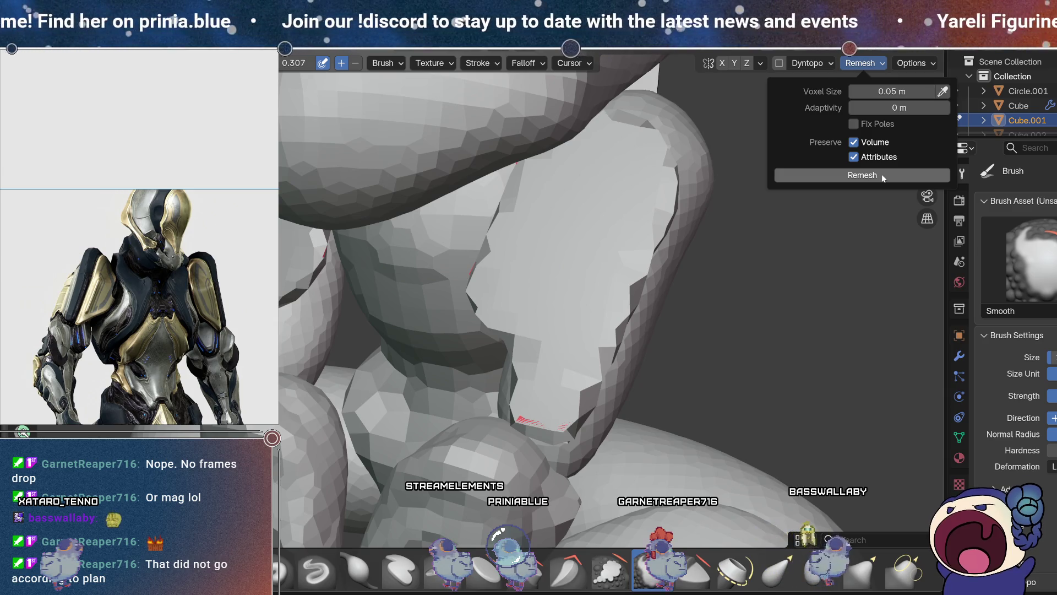
- Rebuild the mesh with a 0.03 m voxel size
left_click(894, 97)
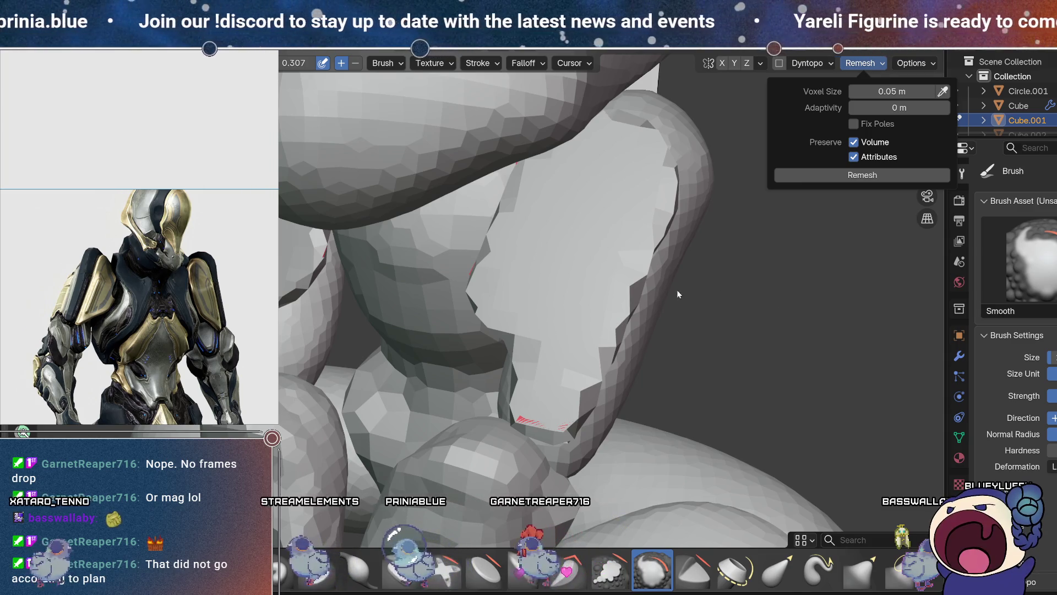
key("Return")
left_click(869, 91)
type("3")
key("Return")
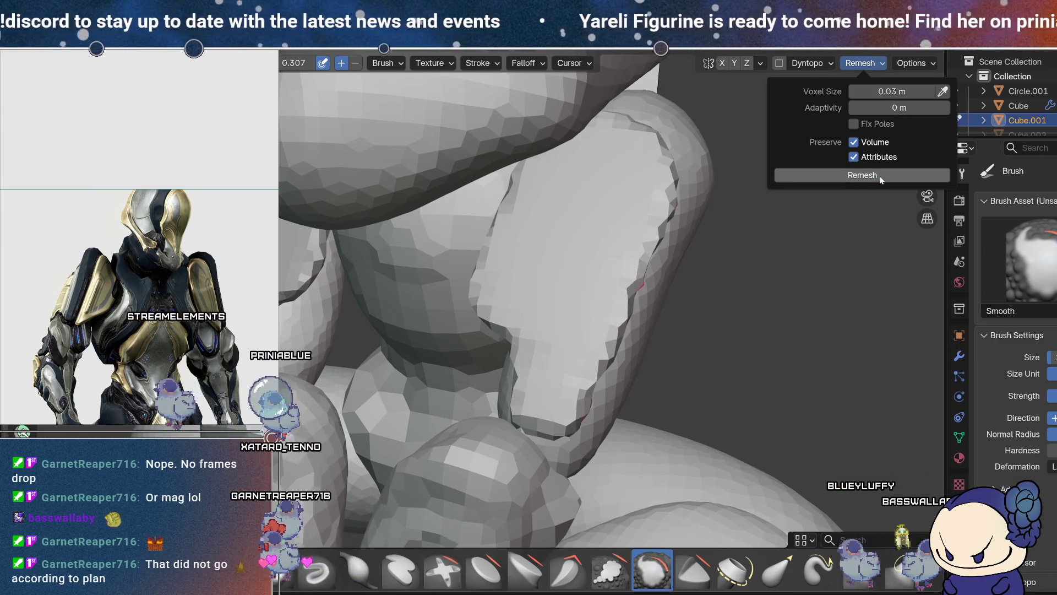
left_click(885, 181)
middle_click_drag(719, 237, 731, 271)
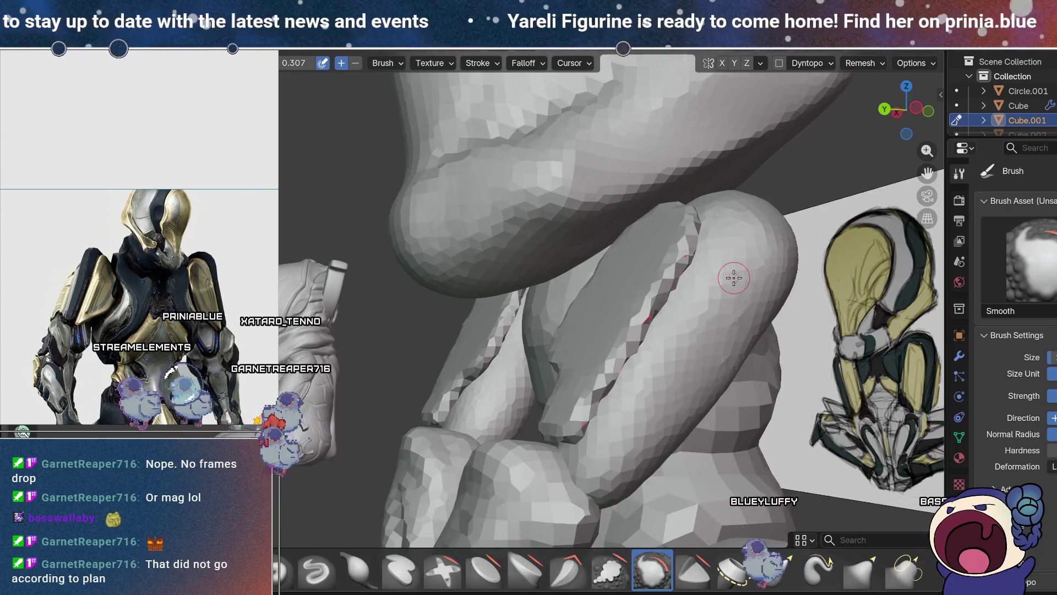
- Remesh again so the faceted crease strip merges into the surface
scroll(727, 274, "down", 2)
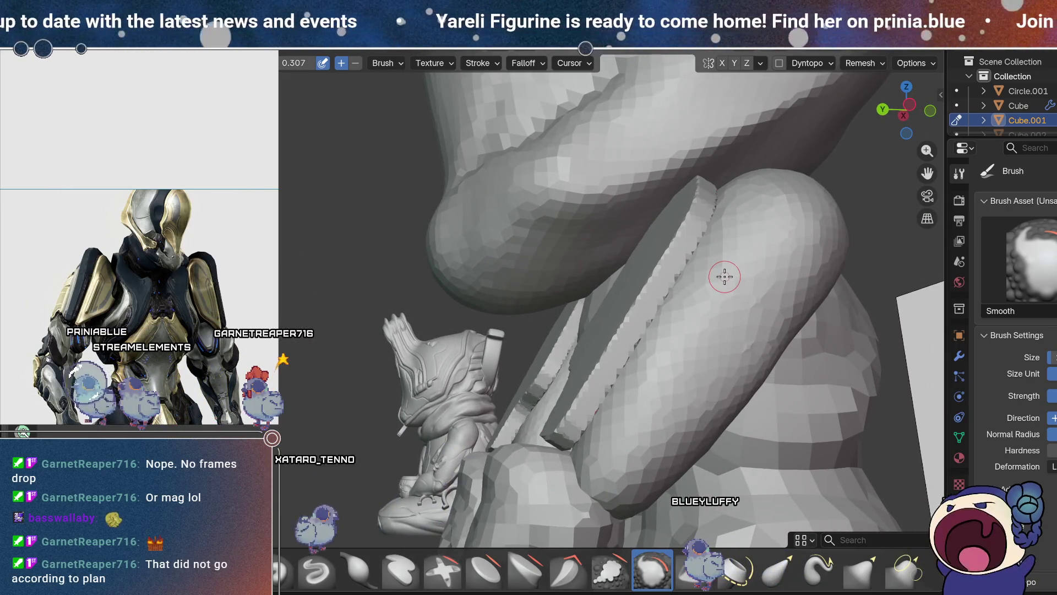
left_click(870, 63)
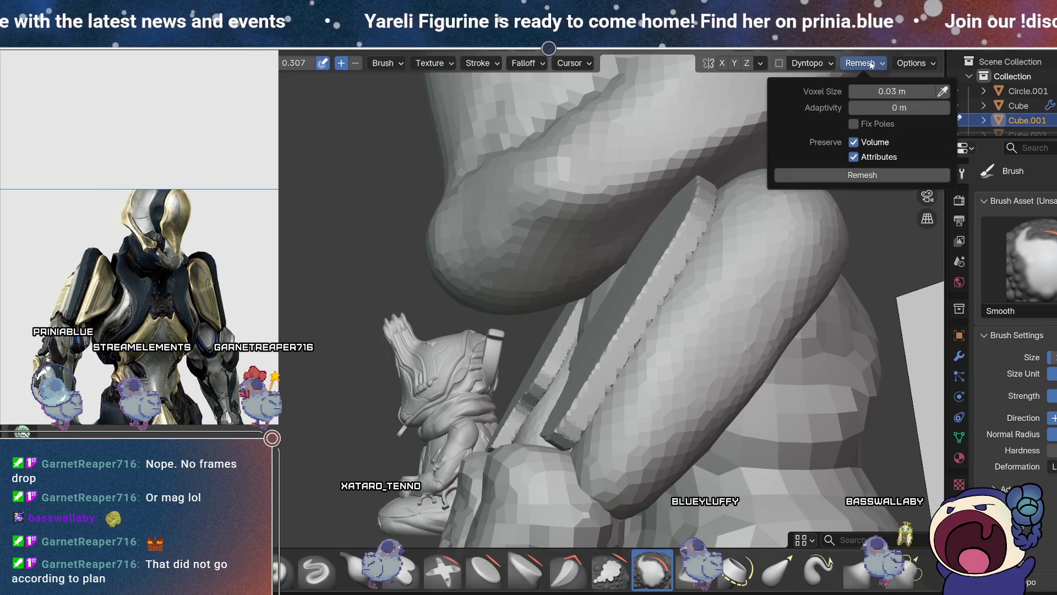
left_click(890, 173)
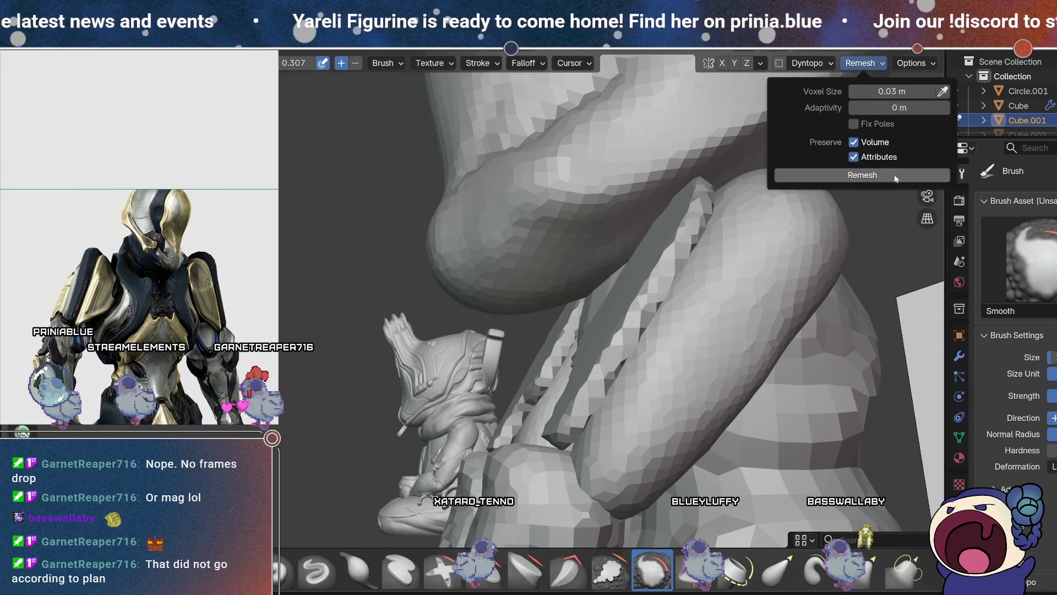
- Inspect the remeshed plate close up and select the Elastic Grab brush
mouse_move(661, 352)
middle_mouse_down()
mouse_move(724, 337)
mouse_move(773, 348)
mouse_move(733, 349)
middle_mouse_up()
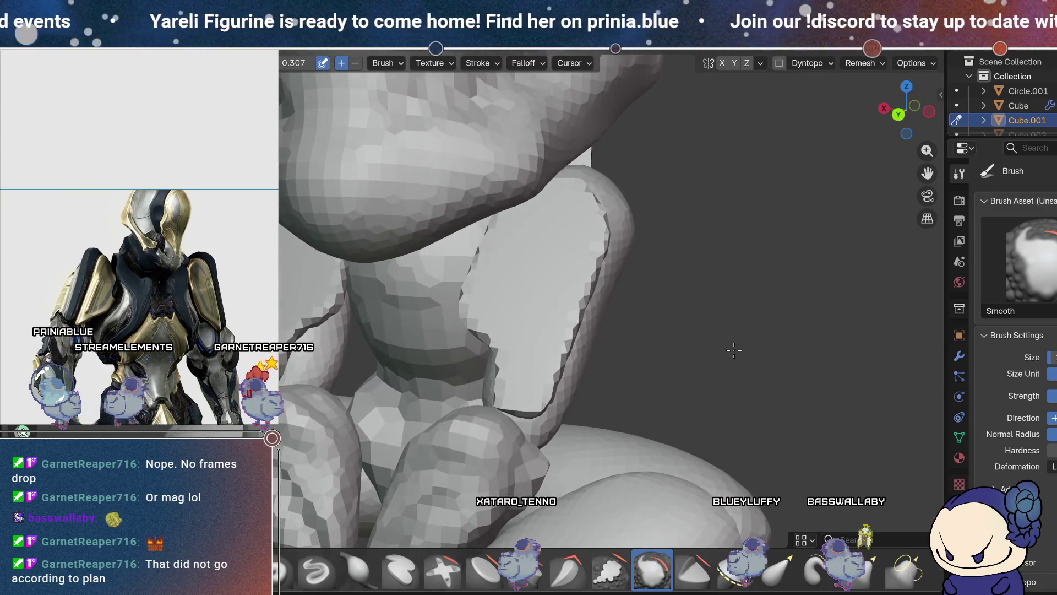
scroll(734, 352, "down", 3)
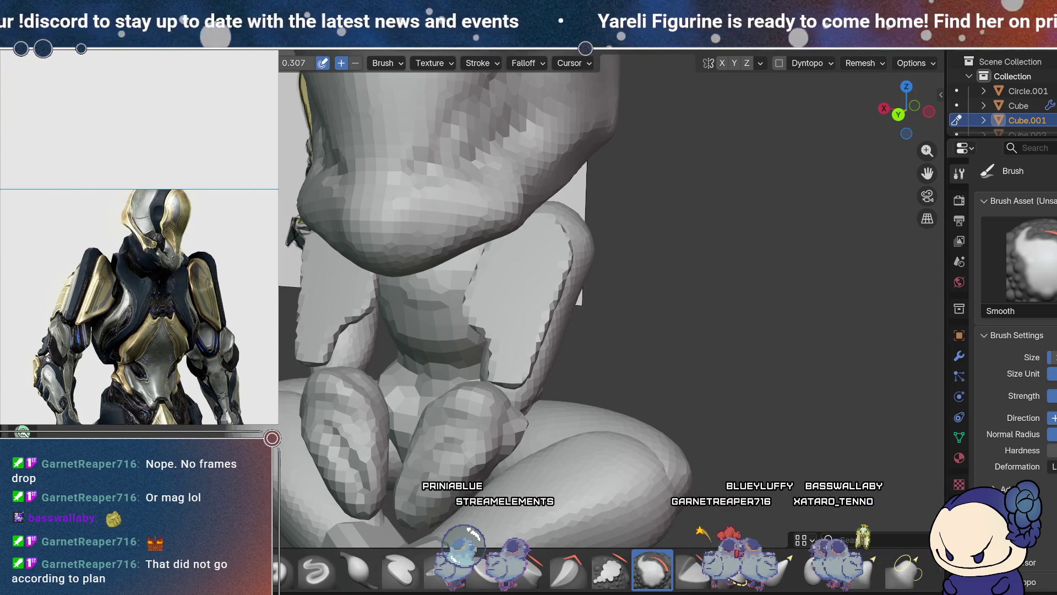
mouse_move(754, 384)
middle_mouse_down()
mouse_move(747, 403)
mouse_move(739, 359)
mouse_move(710, 386)
mouse_move(678, 375)
mouse_move(710, 396)
mouse_move(723, 382)
middle_mouse_up()
left_click(782, 569)
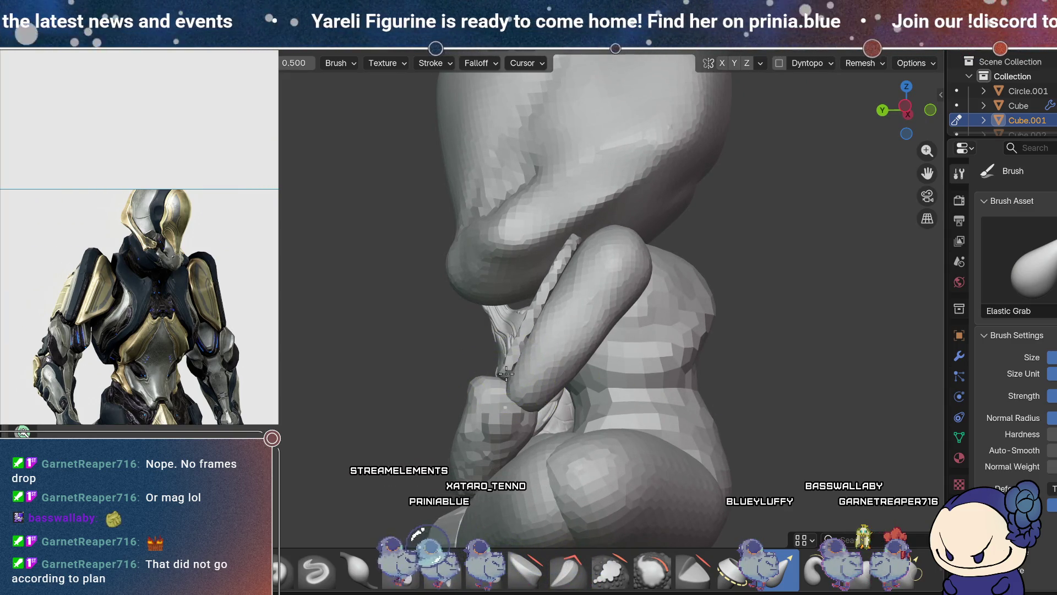
- Pull the leg plate's edge along the crease with Elastic Grab
mouse_move(551, 364)
middle_mouse_down()
mouse_move(578, 355)
mouse_move(644, 389)
mouse_move(533, 436)
mouse_move(547, 342)
mouse_move(562, 378)
middle_mouse_up()
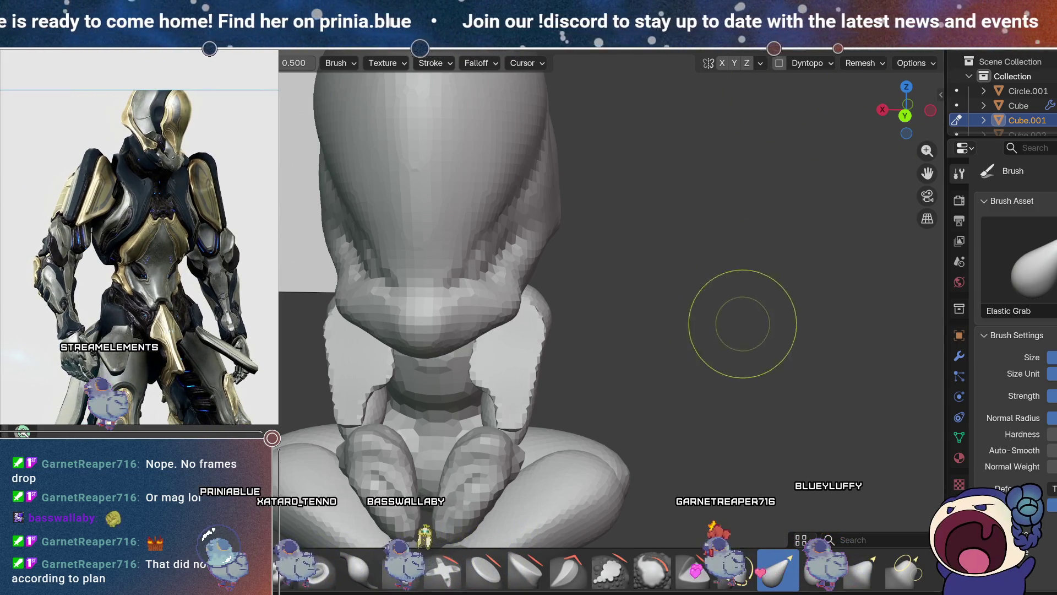
mouse_move(742, 324)
middle_mouse_down()
mouse_move(633, 406)
mouse_move(688, 236)
mouse_move(606, 393)
middle_mouse_up()
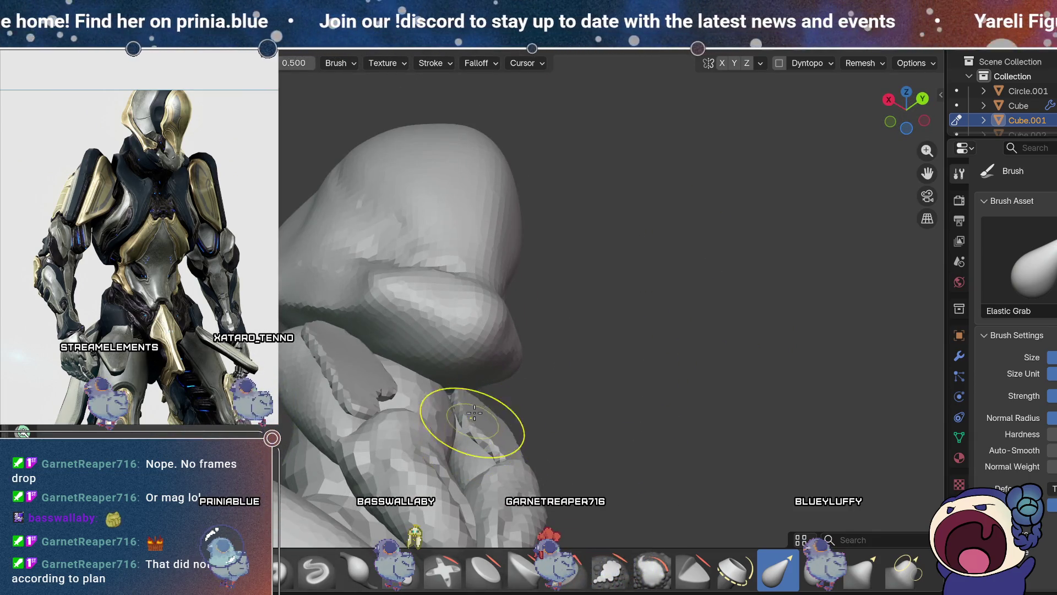
mouse_move(481, 370)
middle_mouse_down()
mouse_move(684, 365)
mouse_move(531, 366)
middle_mouse_up()
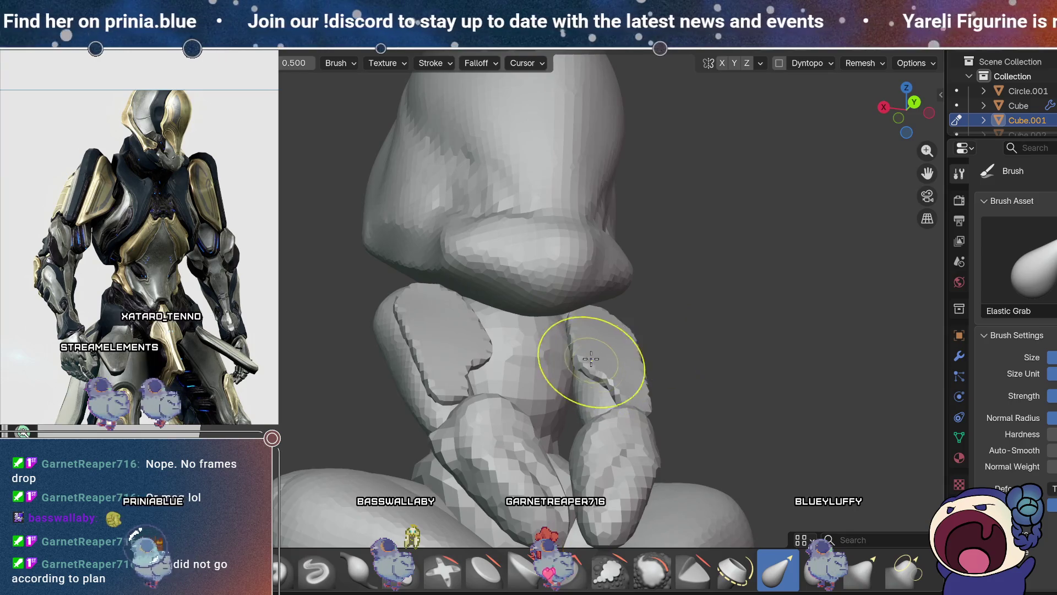
mouse_move(448, 321)
middle_mouse_down()
mouse_move(677, 349)
mouse_move(468, 292)
middle_mouse_up()
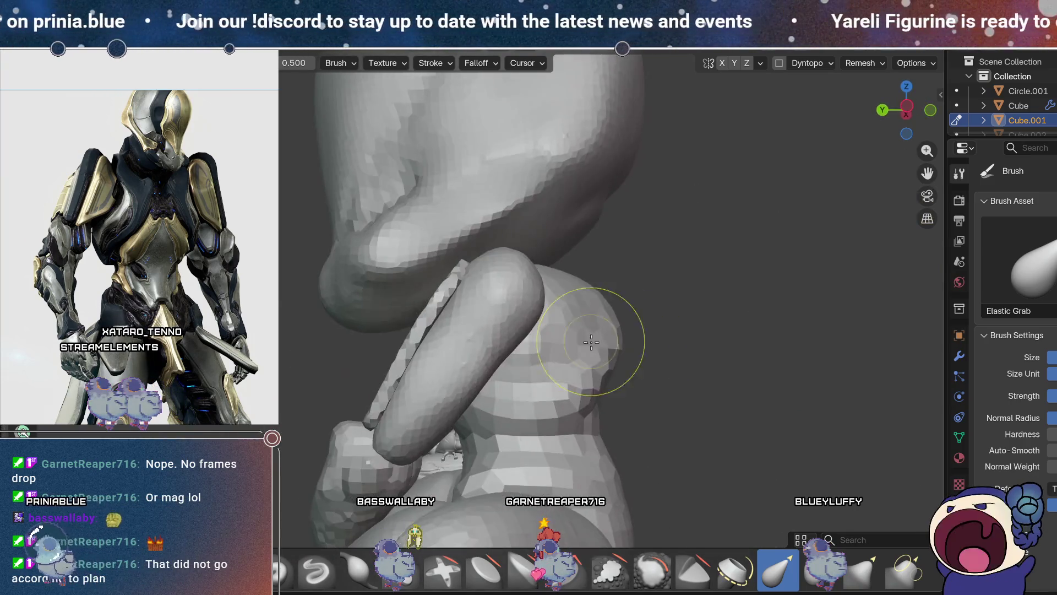
left_click_drag(454, 285, 420, 327)
mouse_move(462, 351)
middle_mouse_down()
mouse_move(708, 319)
mouse_move(669, 347)
mouse_move(541, 377)
mouse_move(556, 363)
middle_mouse_up()
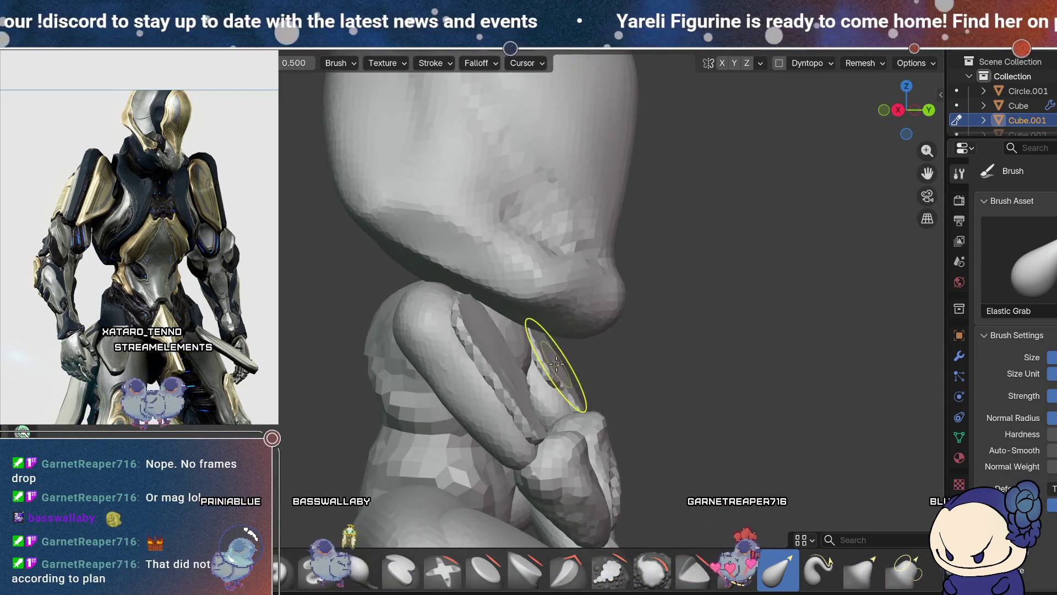
- Pull the lower edge of the right leg plate against the thigh
mouse_move(677, 312)
middle_mouse_down()
mouse_move(622, 330)
mouse_move(605, 361)
mouse_move(537, 384)
middle_mouse_up()
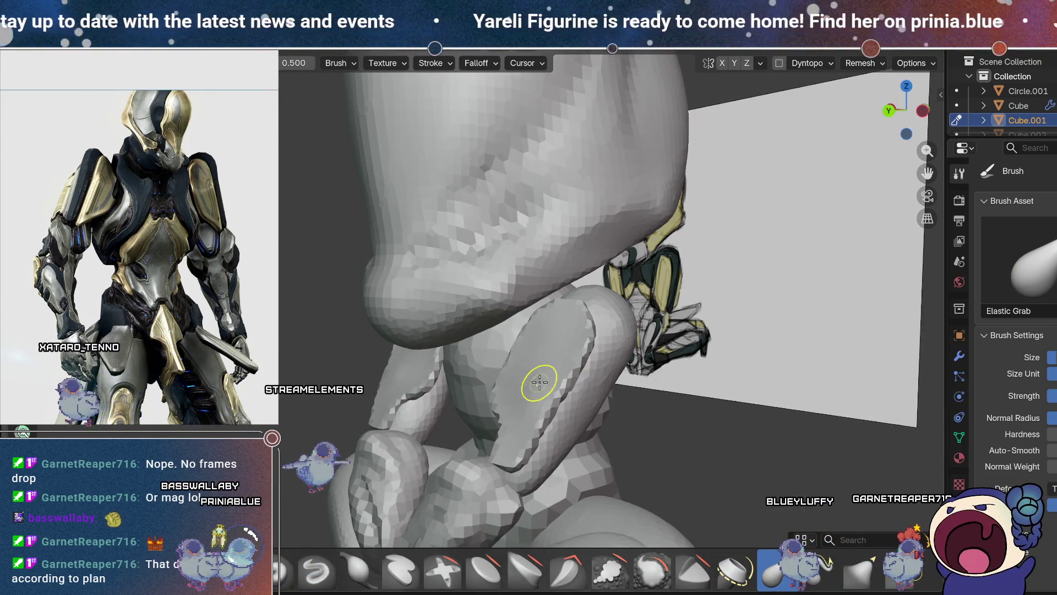
middle_click_drag(606, 329, 443, 337)
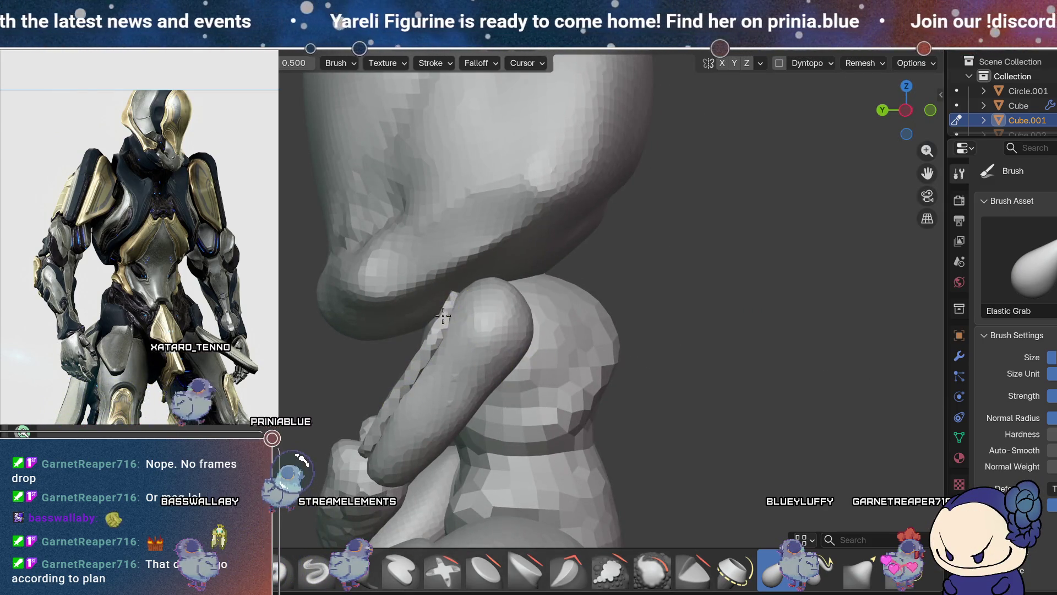
mouse_move(454, 356)
middle_mouse_down()
mouse_move(571, 307)
mouse_move(576, 380)
mouse_move(580, 318)
middle_mouse_up()
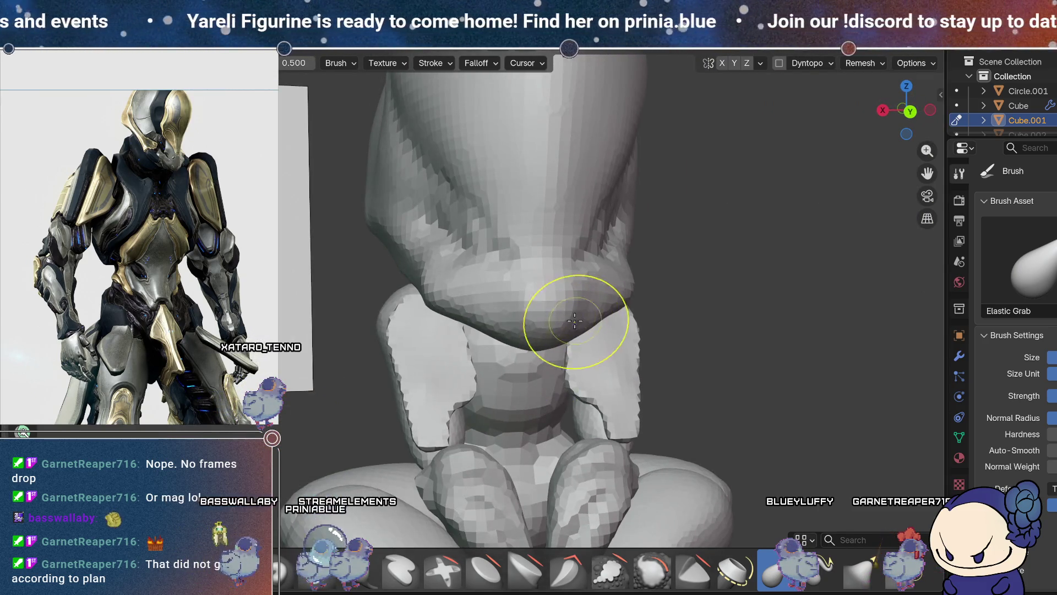
mouse_move(570, 377)
left_mouse_down()
mouse_move(578, 401)
mouse_move(632, 433)
left_mouse_up()
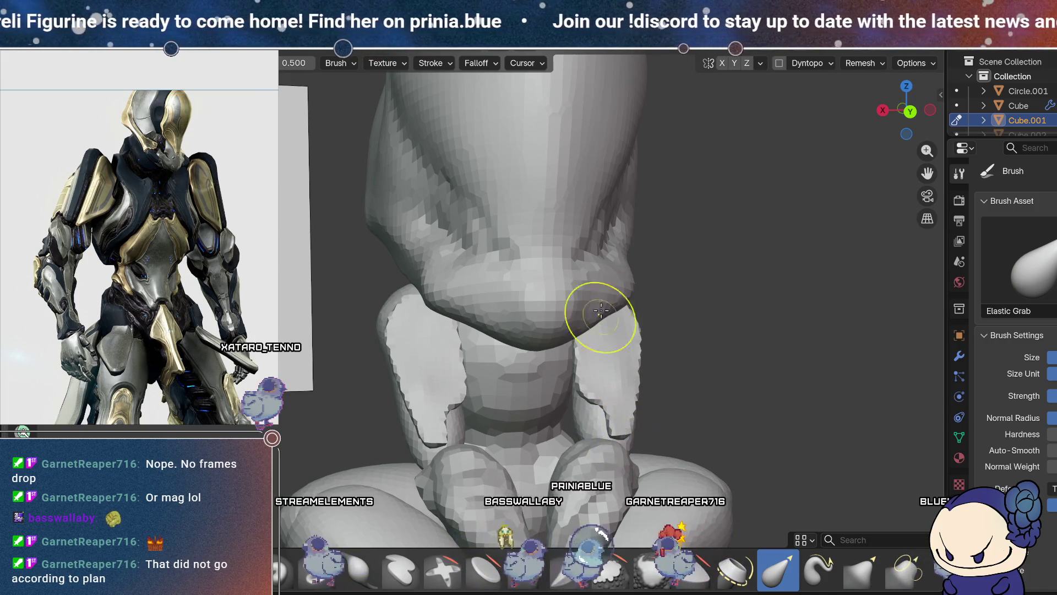
mouse_move(633, 381)
middle_mouse_down()
mouse_move(668, 394)
mouse_move(621, 441)
mouse_move(670, 342)
middle_mouse_up()
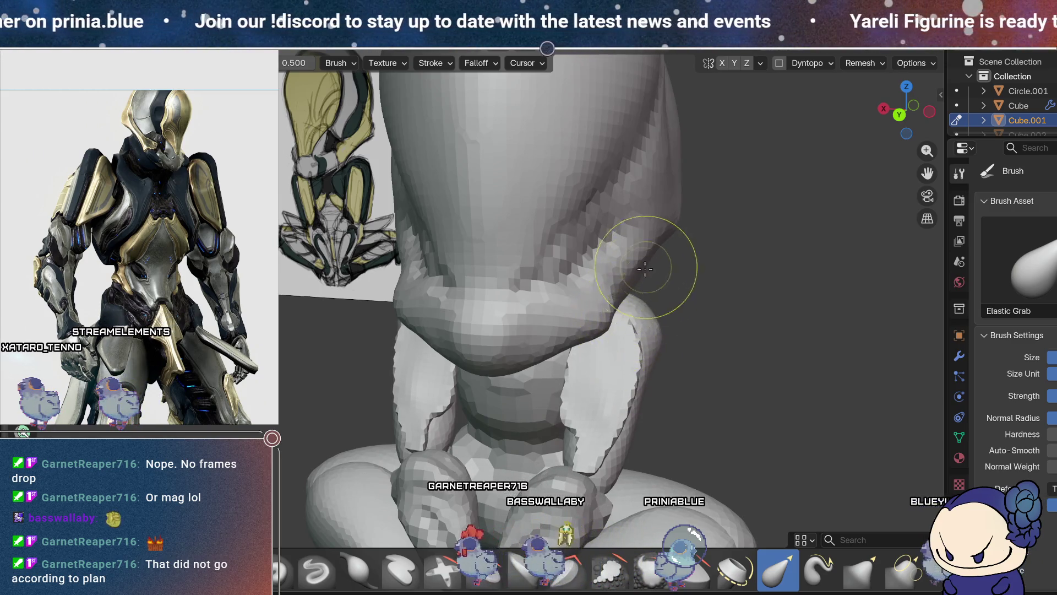
- Drag the knee area rightward to reshape it, then inspect the result
mouse_move(649, 336)
middle_mouse_down()
mouse_move(621, 322)
mouse_move(654, 352)
middle_mouse_up()
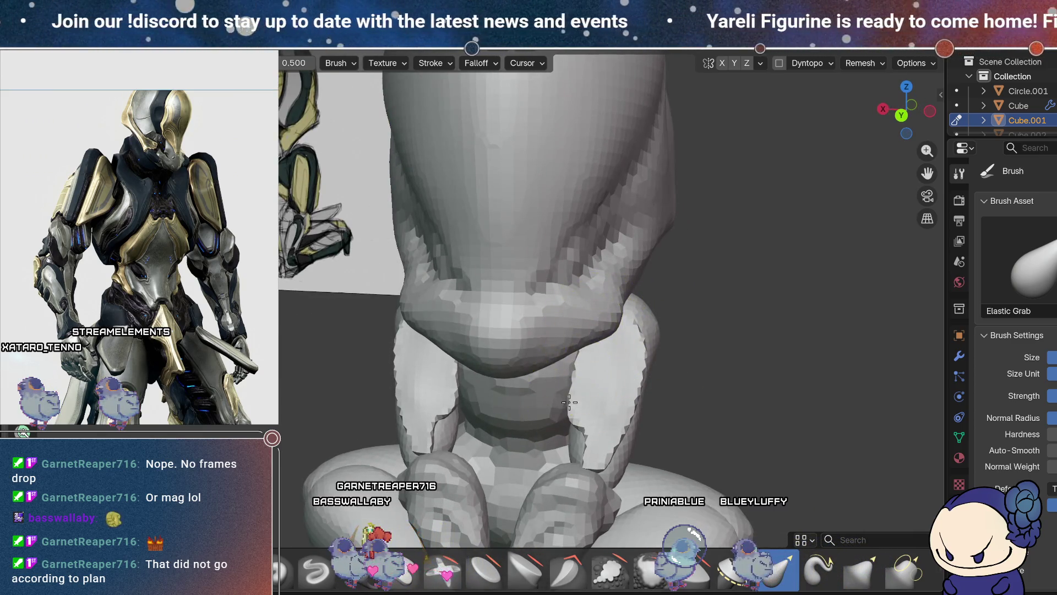
mouse_move(608, 387)
middle_mouse_down()
mouse_move(550, 389)
mouse_move(611, 417)
middle_mouse_up()
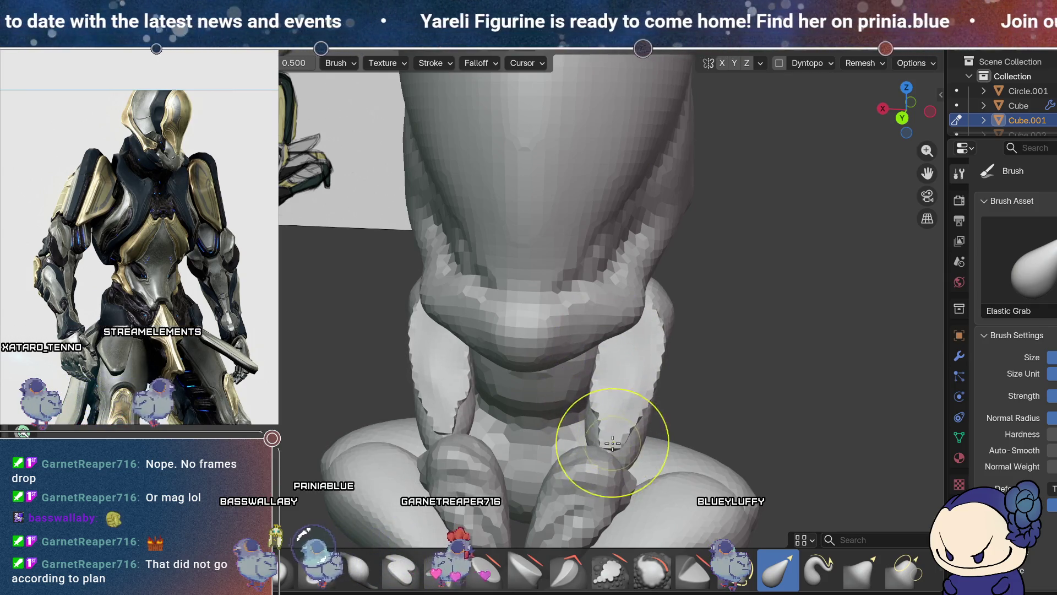
mouse_move(669, 209)
middle_mouse_down()
mouse_move(618, 321)
mouse_move(590, 335)
mouse_move(586, 310)
middle_mouse_up()
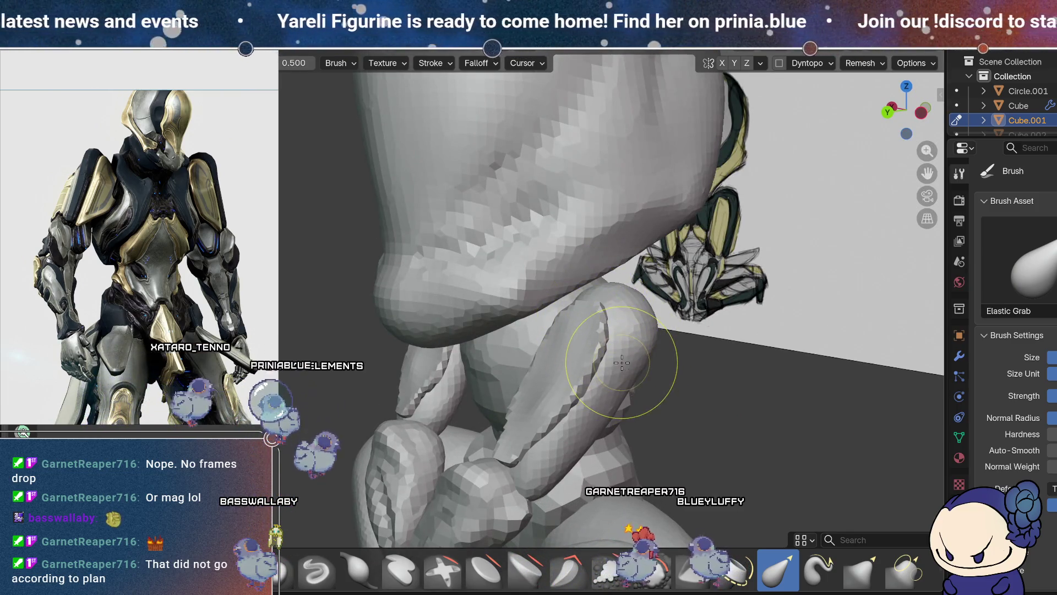
left_click_drag(638, 342, 688, 327)
mouse_move(689, 327)
middle_mouse_down()
mouse_move(587, 301)
mouse_move(509, 321)
mouse_move(684, 389)
mouse_move(651, 346)
mouse_move(667, 332)
middle_mouse_up()
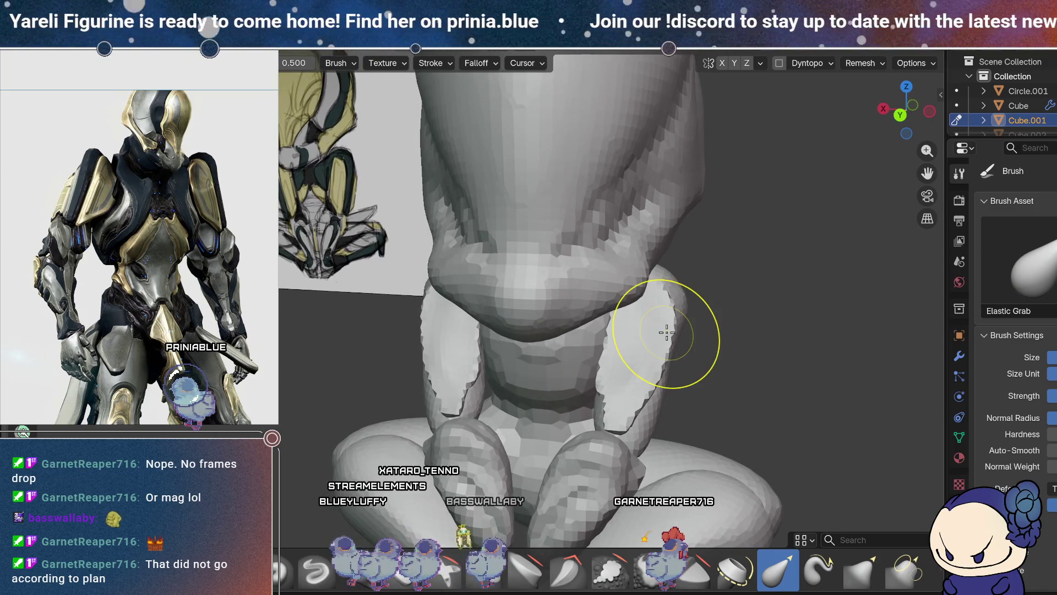
- Switch to the Draw brush and inspect the plates from several angles
left_click(292, 581)
middle_click_drag(639, 380, 517, 314)
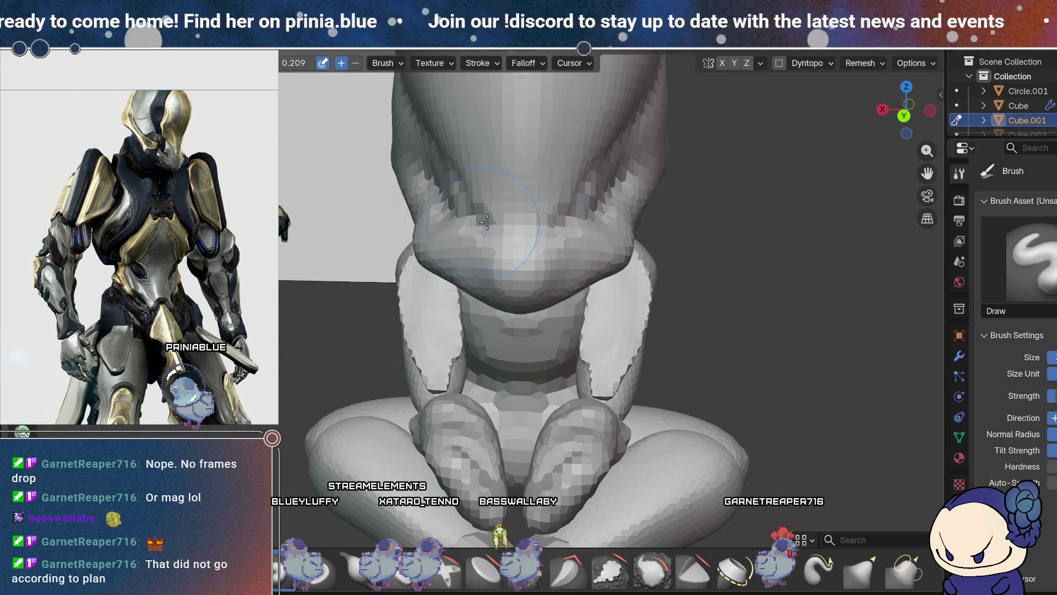
mouse_move(625, 321)
middle_mouse_down()
mouse_move(606, 318)
mouse_move(619, 338)
mouse_move(615, 325)
middle_mouse_up()
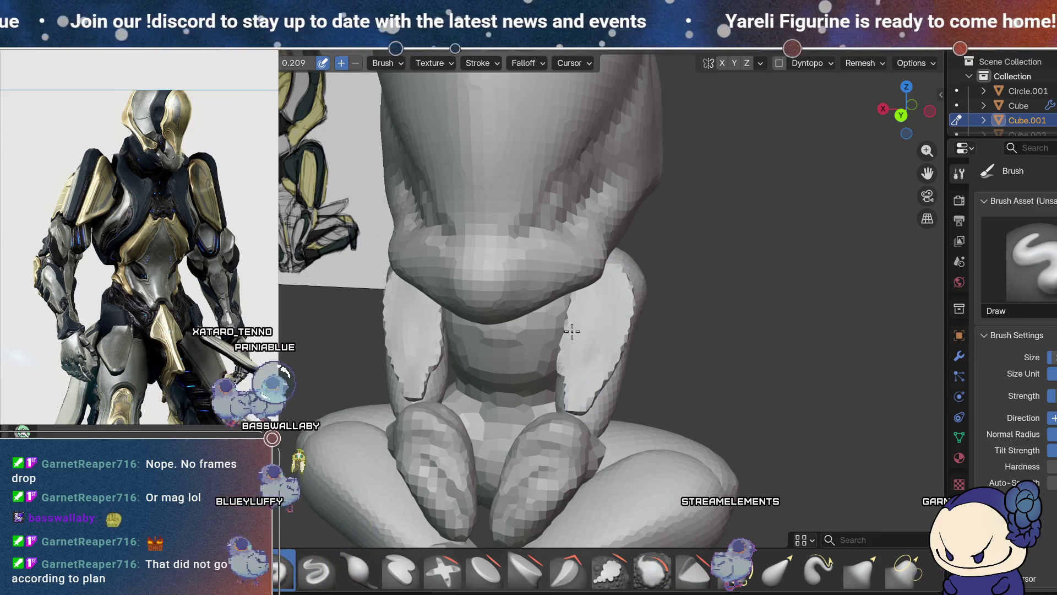
mouse_move(571, 395)
middle_mouse_down()
mouse_move(644, 241)
mouse_move(629, 329)
middle_mouse_up()
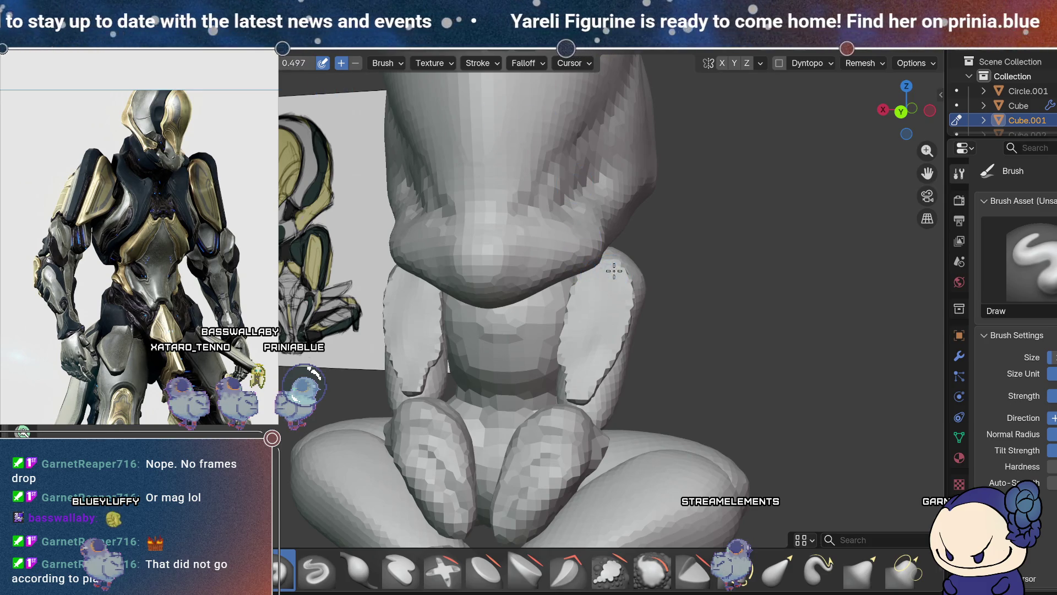
mouse_move(571, 368)
middle_mouse_down()
mouse_move(649, 330)
mouse_move(668, 295)
mouse_move(607, 269)
middle_mouse_up()
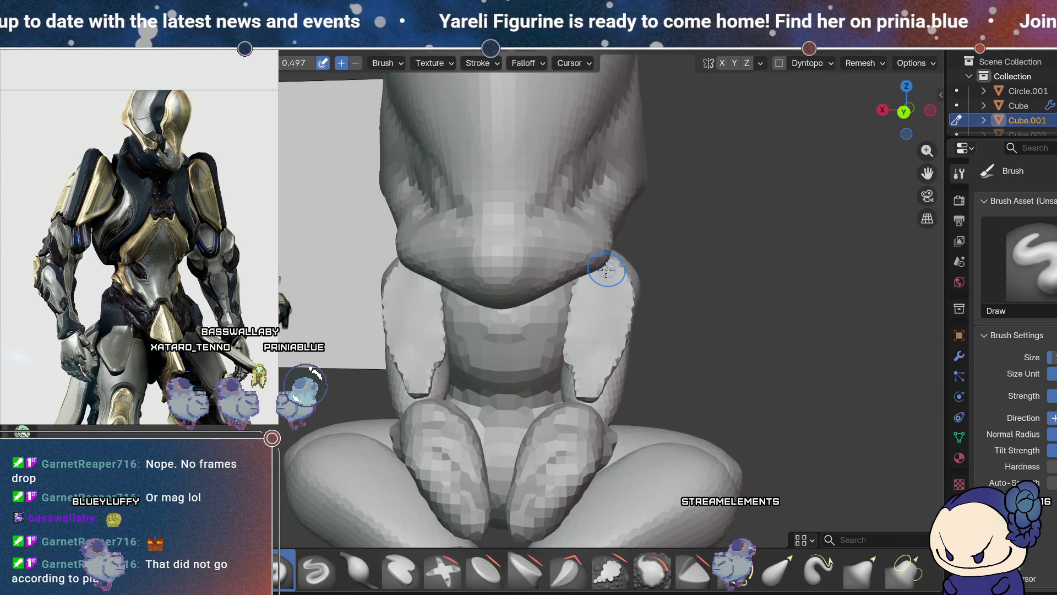
mouse_move(606, 377)
middle_mouse_down()
mouse_move(602, 275)
mouse_move(670, 328)
mouse_move(671, 307)
mouse_move(600, 275)
middle_mouse_up()
- Switch to Smooth, zoom out to the whole figure, then reselect Elastic Grab
key("shift+s")
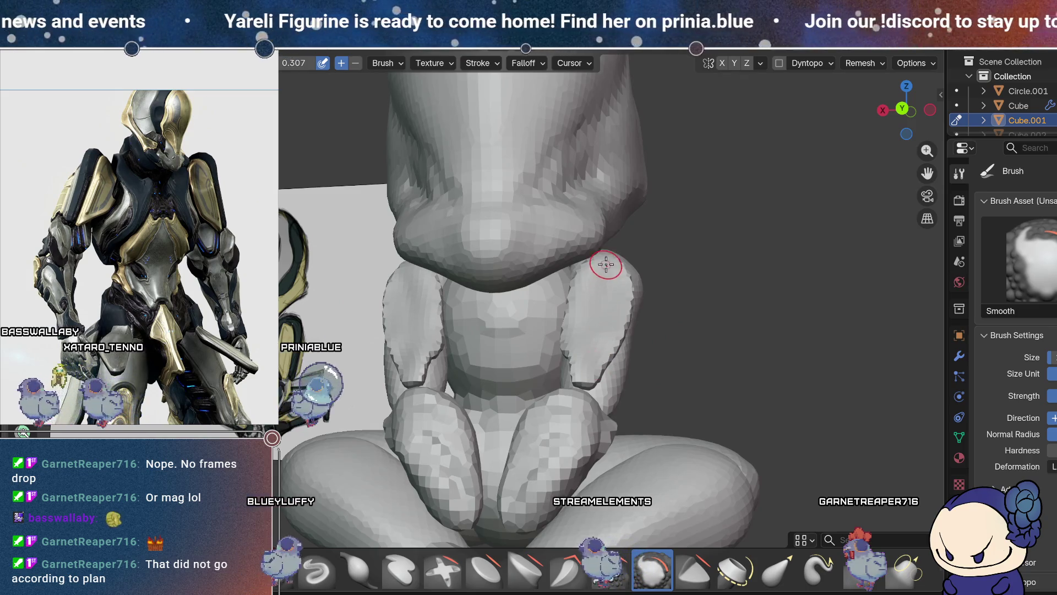
mouse_move(652, 345)
middle_mouse_down()
mouse_move(564, 371)
mouse_move(663, 328)
mouse_move(657, 280)
middle_mouse_up()
scroll(657, 281, "down", 5)
mouse_move(637, 354)
middle_mouse_down()
mouse_move(727, 339)
mouse_move(618, 349)
mouse_move(731, 325)
mouse_move(705, 349)
mouse_move(727, 358)
mouse_move(713, 364)
middle_mouse_up()
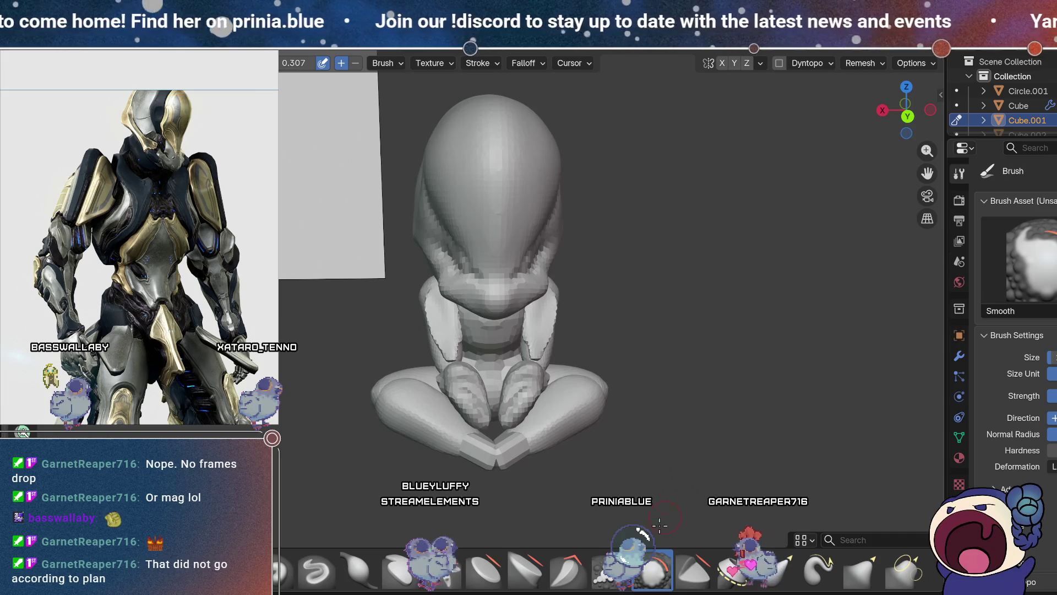
left_click(777, 573)
- Inspect the arm plates from several sides and switch to the Scrape/Fill brush
scroll(597, 427, "up", 6)
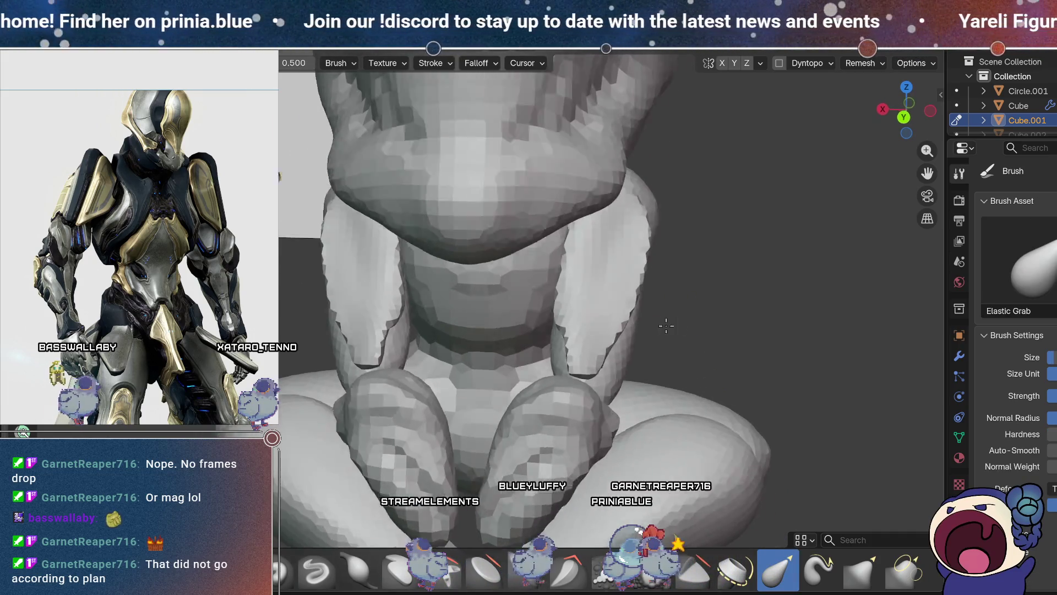
middle_click_drag(572, 367, 583, 343)
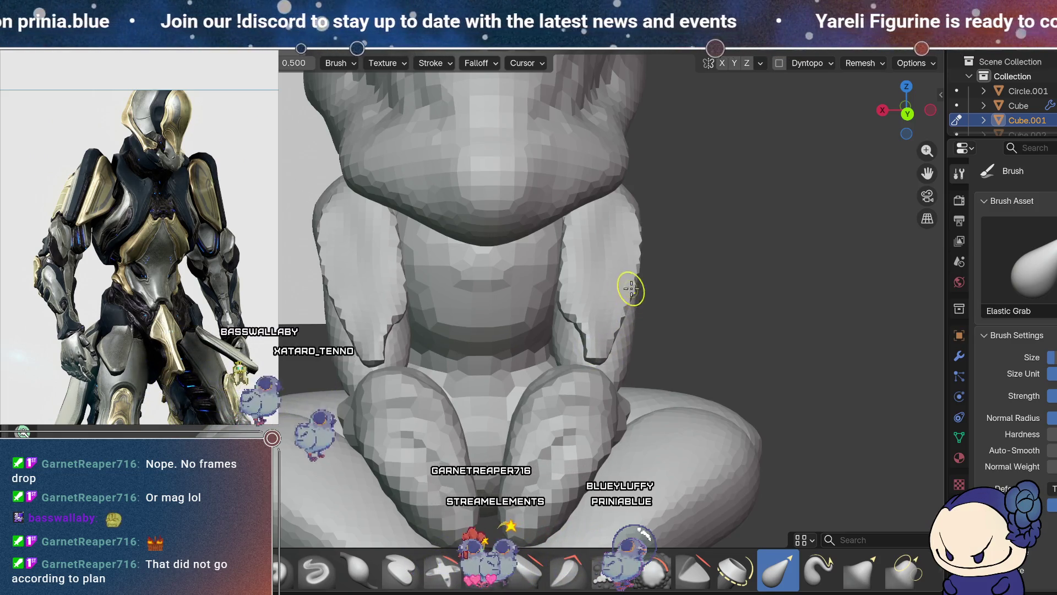
mouse_move(631, 343)
middle_mouse_down()
mouse_move(588, 369)
mouse_move(596, 338)
mouse_move(583, 325)
middle_mouse_up()
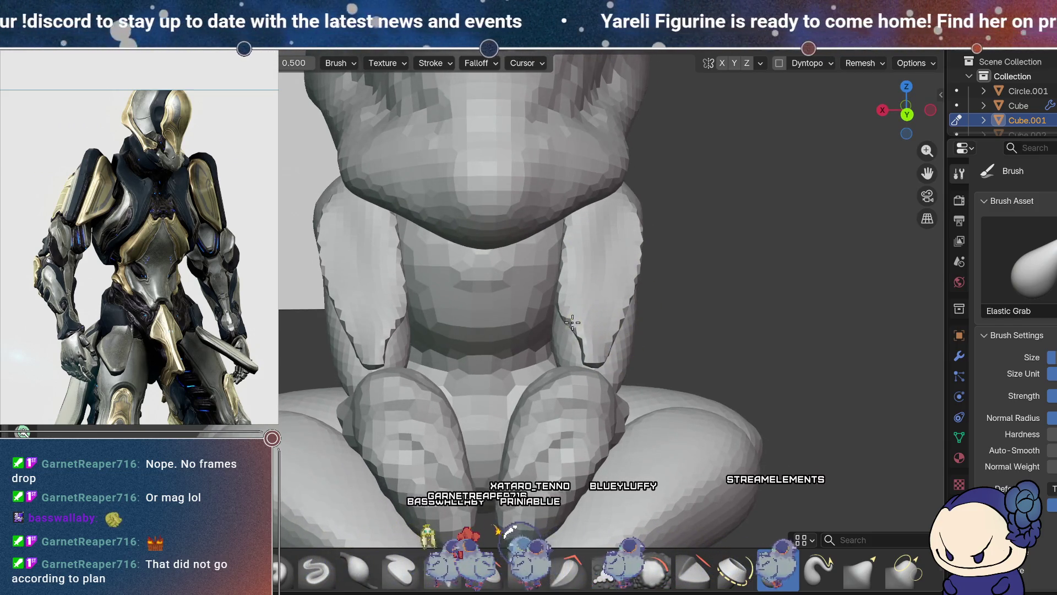
mouse_move(574, 226)
middle_mouse_down()
mouse_move(637, 224)
mouse_move(565, 214)
middle_mouse_up()
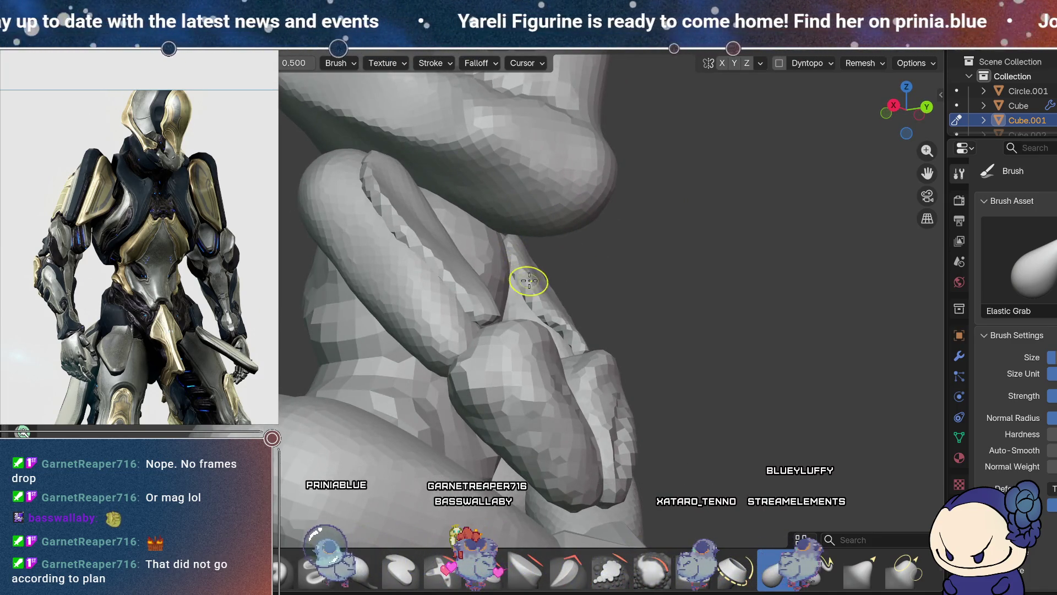
mouse_move(509, 239)
middle_mouse_down()
mouse_move(651, 217)
mouse_move(543, 255)
mouse_move(483, 247)
middle_mouse_up()
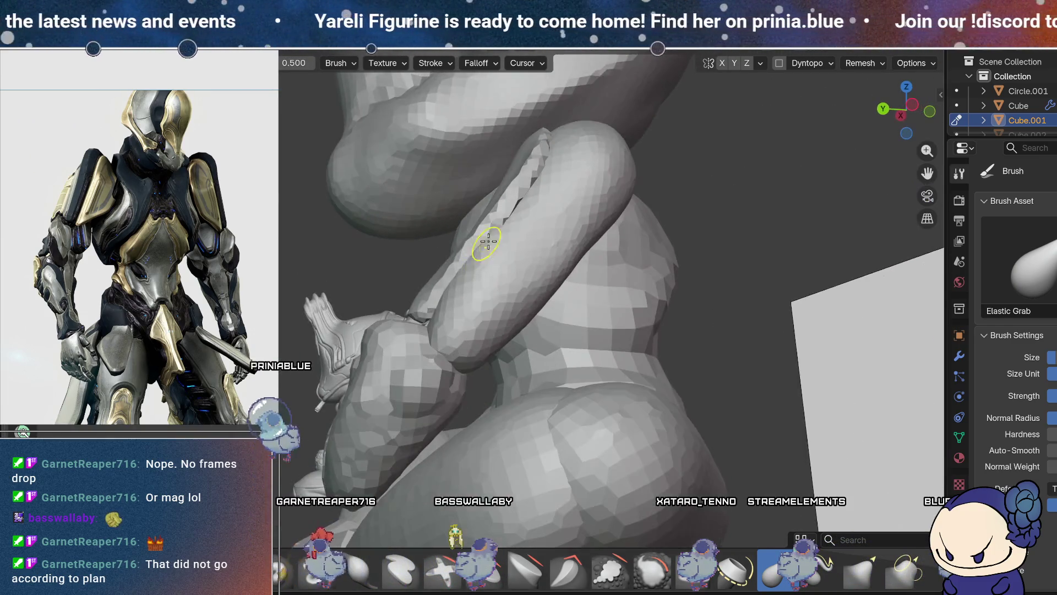
mouse_move(596, 146)
middle_mouse_down()
mouse_move(531, 236)
mouse_move(428, 314)
middle_mouse_up()
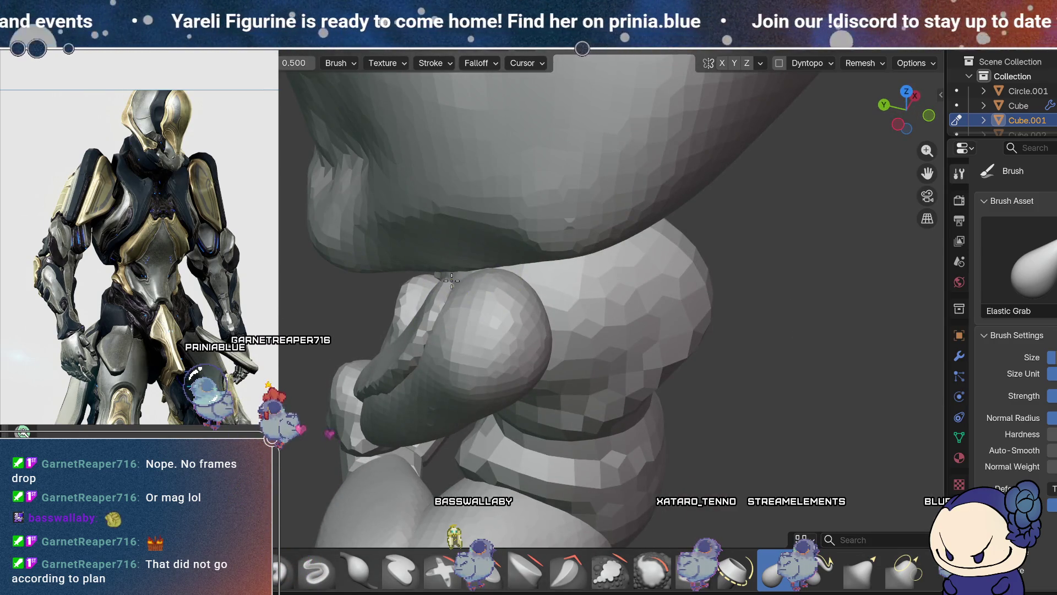
middle_click_drag(477, 303, 548, 148)
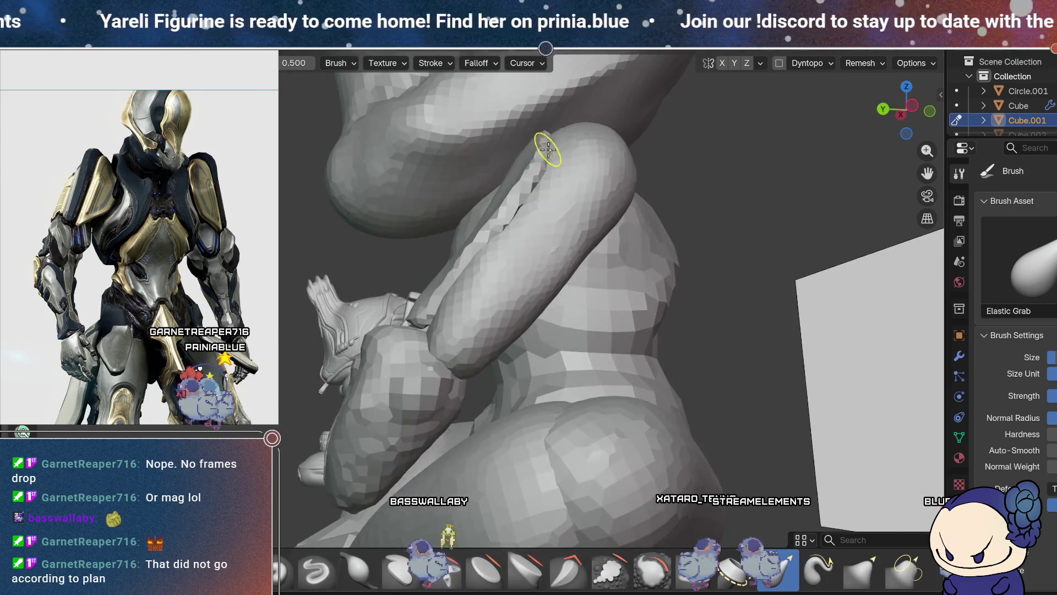
key("shift+t")
middle_click_drag(425, 314, 508, 263)
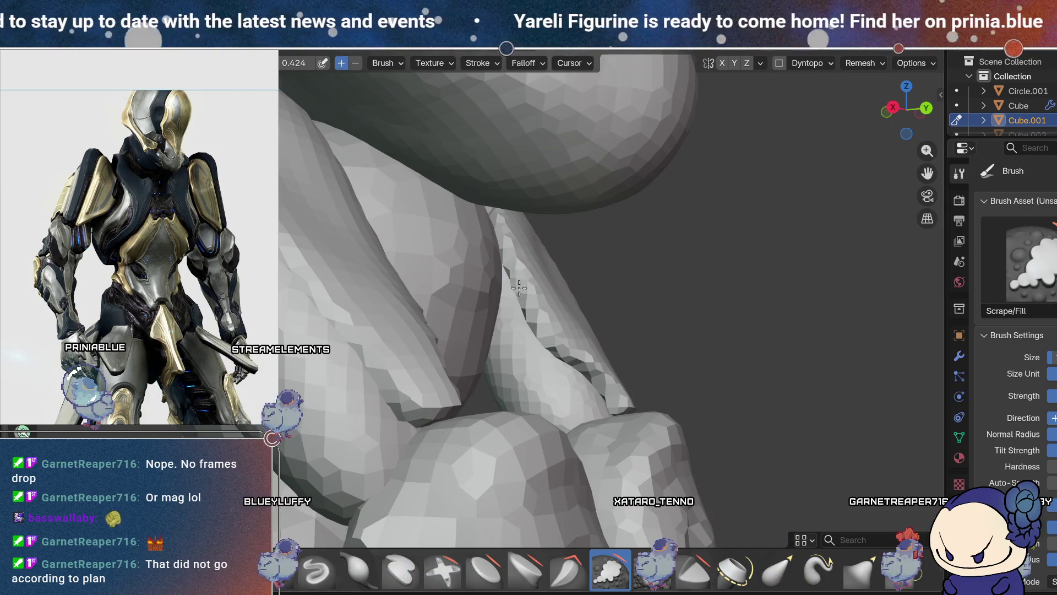
- Fill the crack along the arm plate with Scrape/Fill, then return to Elastic Grab
middle_click_drag(636, 372, 592, 370)
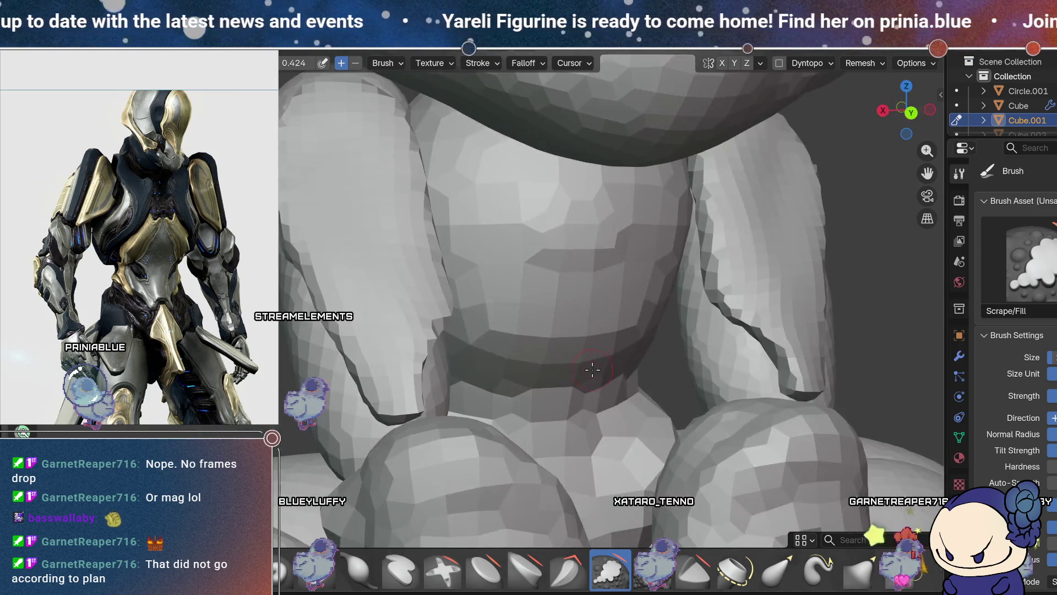
mouse_move(802, 369)
middle_mouse_down()
mouse_move(787, 325)
mouse_move(661, 350)
middle_mouse_up()
middle_click_drag(748, 321, 675, 231)
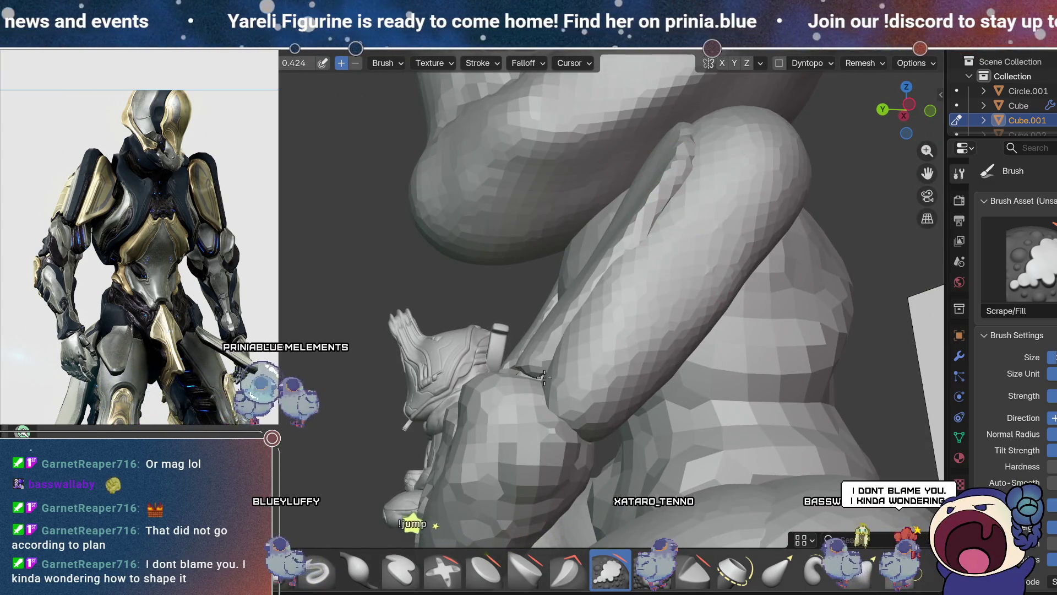
left_click_drag(684, 161, 630, 324)
mouse_move(672, 302)
middle_mouse_down()
mouse_move(660, 308)
mouse_move(674, 300)
mouse_move(787, 352)
mouse_move(746, 377)
middle_mouse_up()
key("g")
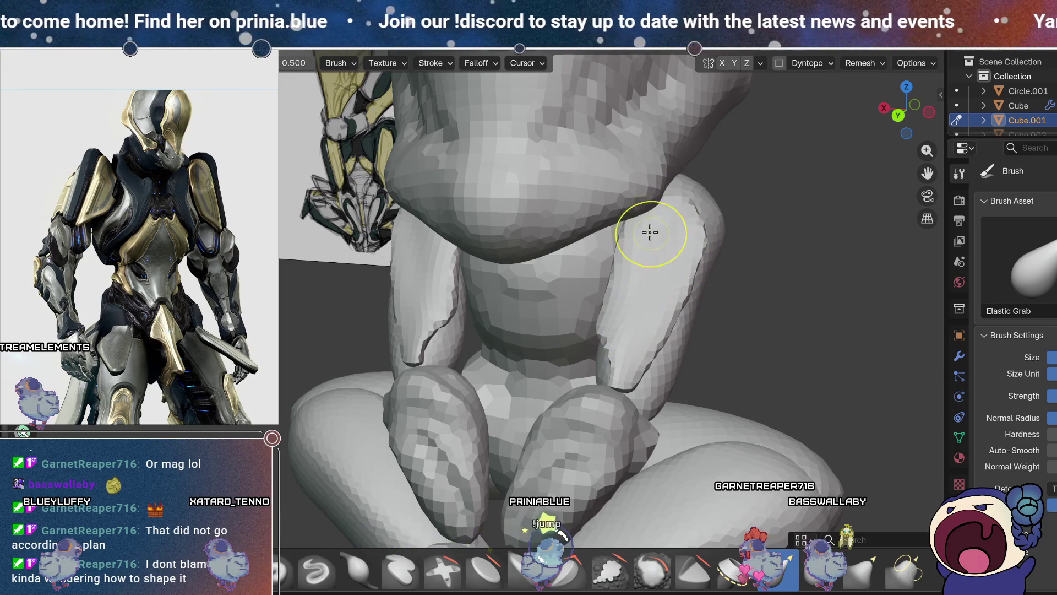
- Pull the right forearm plate's outline slightly outward with Elastic Grab
mouse_move(724, 246)
middle_mouse_down()
mouse_move(750, 248)
mouse_move(675, 270)
middle_mouse_up()
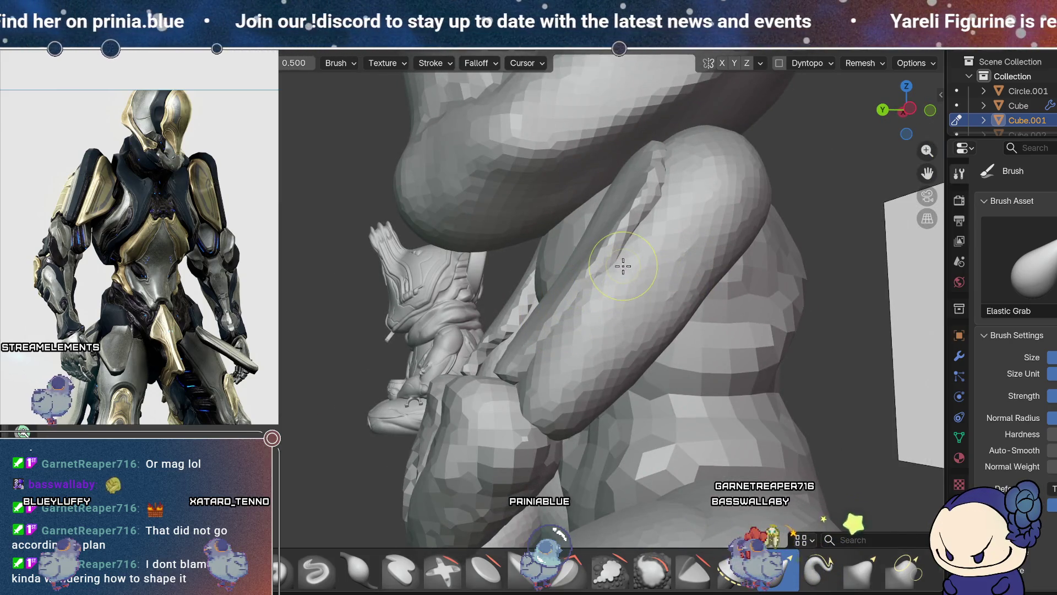
mouse_move(634, 342)
middle_mouse_down()
mouse_move(709, 396)
mouse_move(771, 368)
mouse_move(767, 354)
middle_mouse_up()
left_click(653, 574)
middle_click_drag(650, 386, 684, 302)
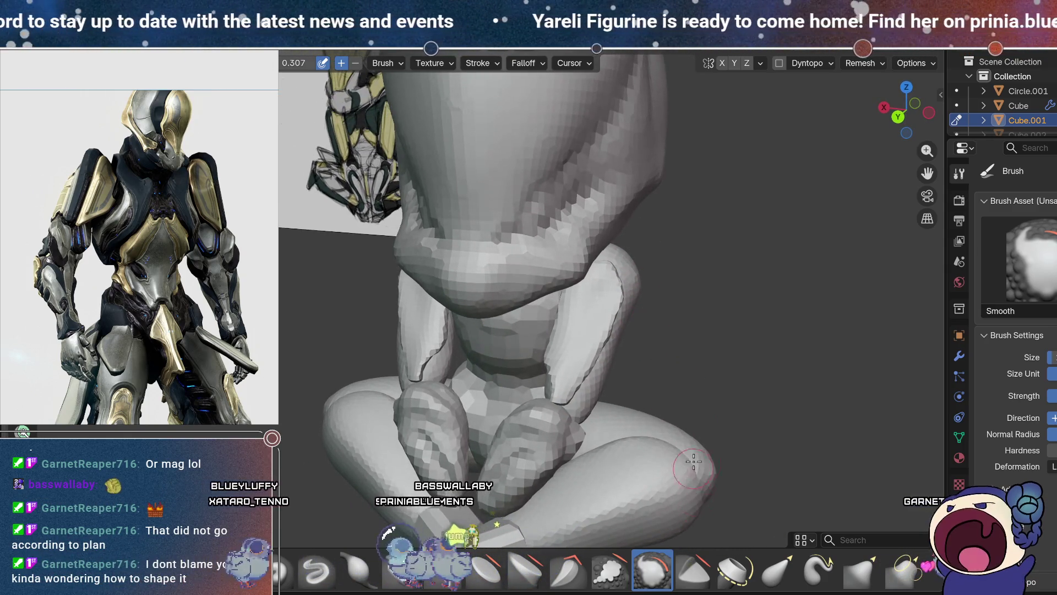
left_click(778, 570)
mouse_move(716, 413)
middle_mouse_down()
mouse_move(689, 382)
mouse_move(624, 360)
middle_mouse_up()
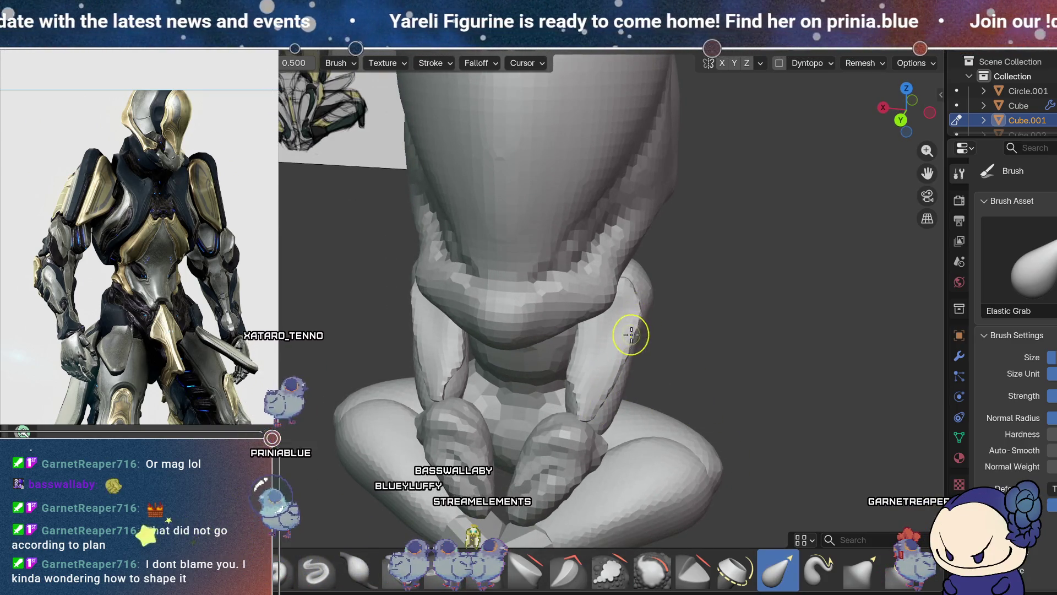
left_click_drag(630, 289, 644, 281)
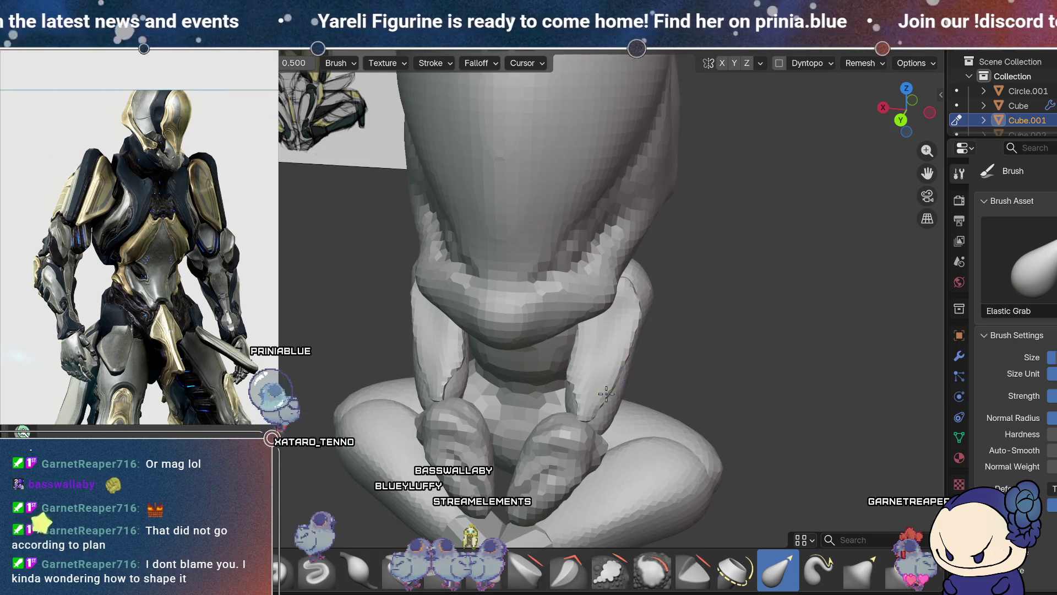
- Orbit around the arms and legs while cycling Scrape/Fill, Elastic Grab and Smooth brushes
middle_click_drag(593, 415, 470, 393)
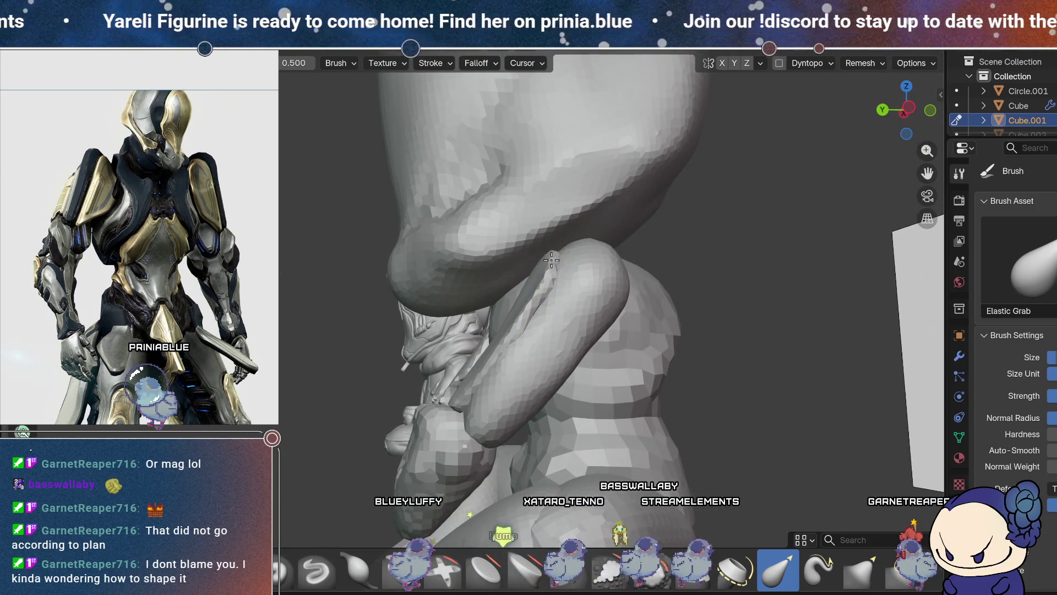
mouse_move(560, 248)
middle_mouse_down()
mouse_move(550, 290)
mouse_move(617, 333)
mouse_move(567, 308)
mouse_move(391, 342)
middle_mouse_up()
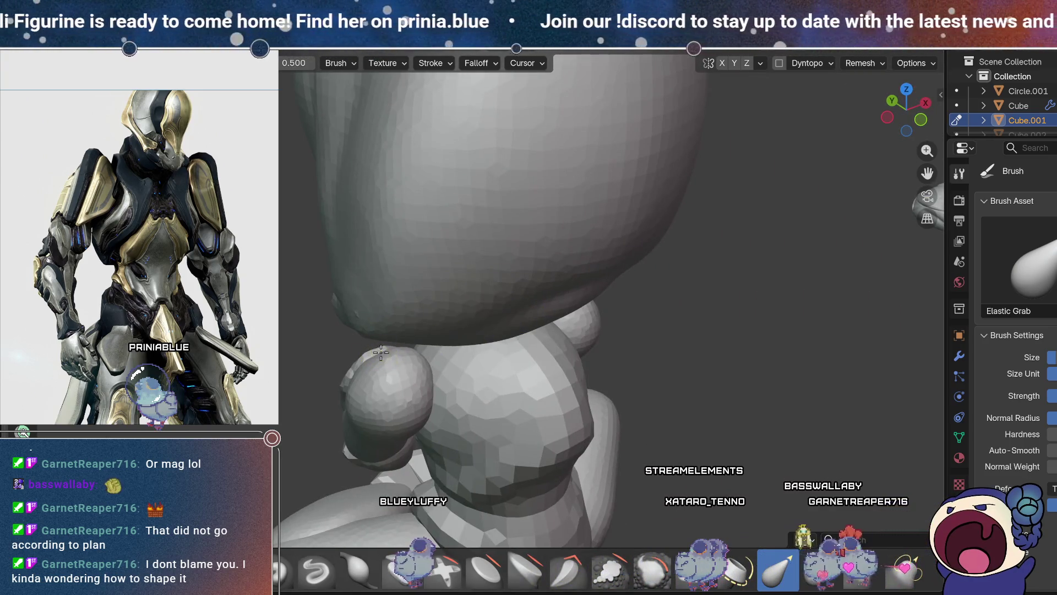
mouse_move(429, 393)
middle_mouse_down()
mouse_move(609, 402)
mouse_move(583, 358)
mouse_move(602, 295)
mouse_move(524, 333)
mouse_move(521, 314)
middle_mouse_up()
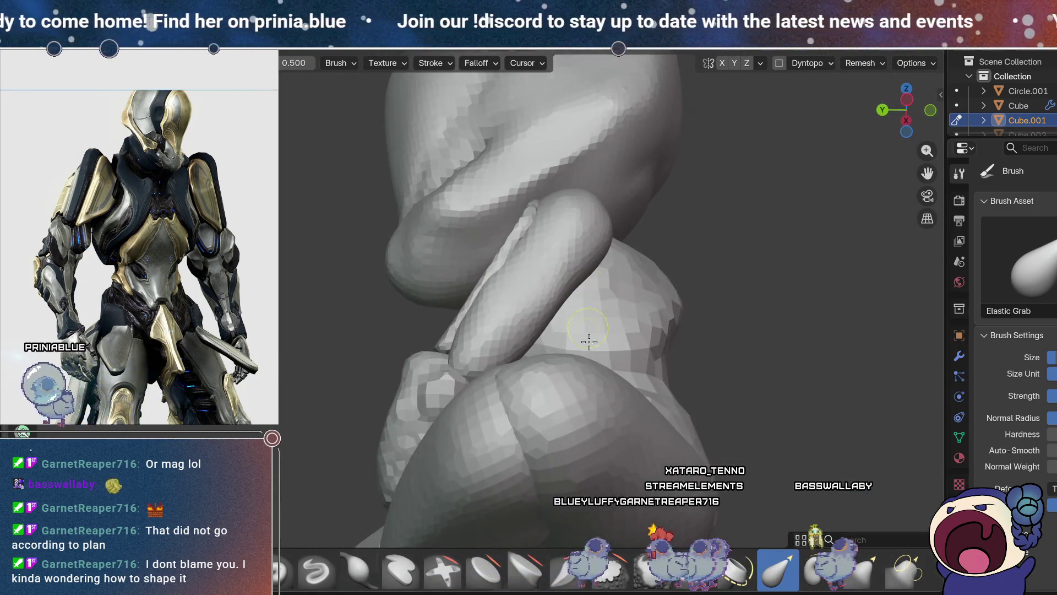
key("shift+t")
scroll(683, 312, "up", 3)
middle_click_drag(683, 311, 680, 329)
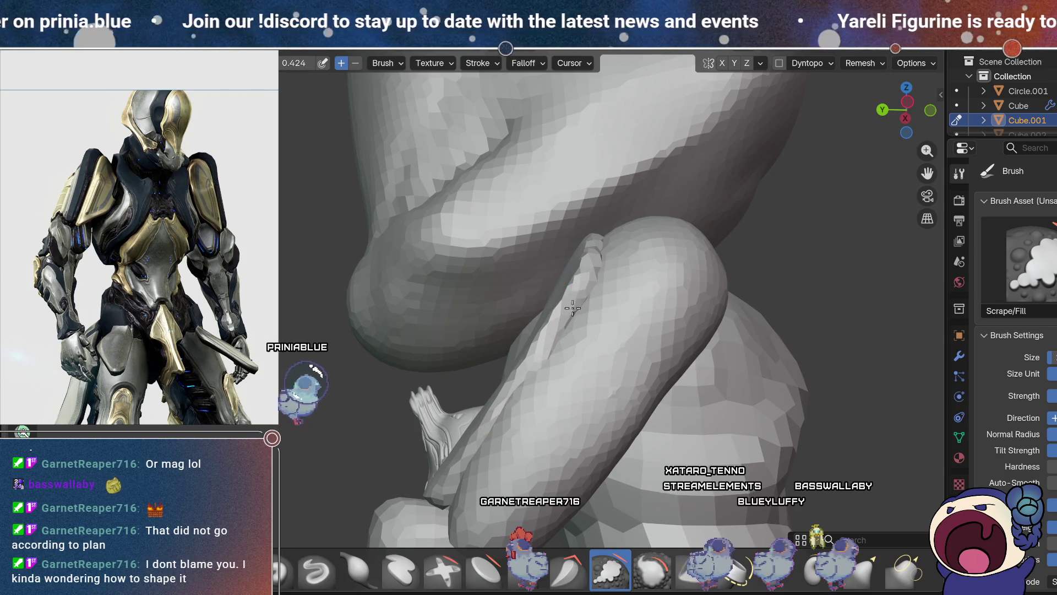
mouse_move(600, 323)
middle_mouse_down()
mouse_move(585, 291)
mouse_move(736, 406)
mouse_move(722, 399)
middle_mouse_up()
key("shift+g")
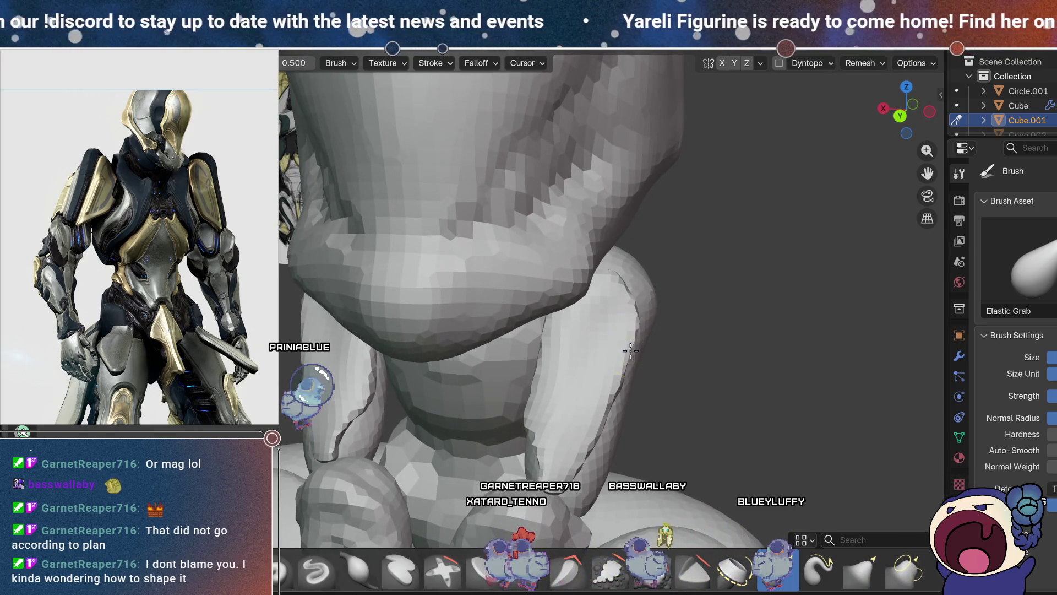
mouse_move(590, 443)
middle_mouse_down()
mouse_move(679, 273)
mouse_move(619, 269)
mouse_move(643, 334)
mouse_move(689, 371)
mouse_move(685, 354)
middle_mouse_up()
key("shift+s")
middle_click_drag(644, 502, 621, 312)
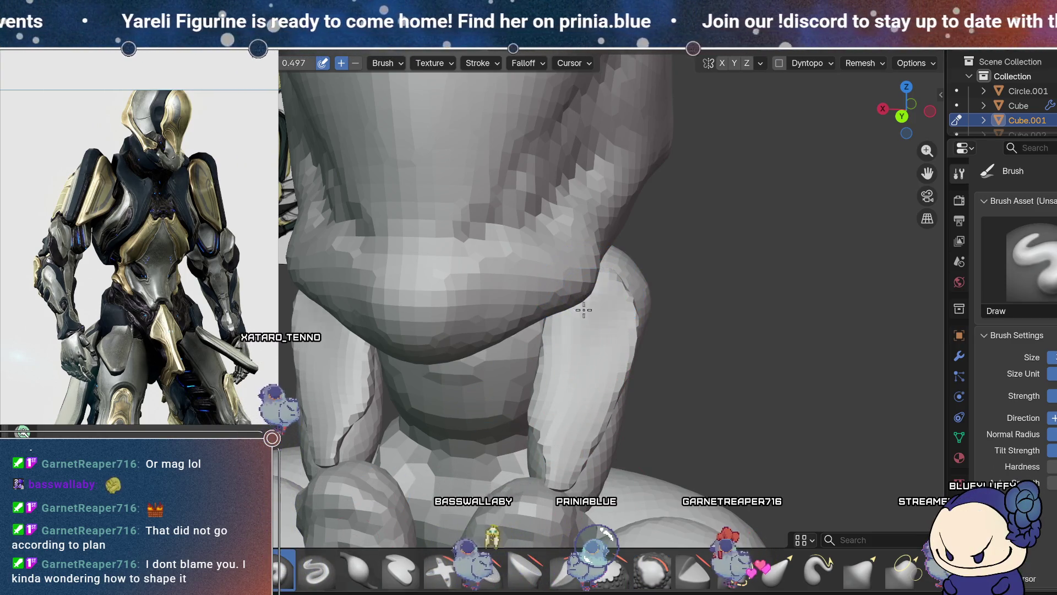
- Pick the Smooth brush from the shelf and view the entire seated figure
mouse_move(619, 343)
middle_mouse_down()
mouse_move(651, 274)
mouse_move(606, 342)
middle_mouse_up()
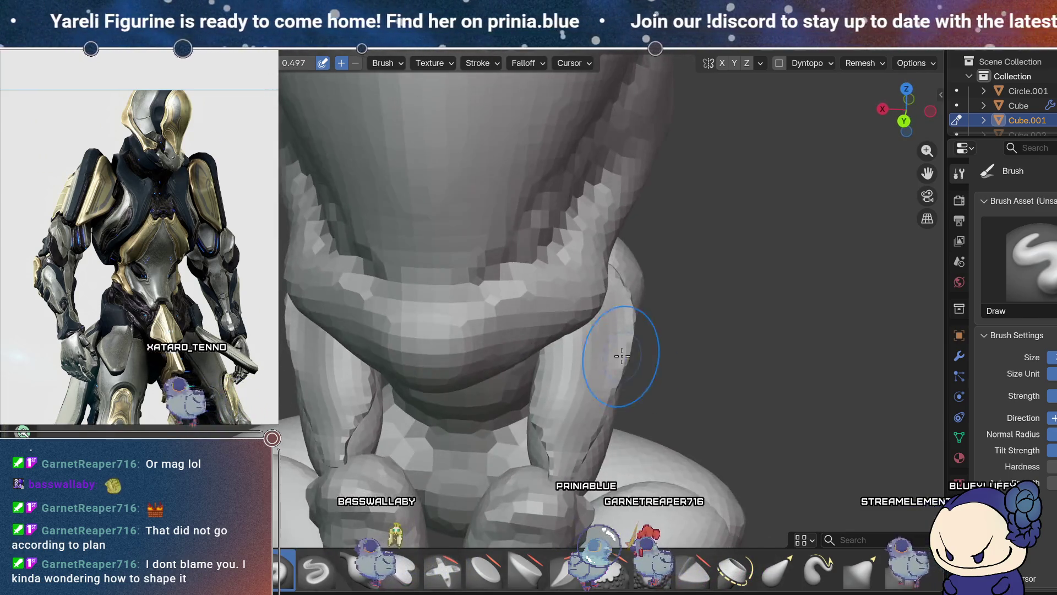
mouse_move(575, 469)
middle_mouse_down()
mouse_move(621, 314)
mouse_move(614, 338)
middle_mouse_up()
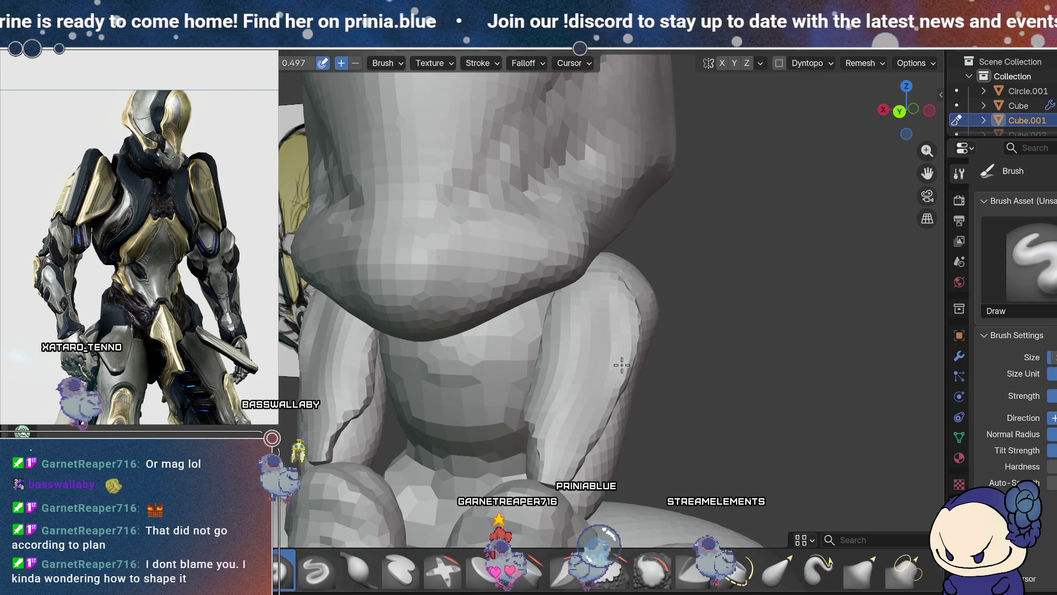
left_click(652, 570)
middle_click_drag(655, 427, 554, 462)
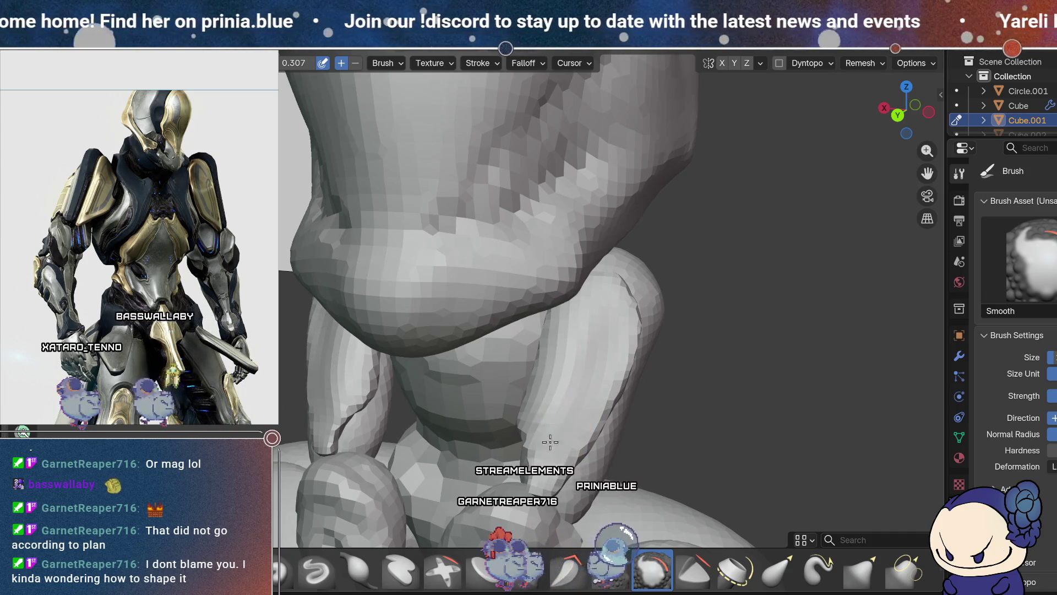
mouse_move(630, 346)
middle_mouse_down()
mouse_move(601, 488)
mouse_move(582, 290)
middle_mouse_up()
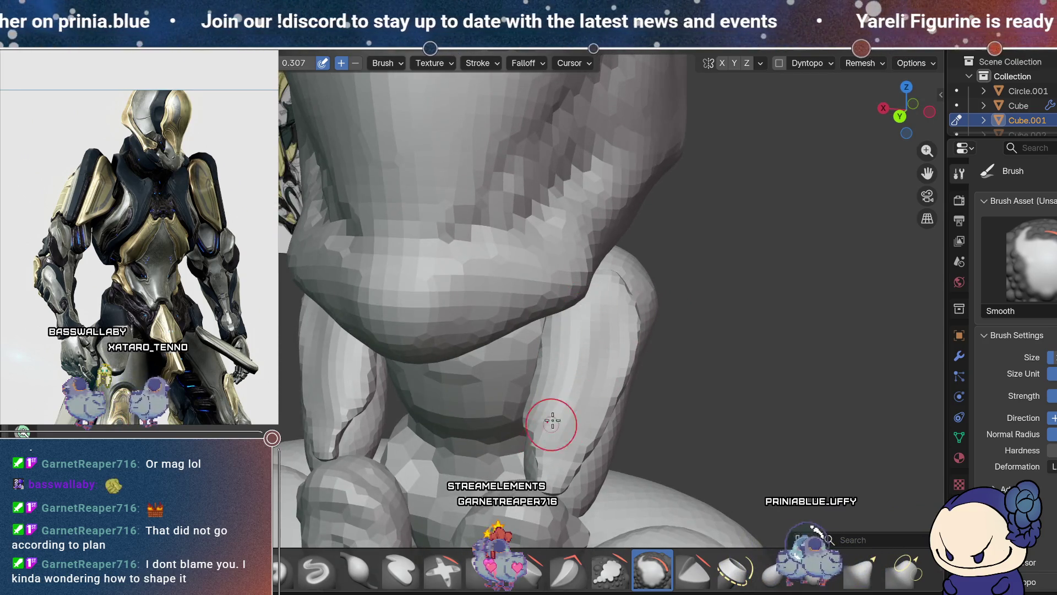
mouse_move(621, 412)
middle_mouse_down()
mouse_move(725, 359)
mouse_move(697, 263)
mouse_move(715, 299)
mouse_move(708, 354)
mouse_move(674, 363)
mouse_move(736, 420)
mouse_move(746, 359)
mouse_move(732, 401)
mouse_move(710, 397)
middle_mouse_up()
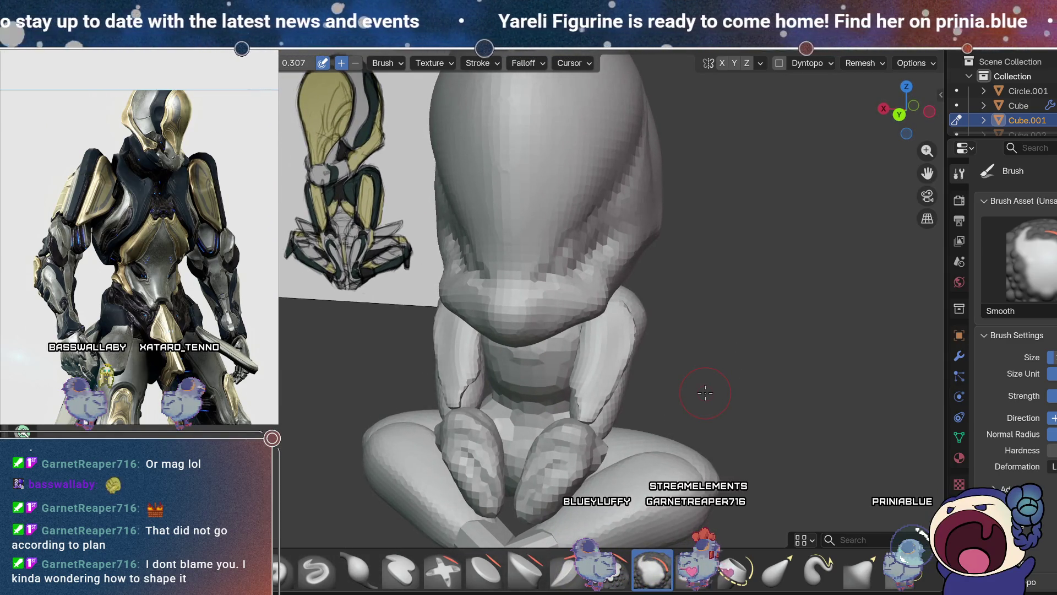
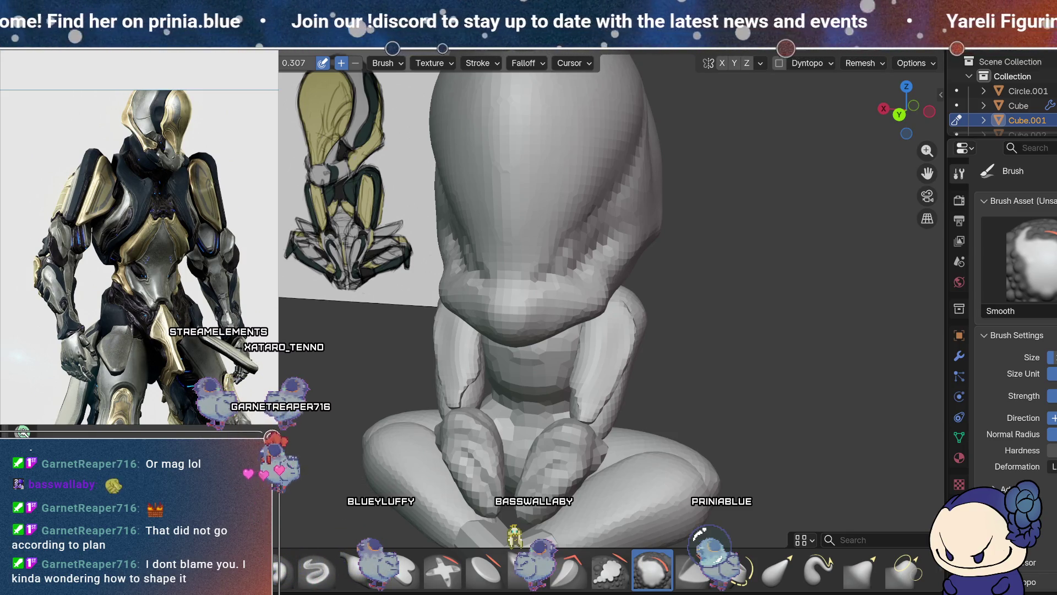
- Orbit to a side view of the seated figure beside the reference image and pick the Scrape/Fill brush
middle_click_drag(698, 377, 706, 364)
middle_click_drag(681, 429, 685, 402)
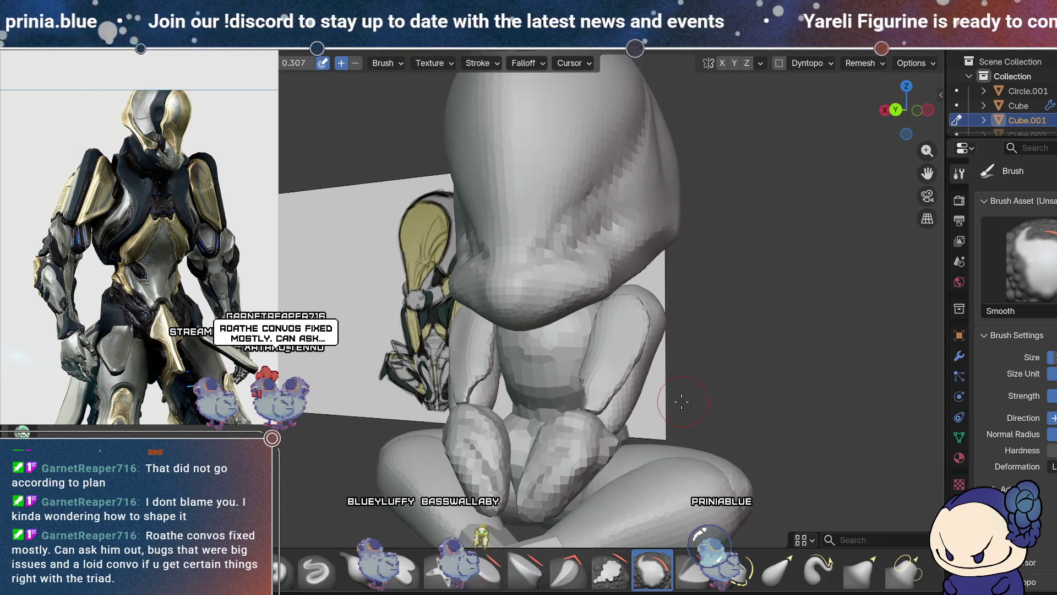
middle_click_drag(646, 348, 643, 377)
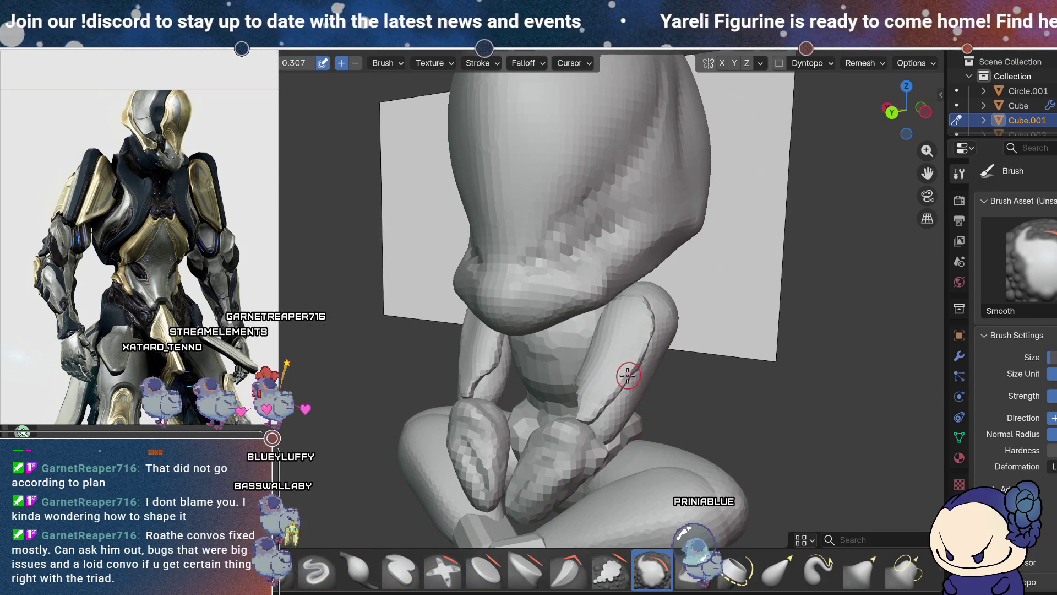
mouse_move(633, 255)
middle_mouse_down()
mouse_move(767, 253)
mouse_move(668, 314)
mouse_move(675, 321)
mouse_move(633, 363)
middle_mouse_up()
left_click(609, 570)
- Zoom in and inspect the arm's top and underside, then return to front view and select Elastic Grab
scroll(661, 355, "up", 5)
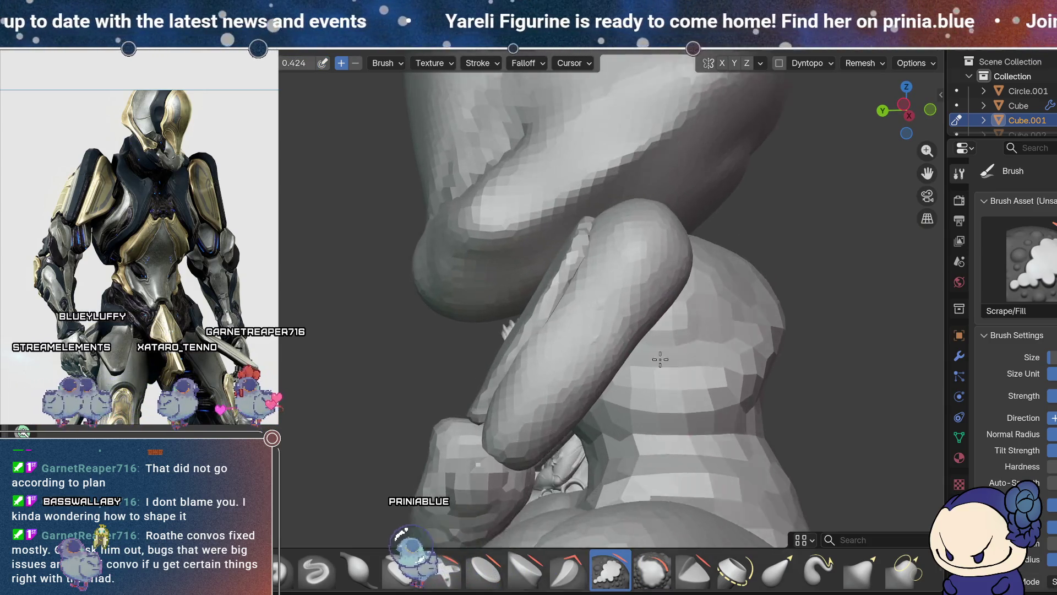
middle_click_drag(661, 354, 658, 364)
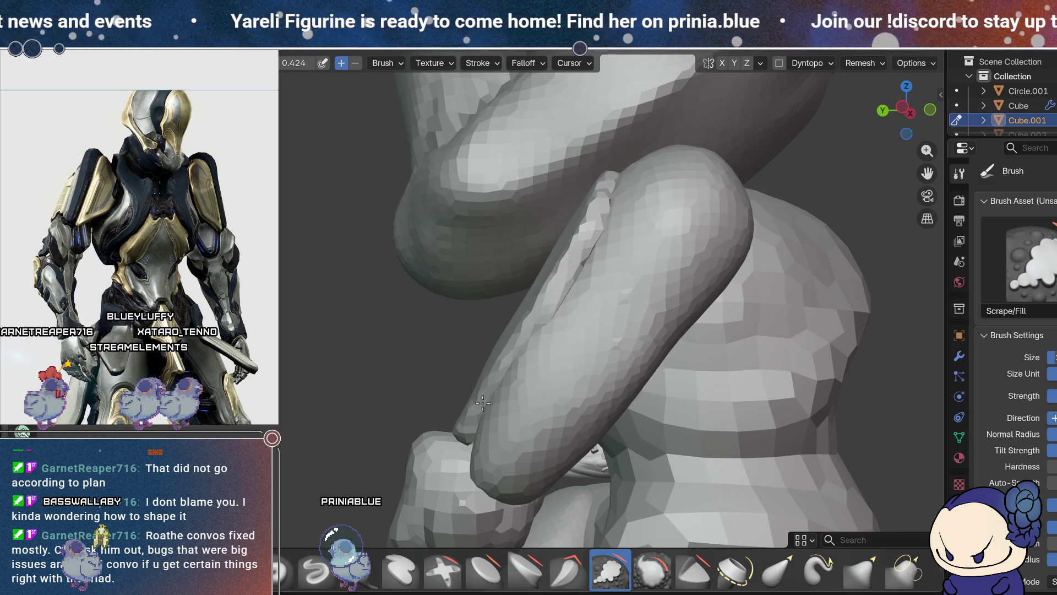
middle_click_drag(576, 261, 599, 316)
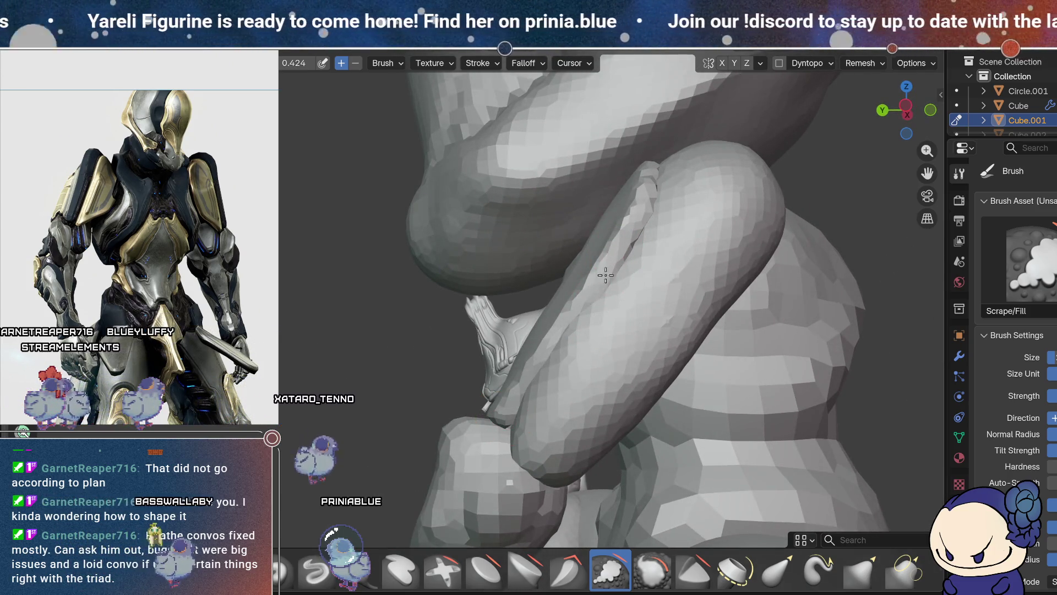
mouse_move(682, 188)
middle_mouse_down()
mouse_move(488, 441)
mouse_move(751, 405)
mouse_move(802, 323)
mouse_move(713, 311)
mouse_move(750, 315)
middle_mouse_up()
mouse_move(434, 344)
middle_mouse_down()
mouse_move(531, 435)
mouse_move(526, 391)
mouse_move(548, 469)
mouse_move(576, 470)
mouse_move(585, 487)
middle_mouse_up()
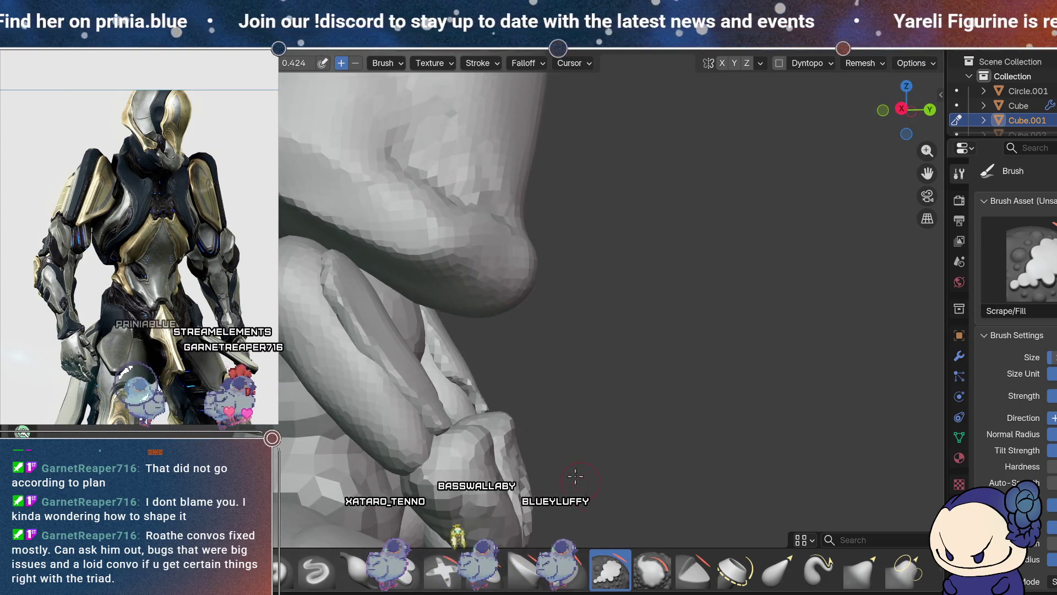
mouse_move(554, 424)
middle_mouse_down()
mouse_move(633, 408)
mouse_move(668, 378)
mouse_move(738, 405)
mouse_move(726, 407)
middle_mouse_up()
left_click(776, 570)
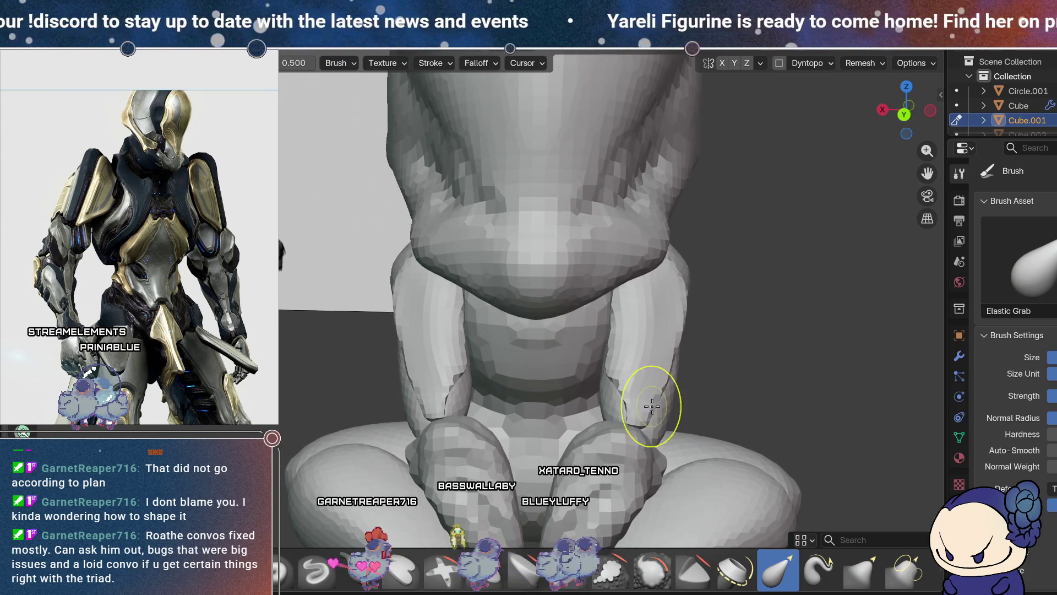
- Swing the reference sketch aside, recentre the figure, and switch to the Smooth brush
middle_click_drag(670, 342, 678, 392)
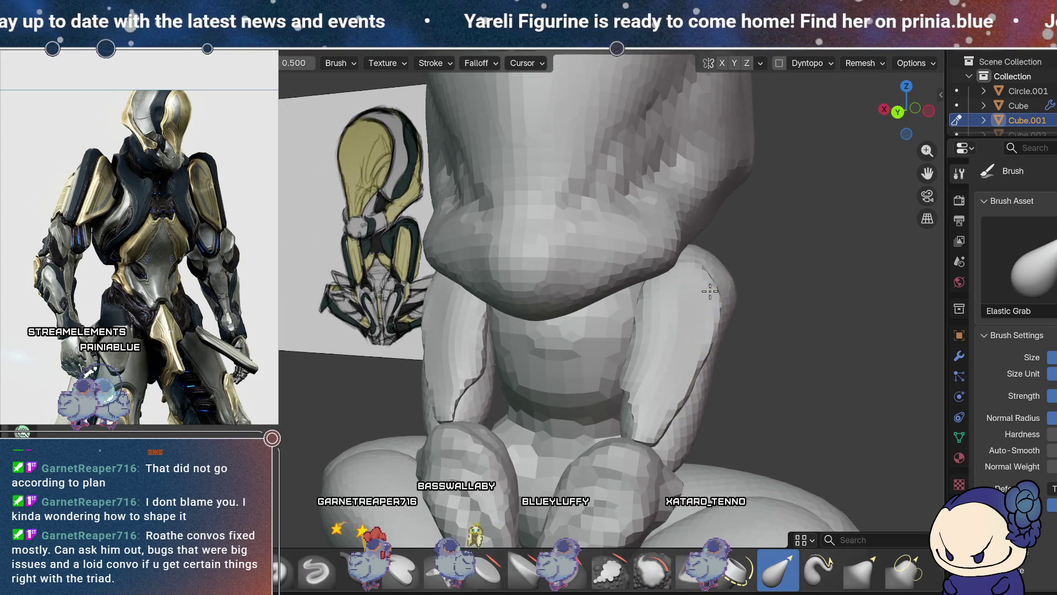
mouse_move(701, 300)
middle_mouse_down()
mouse_move(689, 354)
mouse_move(720, 338)
mouse_move(681, 346)
middle_mouse_up()
mouse_move(710, 378)
middle_mouse_down("shift")
mouse_move(685, 327)
mouse_move(708, 330)
mouse_move(715, 347)
mouse_move(746, 345)
mouse_move(739, 303)
mouse_move(677, 335)
mouse_move(771, 462)
mouse_move(732, 405)
mouse_move(826, 376)
middle_mouse_up("shift")
scroll(826, 376, "up", 3)
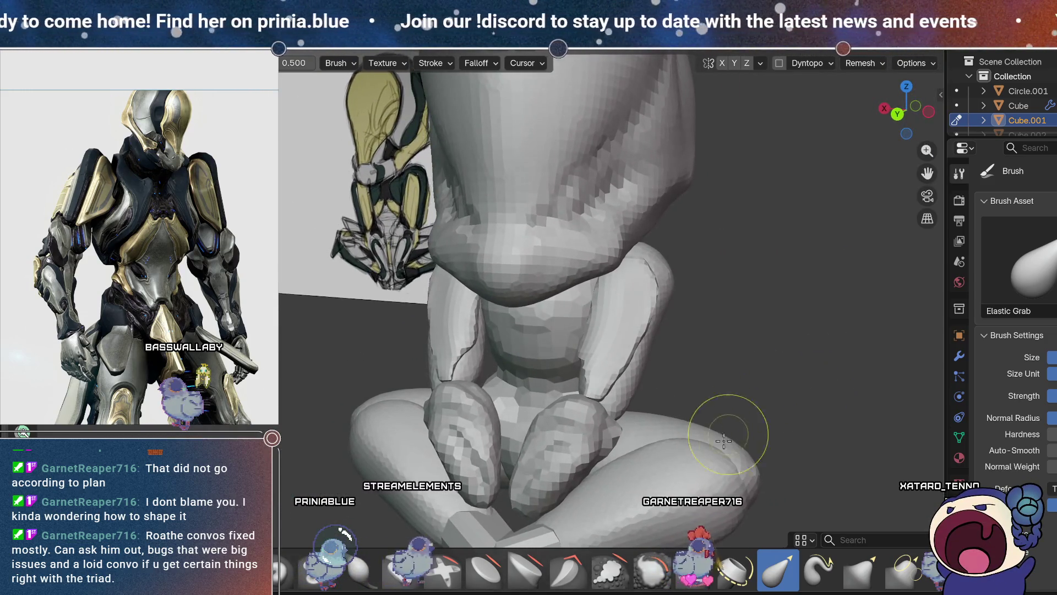
mouse_move(704, 514)
middle_mouse_down()
mouse_move(731, 420)
mouse_move(641, 354)
middle_mouse_up()
key("s")
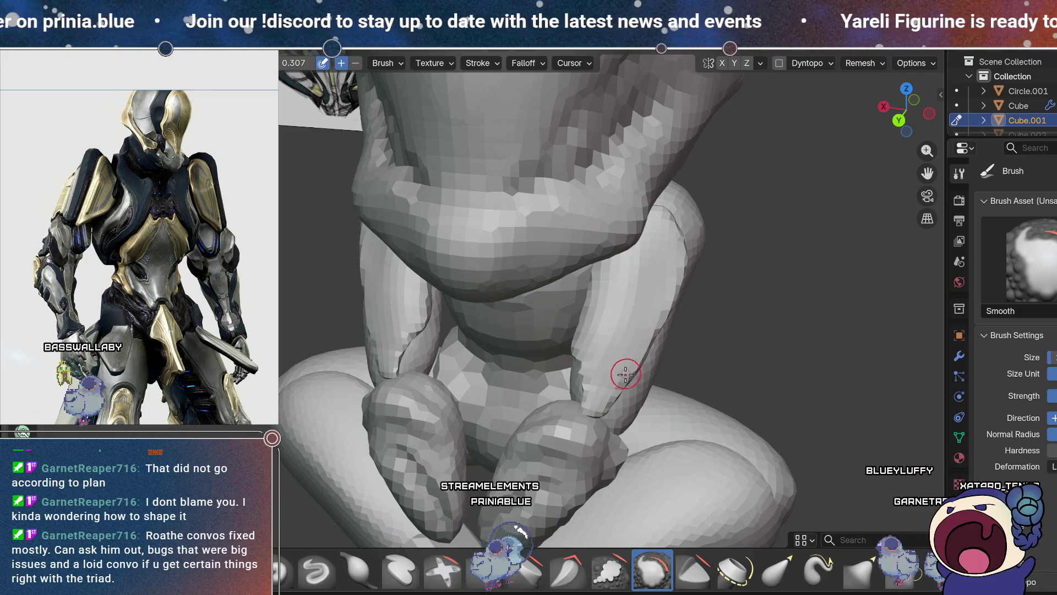
- Inspect the legs and bent knee up close from front and side, then pick Scrape/Fill
middle_click_drag(597, 390, 632, 321)
scroll(798, 288, "up", 5)
mouse_move(797, 288)
middle_mouse_down()
mouse_move(668, 385)
mouse_move(706, 384)
mouse_move(679, 361)
mouse_move(595, 483)
middle_mouse_up()
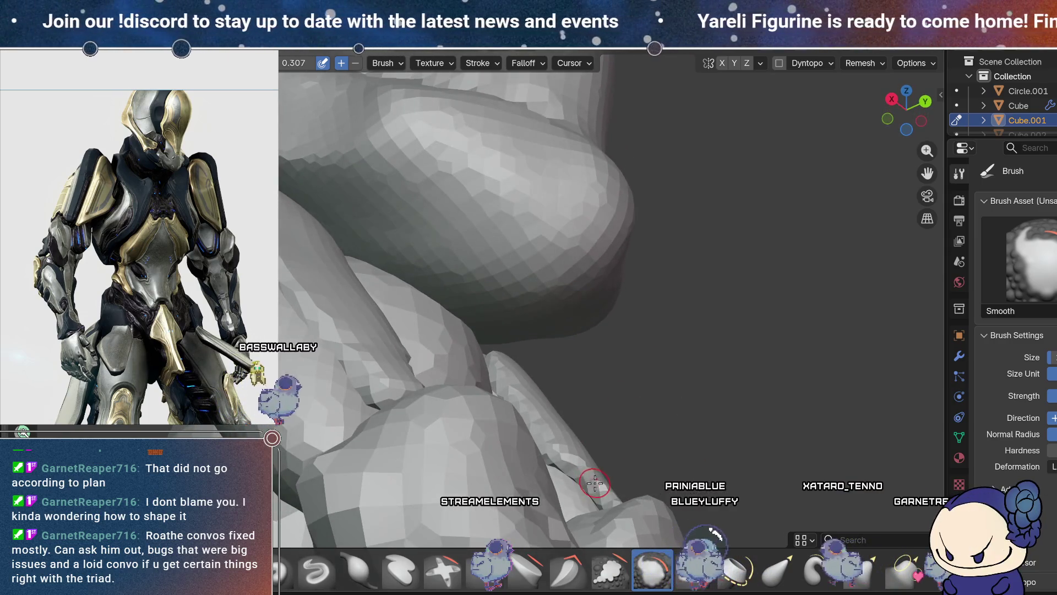
mouse_move(672, 444)
middle_mouse_down()
mouse_move(732, 392)
mouse_move(734, 268)
middle_mouse_up()
mouse_move(709, 405)
middle_mouse_down()
mouse_move(762, 358)
mouse_move(732, 332)
mouse_move(695, 361)
mouse_move(721, 380)
middle_mouse_up()
mouse_move(741, 452)
middle_mouse_down()
mouse_move(793, 434)
mouse_move(677, 388)
middle_mouse_up()
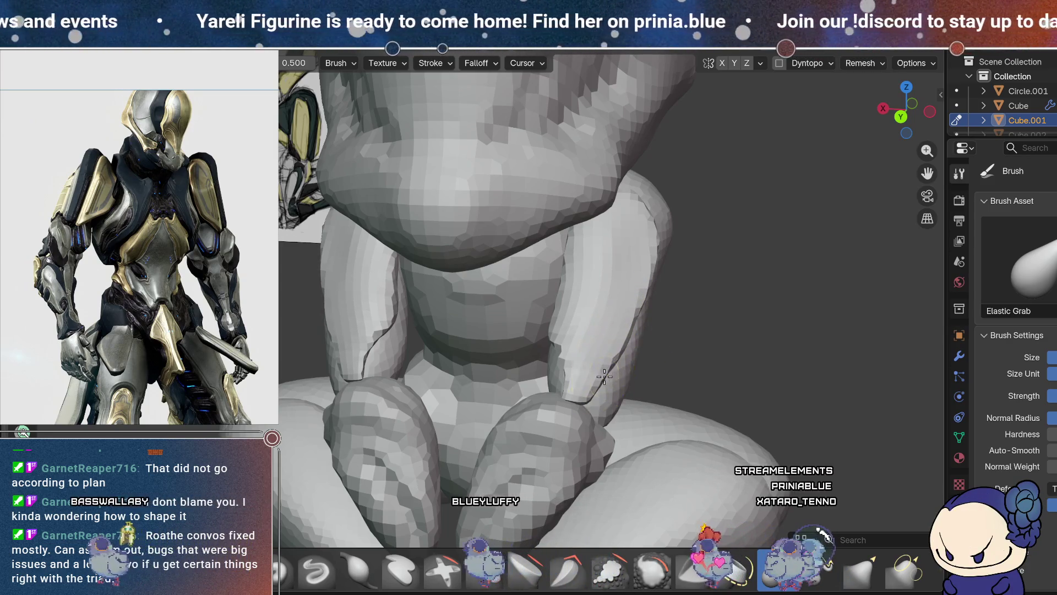
mouse_move(507, 354)
middle_mouse_down()
mouse_move(684, 283)
mouse_move(685, 271)
mouse_move(614, 330)
mouse_move(633, 308)
mouse_move(622, 341)
mouse_move(580, 331)
mouse_move(738, 290)
mouse_move(772, 345)
mouse_move(671, 294)
middle_mouse_up()
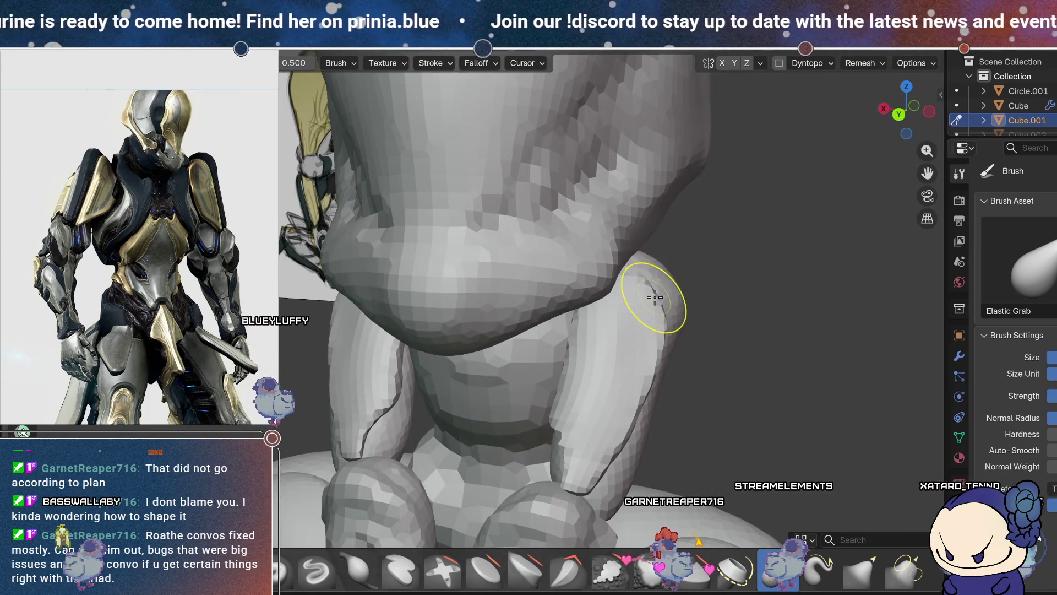
middle_click_drag(659, 300, 620, 512)
left_click(610, 573)
- Orbit around the knees and thighs to inspect them from above, the side and the front
mouse_move(594, 342)
middle_mouse_down()
mouse_move(556, 306)
mouse_move(589, 317)
mouse_move(579, 270)
middle_mouse_up()
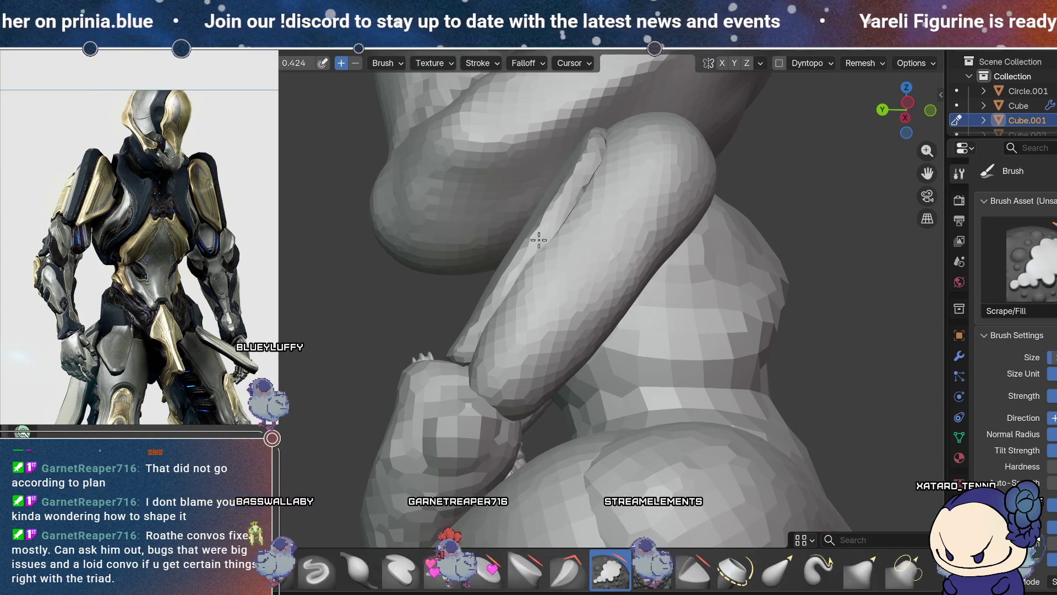
mouse_move(473, 342)
middle_mouse_down()
mouse_move(569, 309)
mouse_move(503, 335)
middle_mouse_up()
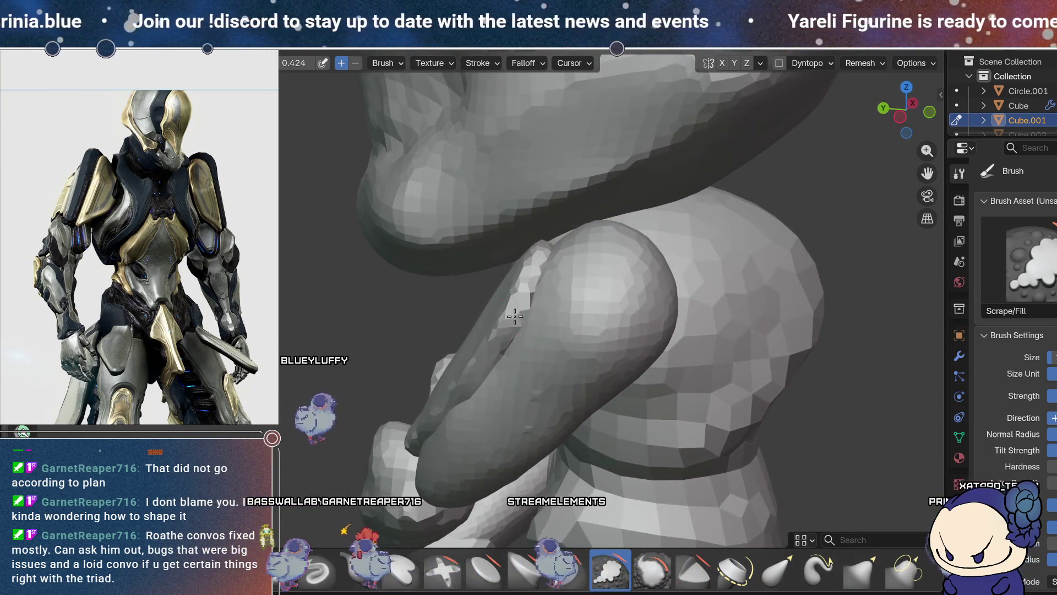
middle_click_drag(549, 285, 512, 349)
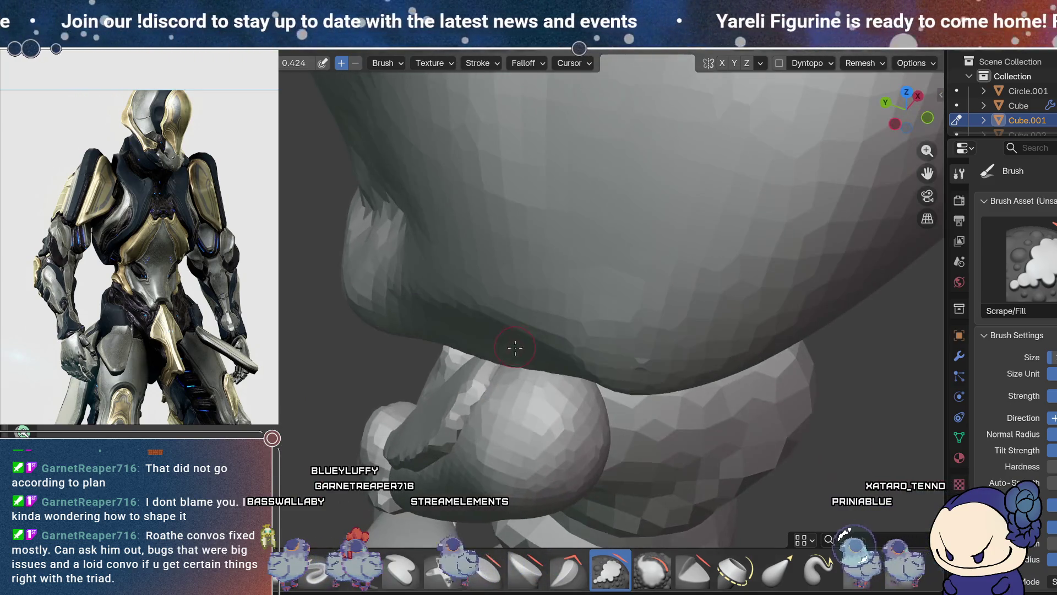
middle_click_drag(466, 418, 686, 256)
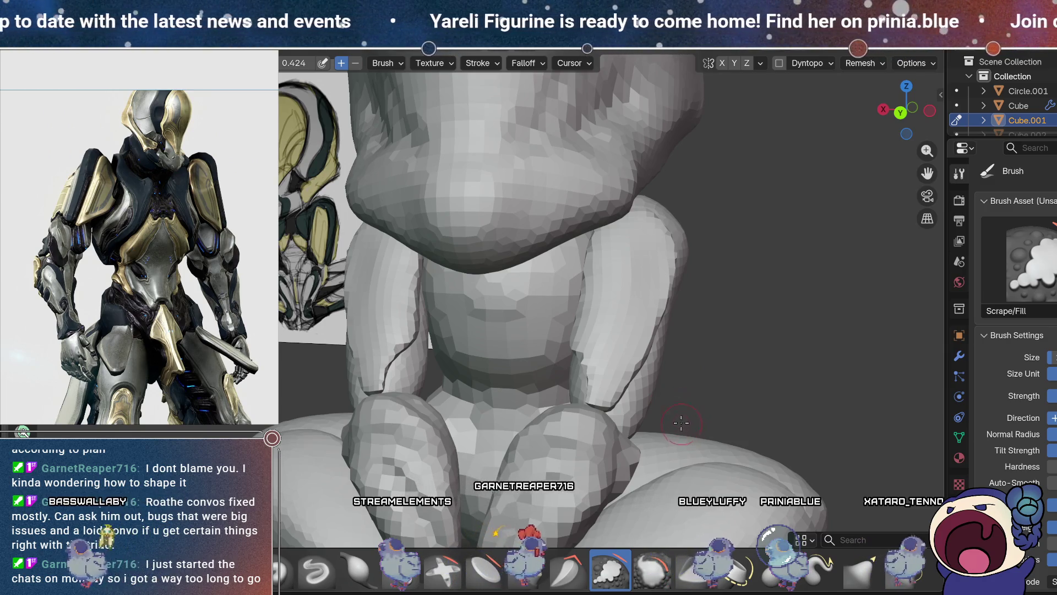
middle_click_drag(674, 381, 666, 325)
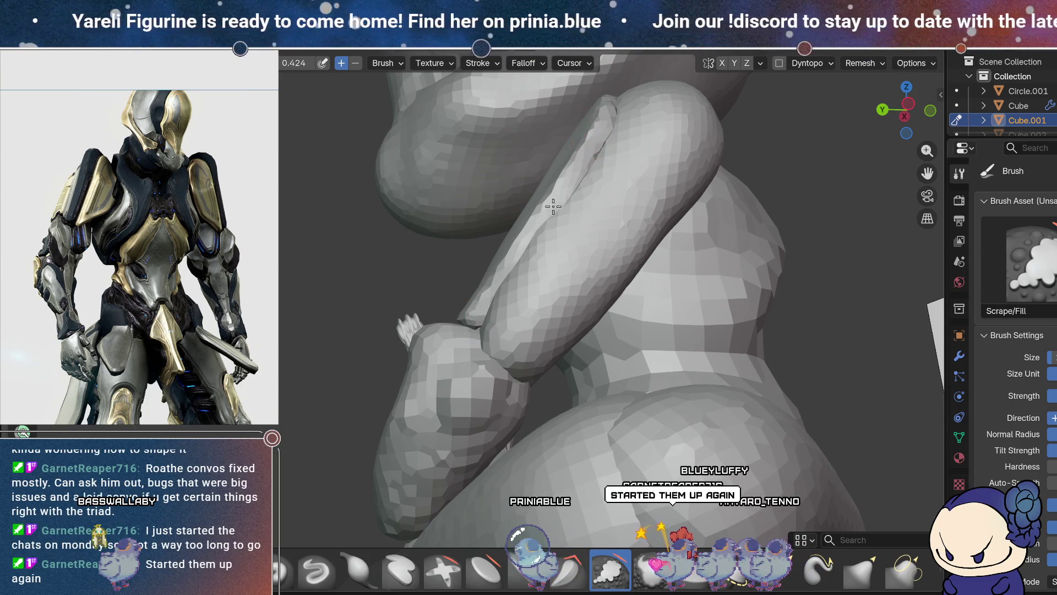
middle_click_drag(475, 335, 686, 412)
- Pull the forearm plate's edge down and left with Elastic Grab, check it, then enter Edit Mode
left_click(782, 570)
left_click_drag(757, 354, 710, 387)
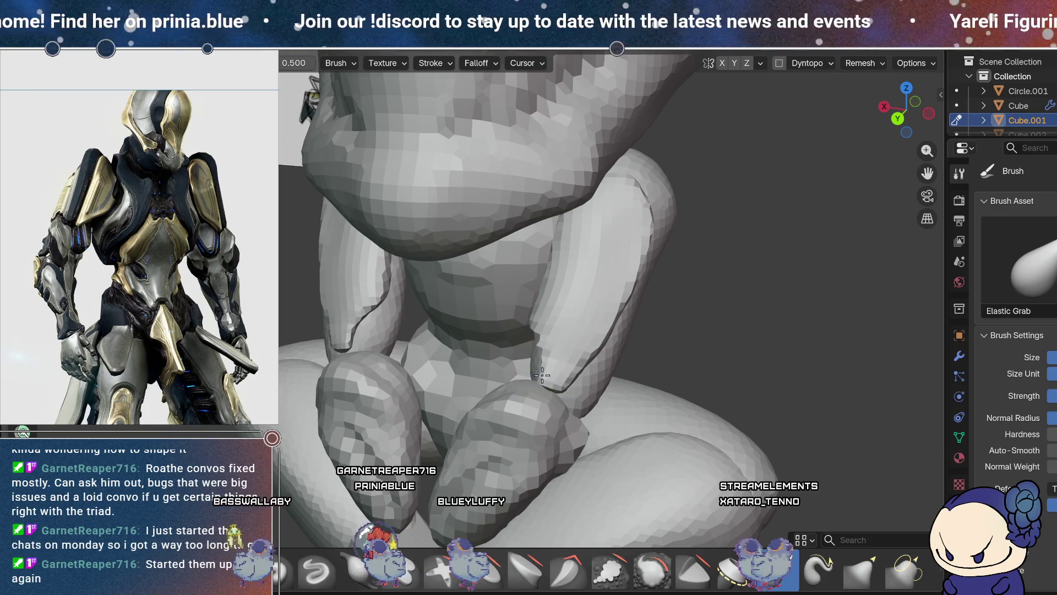
mouse_move(542, 384)
middle_mouse_down()
mouse_move(670, 332)
mouse_move(658, 238)
mouse_move(653, 377)
mouse_move(551, 344)
mouse_move(649, 331)
mouse_move(609, 342)
mouse_move(534, 272)
mouse_move(547, 225)
middle_mouse_up()
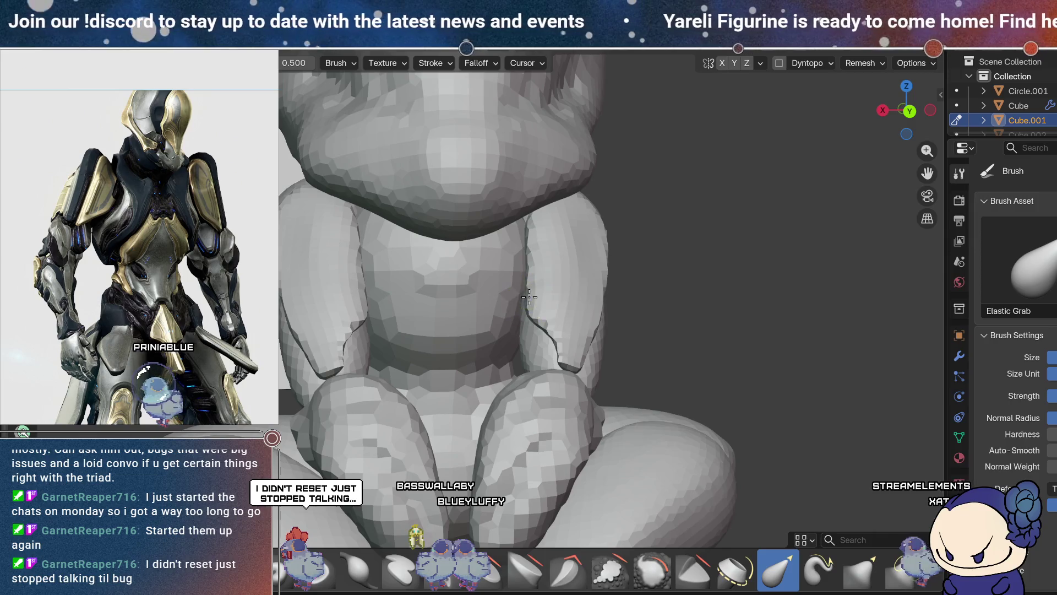
mouse_move(729, 295)
middle_mouse_down()
mouse_move(625, 268)
mouse_move(778, 330)
mouse_move(663, 313)
mouse_move(715, 331)
mouse_move(779, 378)
mouse_move(768, 325)
middle_mouse_up()
key("Tab")
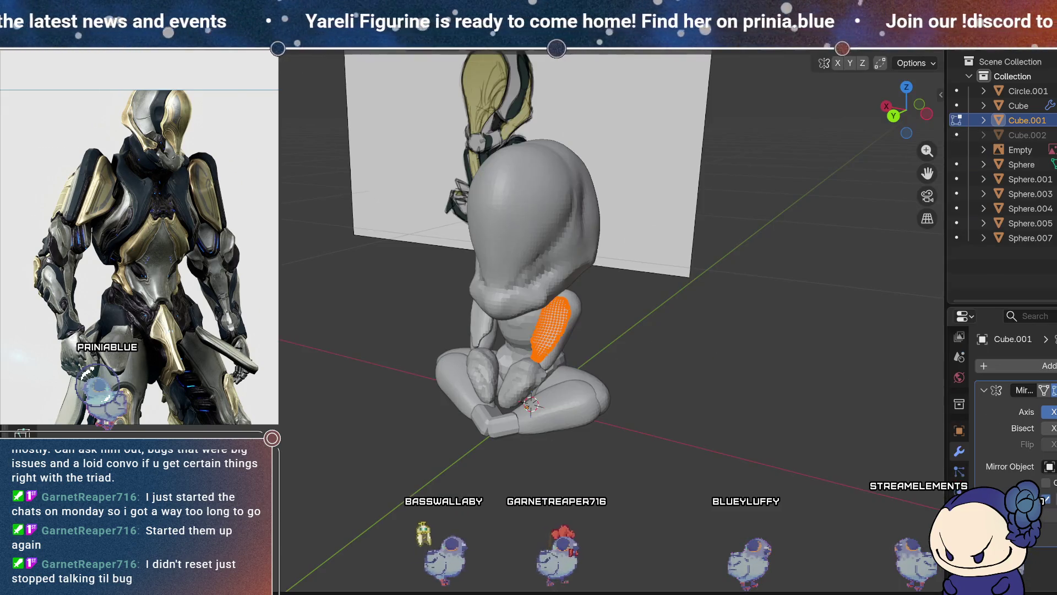
- Leave Edit Mode and add a new Plane mesh to the scene
key("Tab")
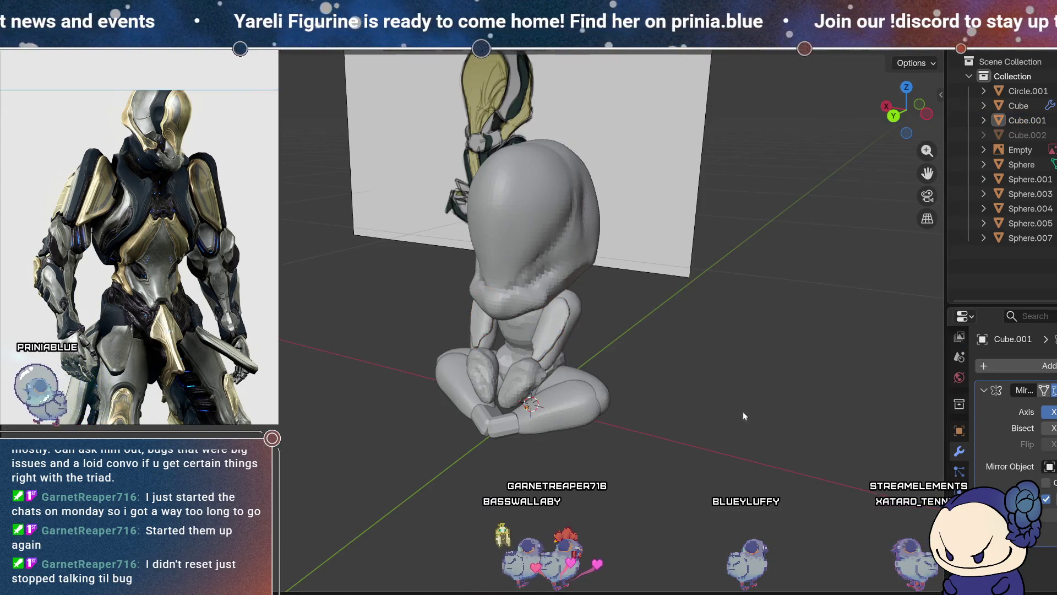
mouse_move(781, 360)
middle_mouse_down()
mouse_move(696, 384)
mouse_move(632, 385)
mouse_move(666, 365)
middle_mouse_up()
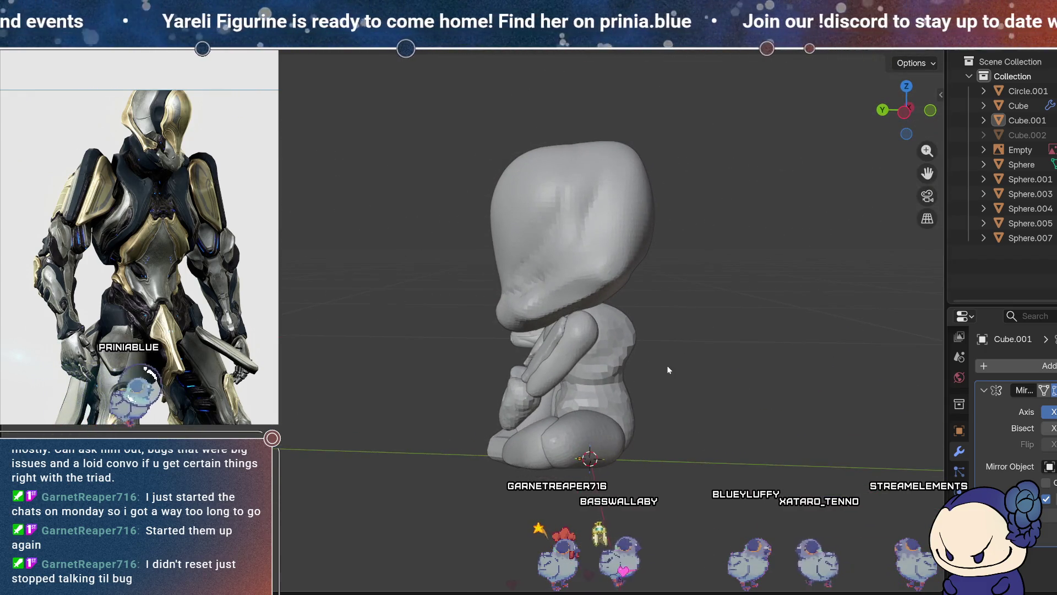
key("shift+a")
mouse_move(641, 230)
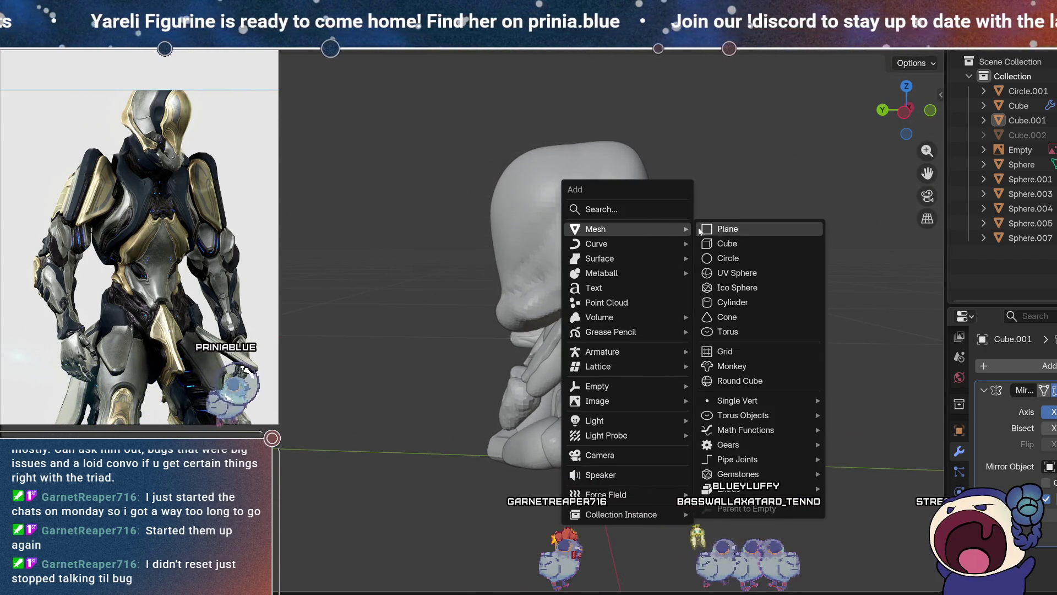
left_click(753, 229)
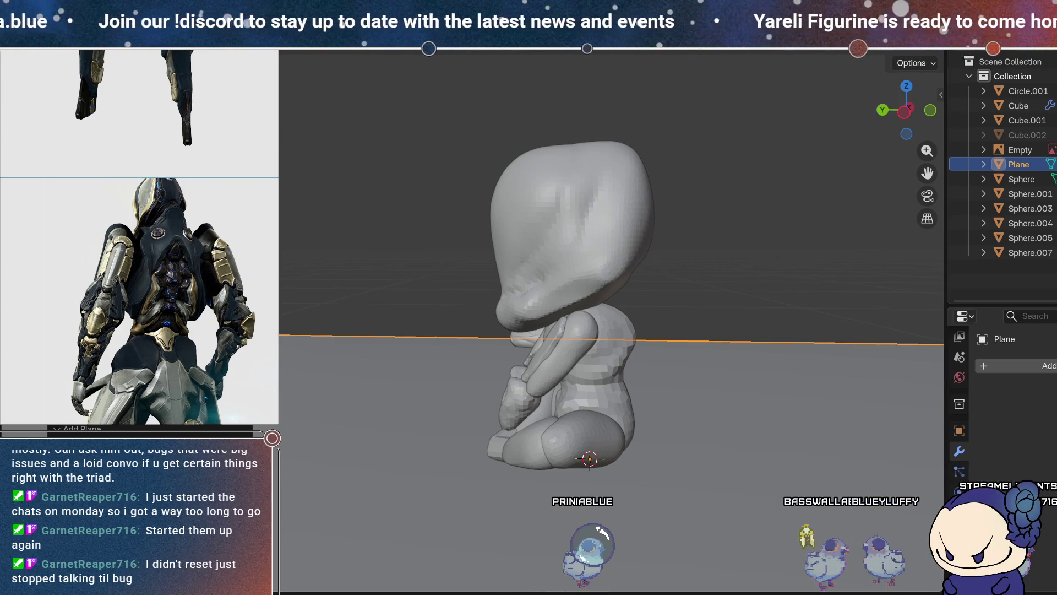
- Move the plane along Y, shrink it to a small square, and shift it along Y again
scroll(589, 330, "down", 5)
middle_click_drag(589, 330, 595, 385)
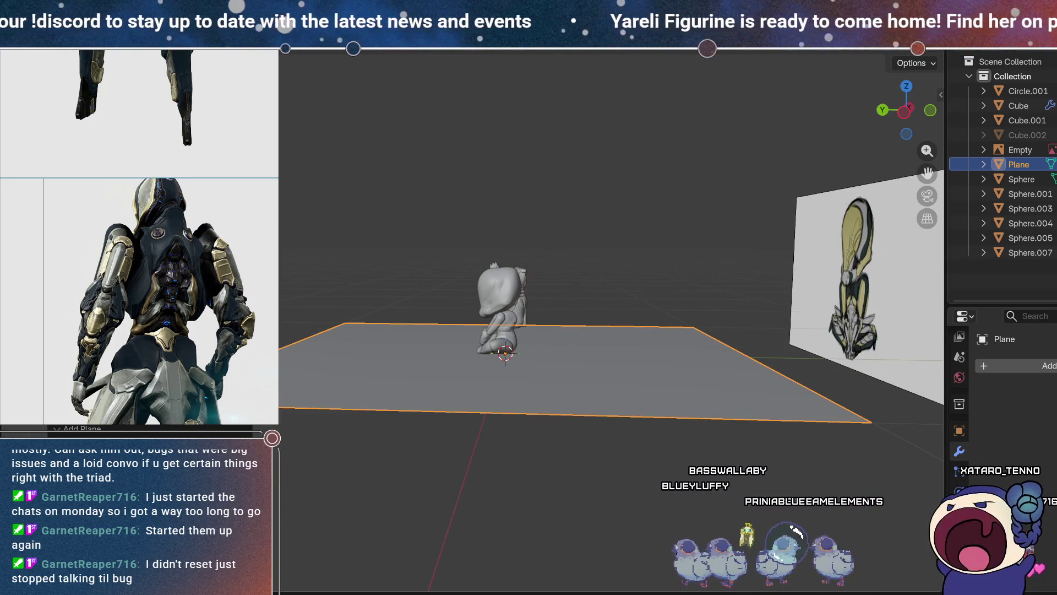
key("g")
key("y")
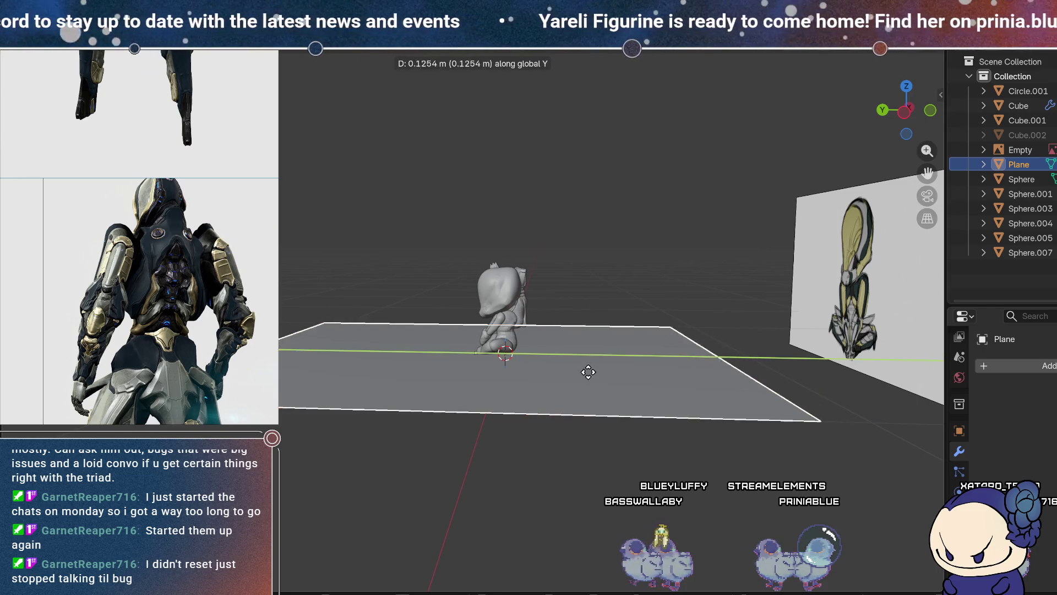
mouse_move(355, 308)
middle_mouse_down()
mouse_move(504, 271)
mouse_move(489, 384)
middle_mouse_up()
key("s")
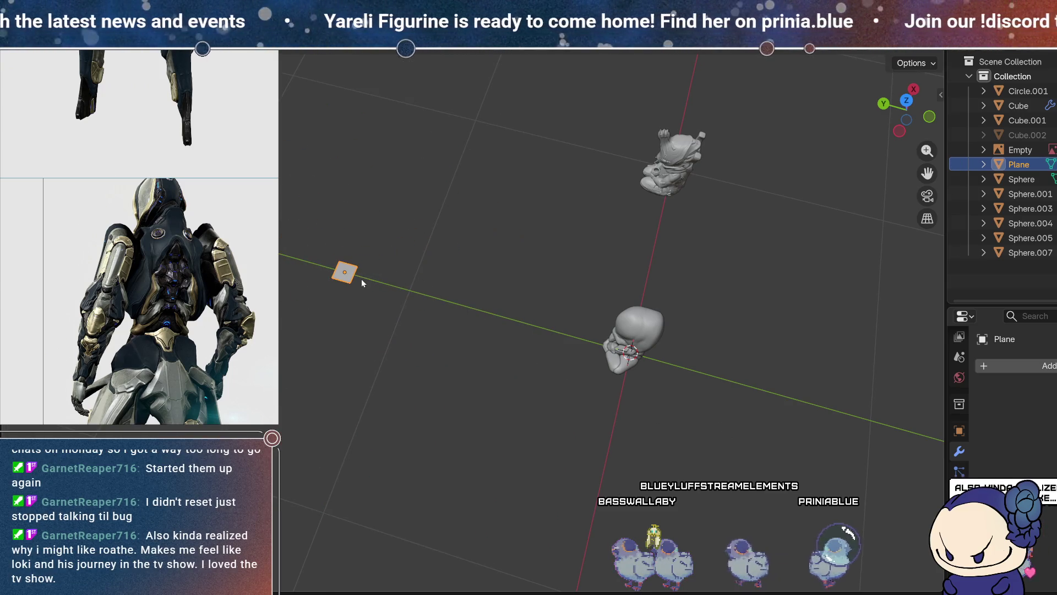
key("g")
key("y")
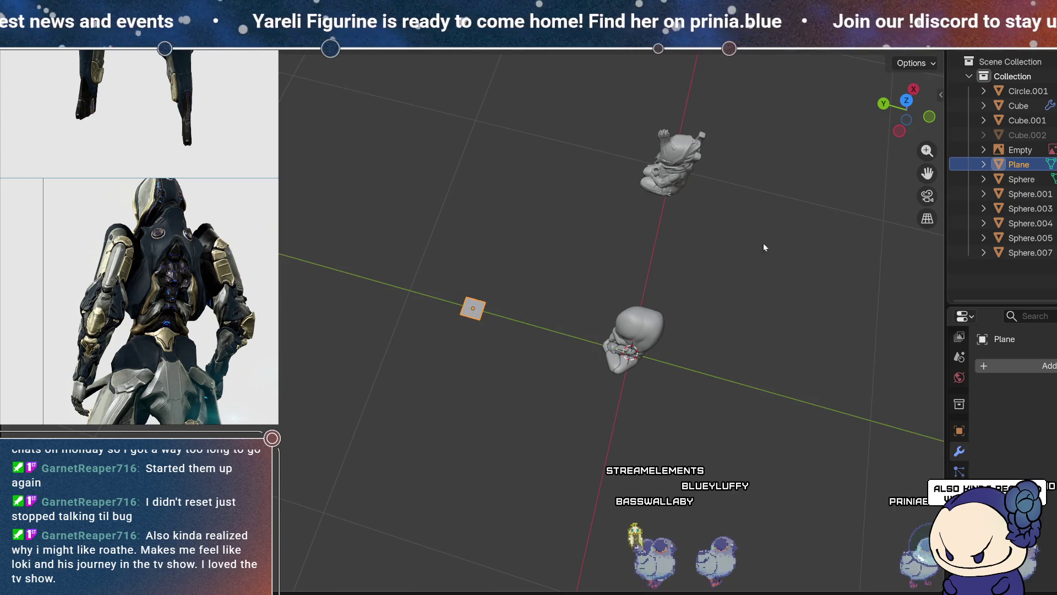
- Switch to top orthographic view centred on the plane, then enter Edit Mode on it
left_click(906, 101)
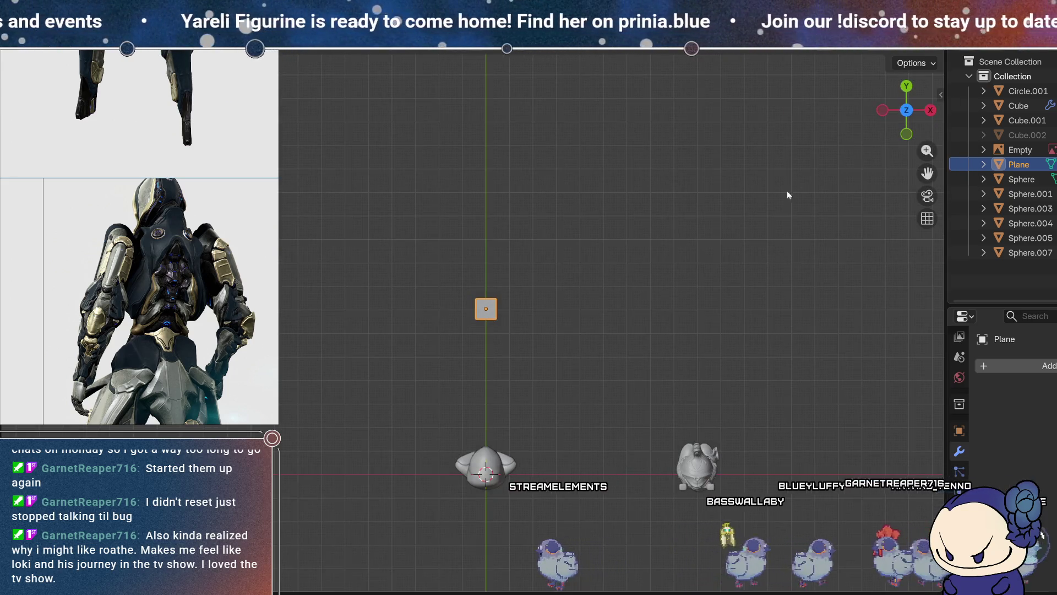
mouse_move(529, 361)
middle_mouse_down("shift")
mouse_move(521, 251)
mouse_move(513, 302)
middle_mouse_up("shift")
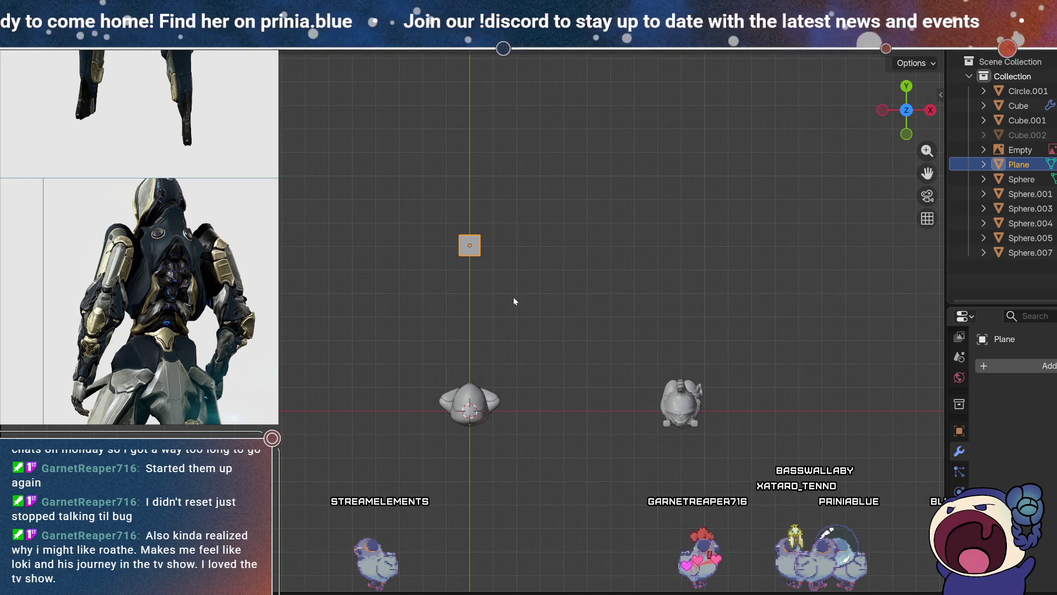
scroll(479, 232, "up", 5)
mouse_move(472, 238)
middle_mouse_down("shift")
mouse_move(450, 141)
mouse_move(434, 432)
mouse_move(618, 329)
mouse_move(587, 369)
middle_mouse_up("shift")
scroll(434, 433, "up", 5)
key("Tab")
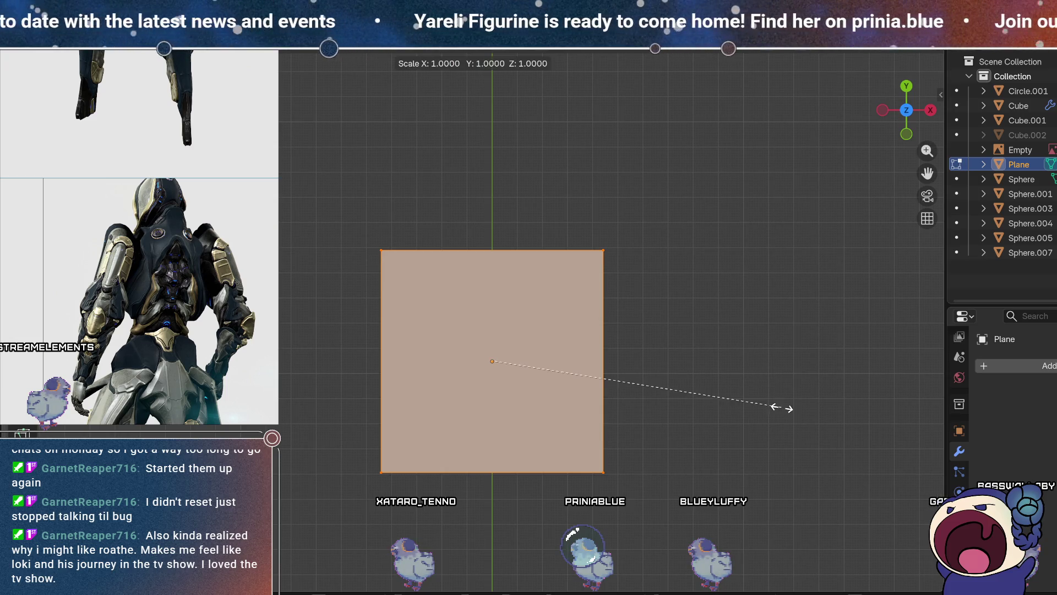
- Scale the plane about 1.08 along X and 1.27 along Y into an upright rectangle, then view it edge-on
key("x")
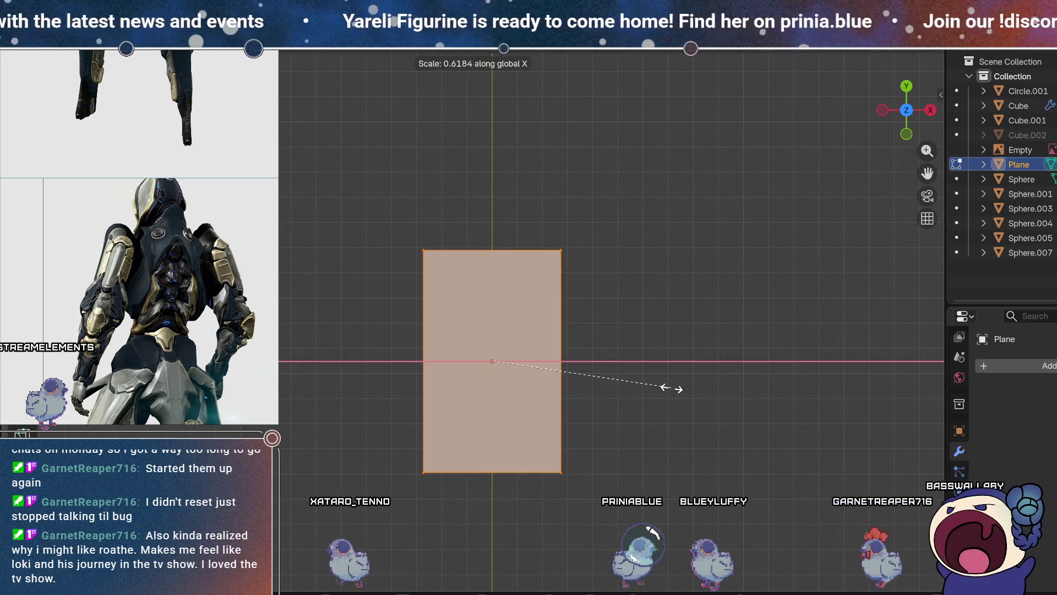
left_click(698, 391)
key("s")
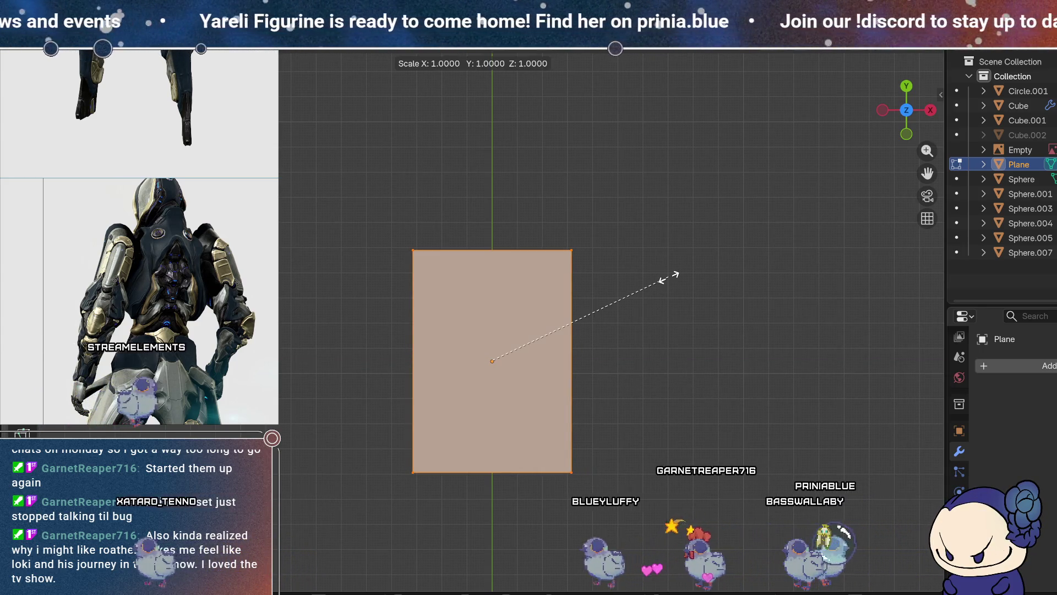
key("y")
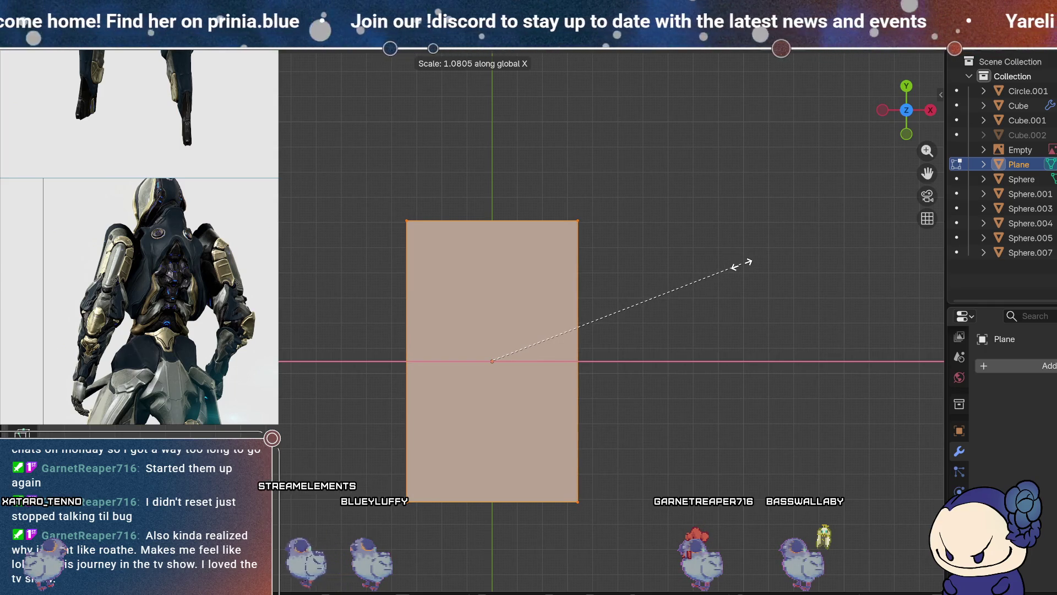
left_click(742, 264)
left_click_drag(715, 328, 307, 147)
mouse_move(307, 146)
middle_mouse_down()
mouse_move(561, 394)
mouse_move(588, 361)
mouse_move(715, 296)
middle_mouse_up()
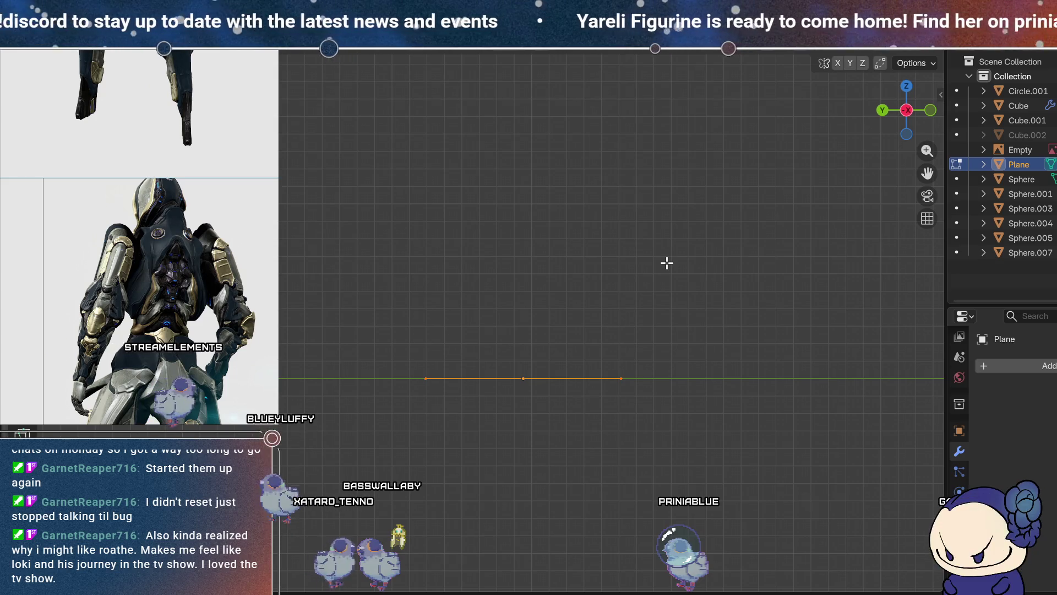
- Extrude the plane into a thin slab and bevel its top corners into a rounded end
key("e")
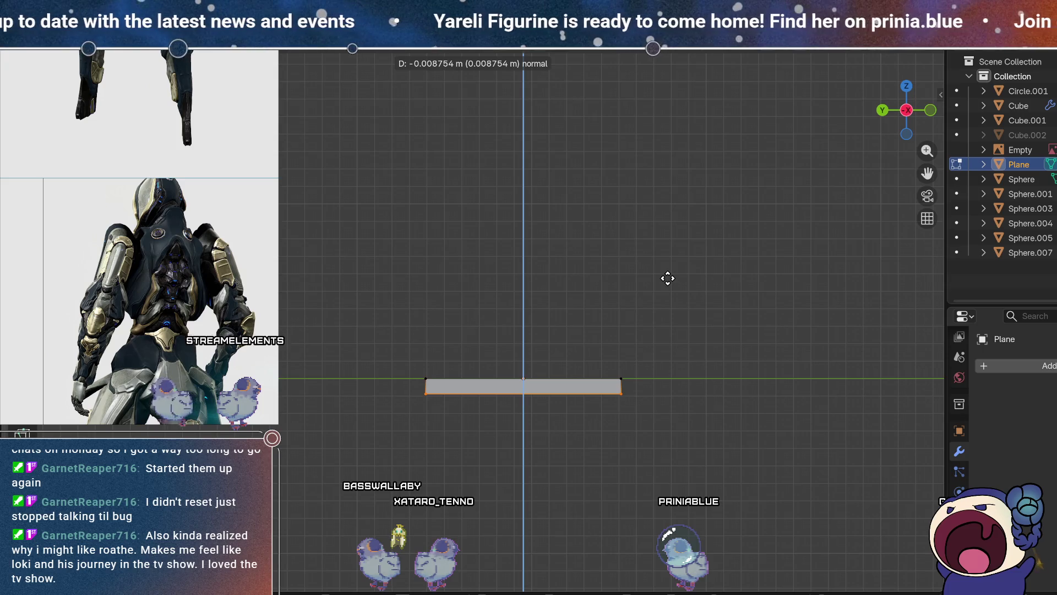
left_click(670, 281)
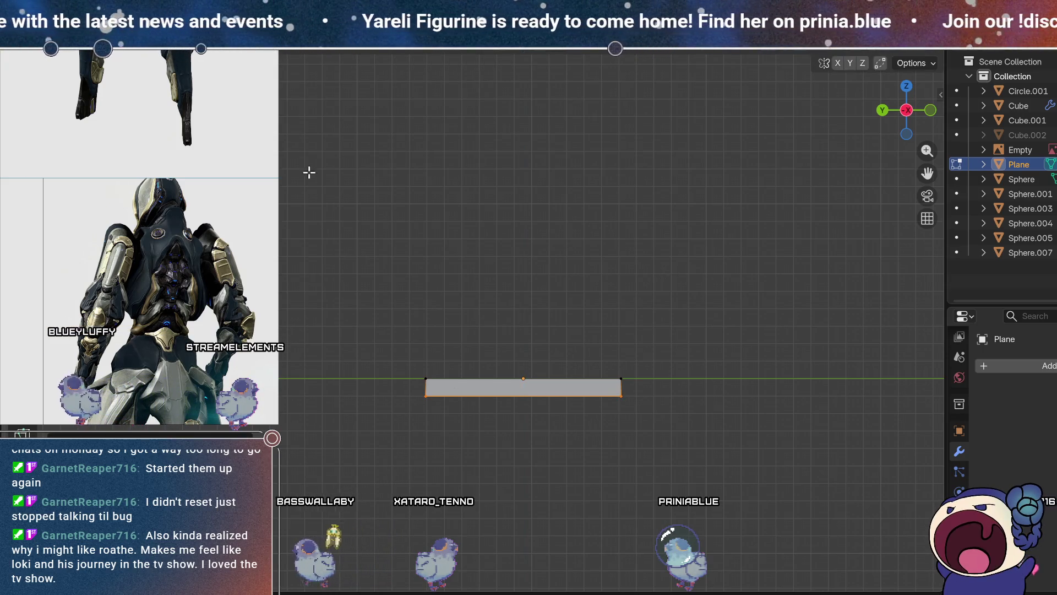
middle_click_drag(380, 376, 486, 396)
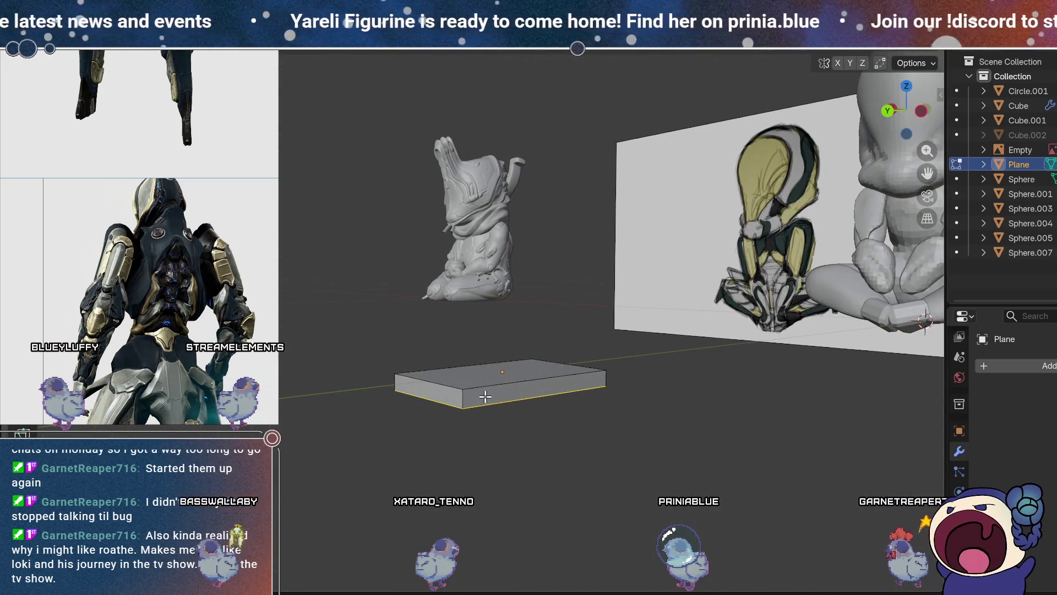
left_click(456, 399)
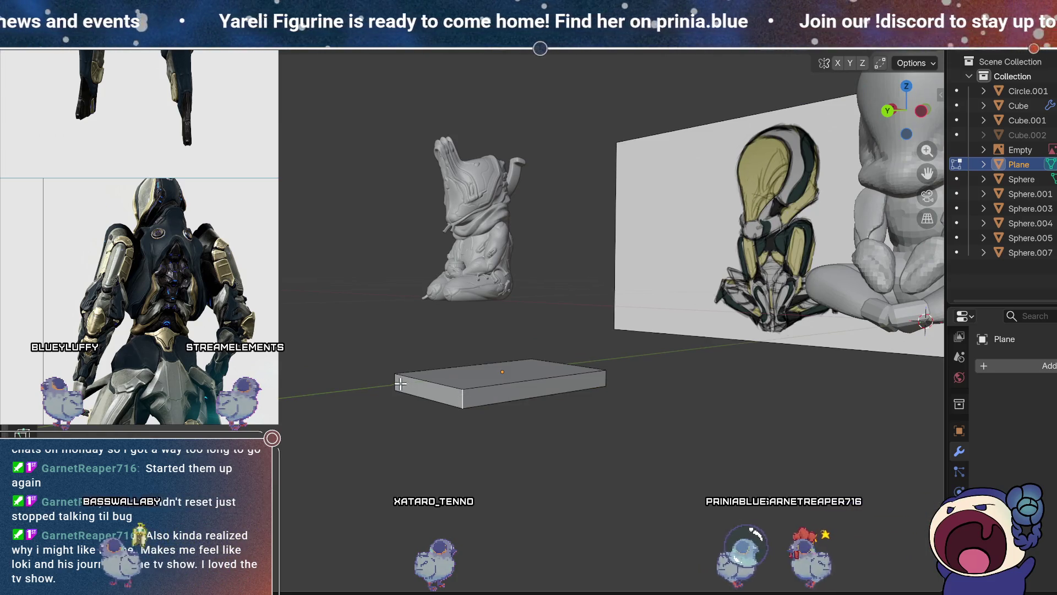
key("KP_7")
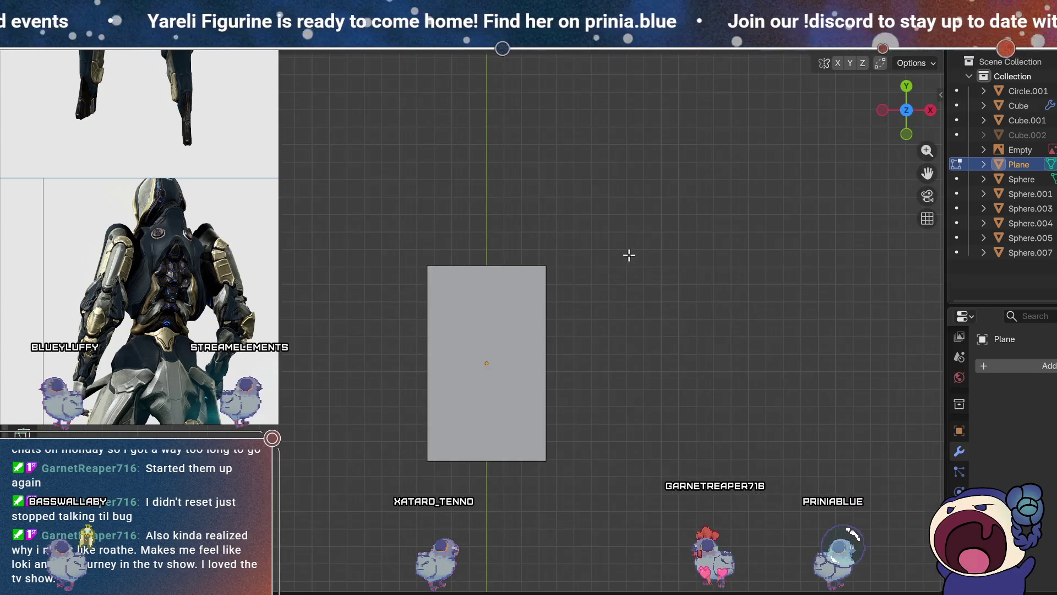
left_click(656, 284)
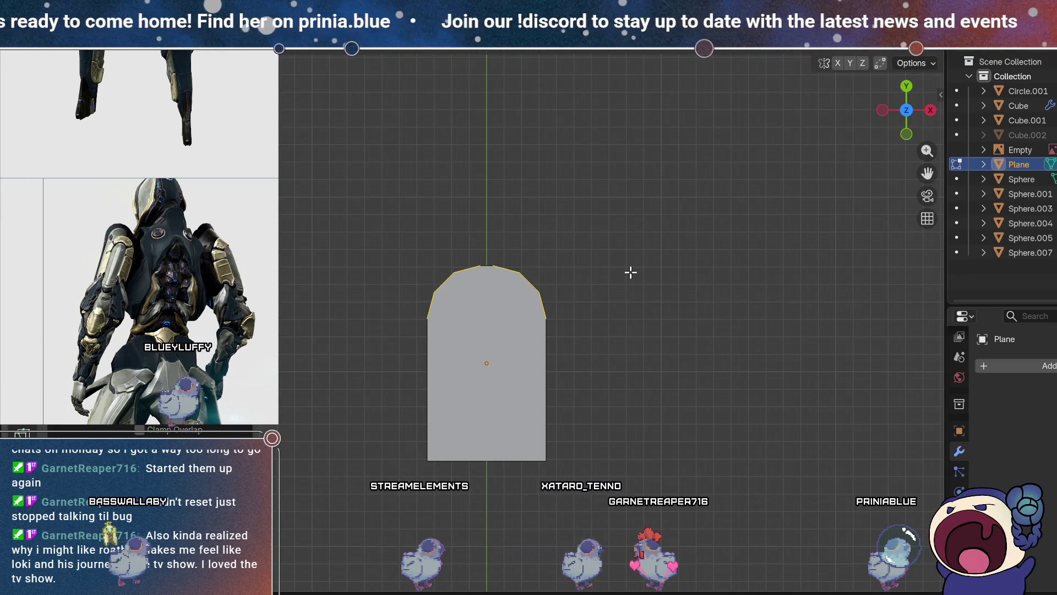
- Inset the slab's top face to create an inner panel border
scroll(520, 309, "up", 2)
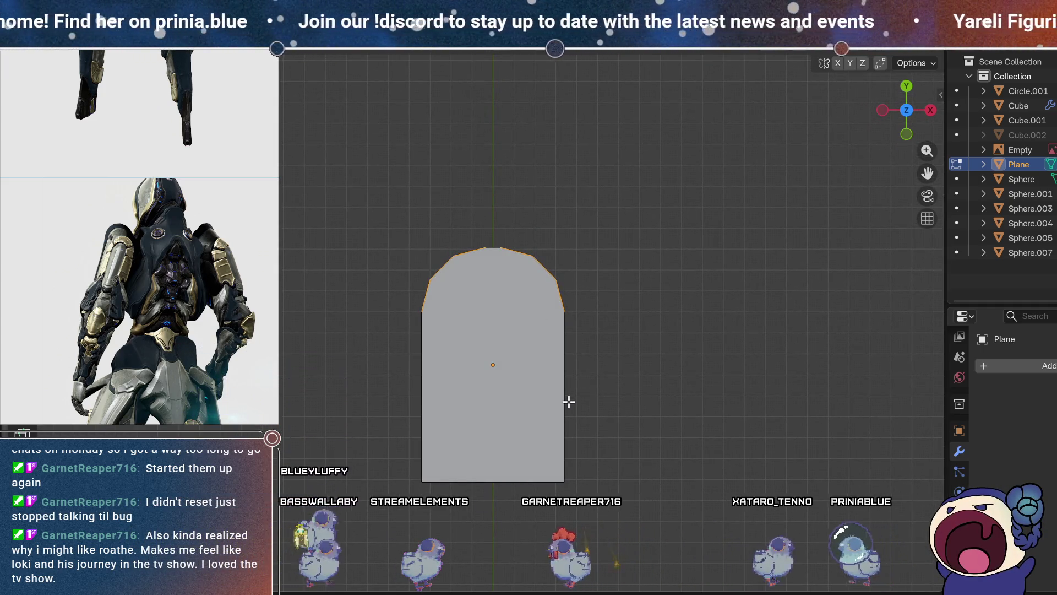
left_click(515, 354)
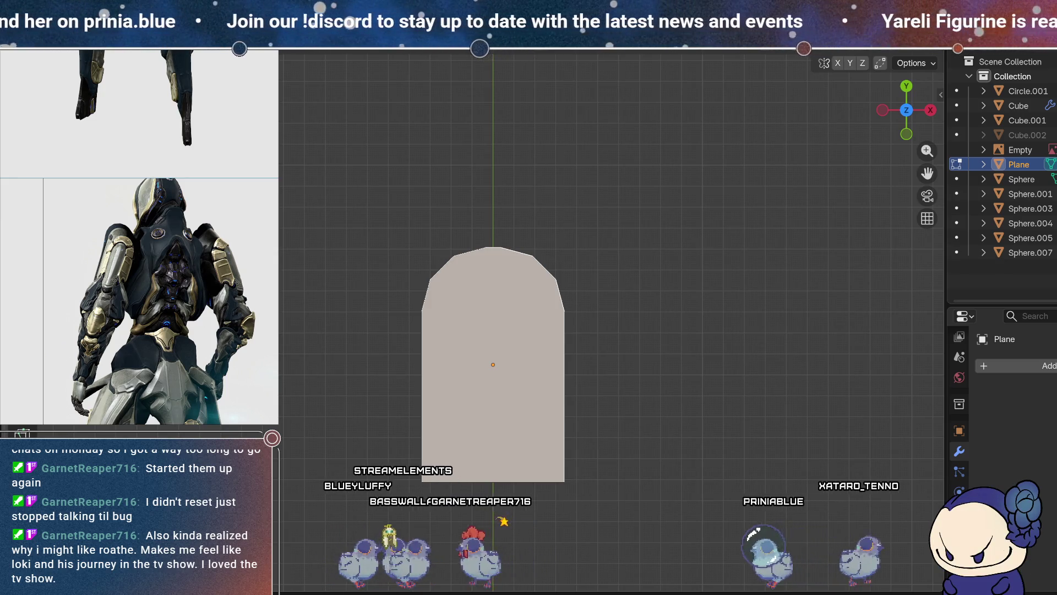
key("g")
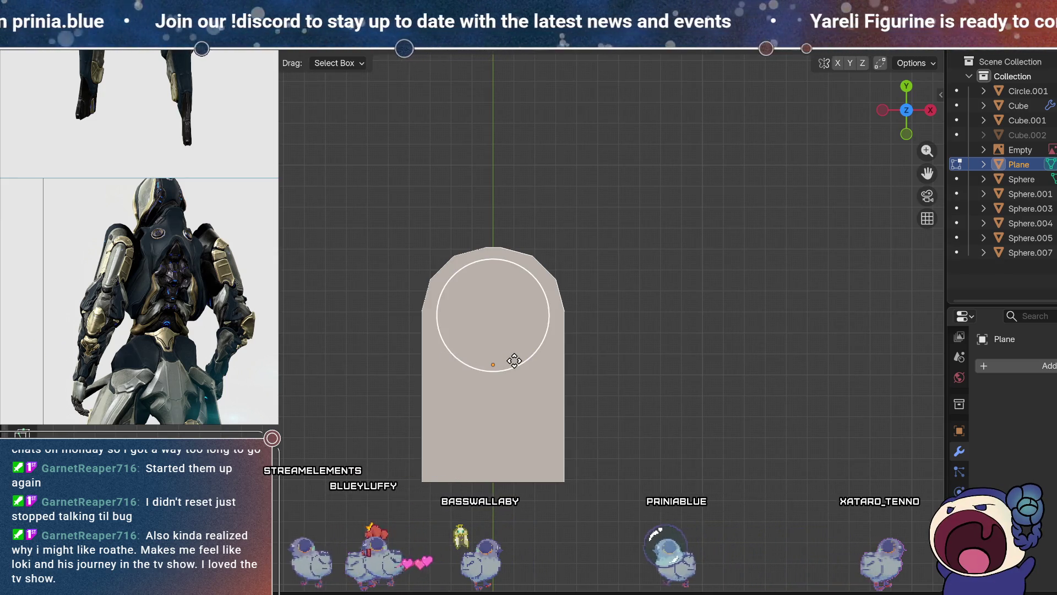
key("i")
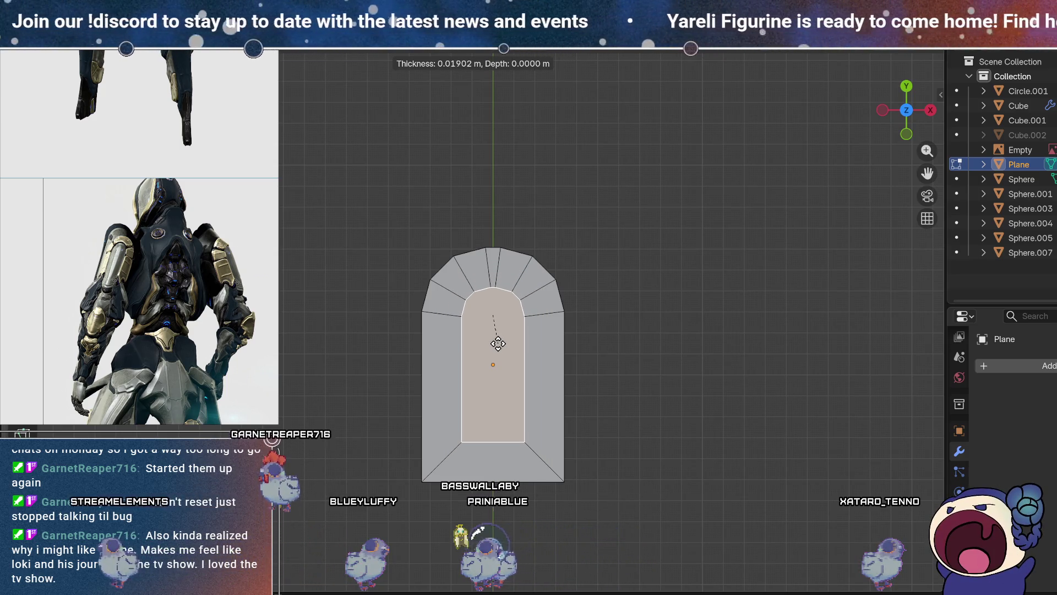
left_click(499, 343)
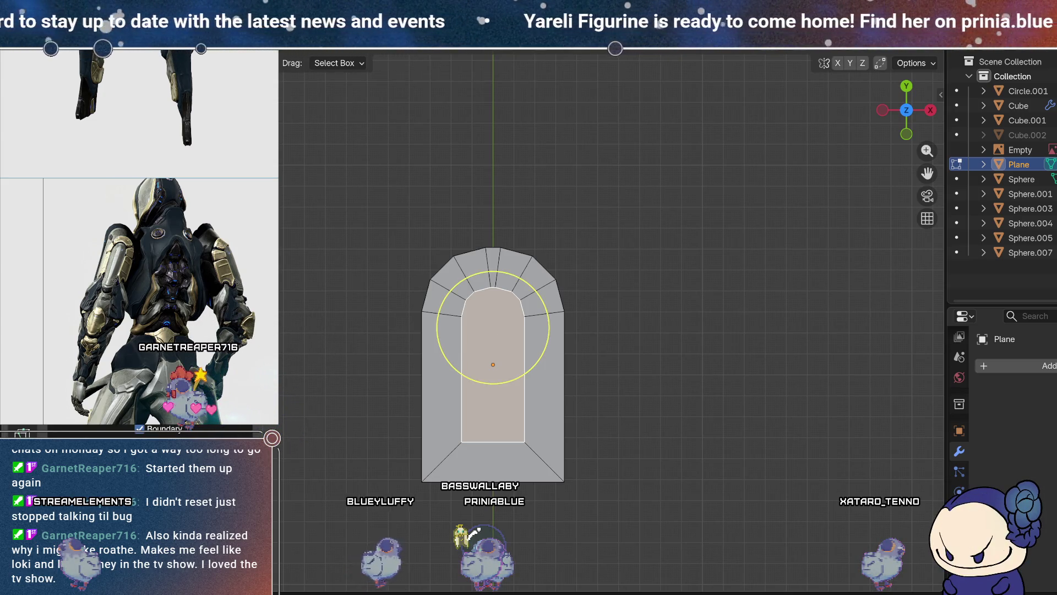
key("Escape")
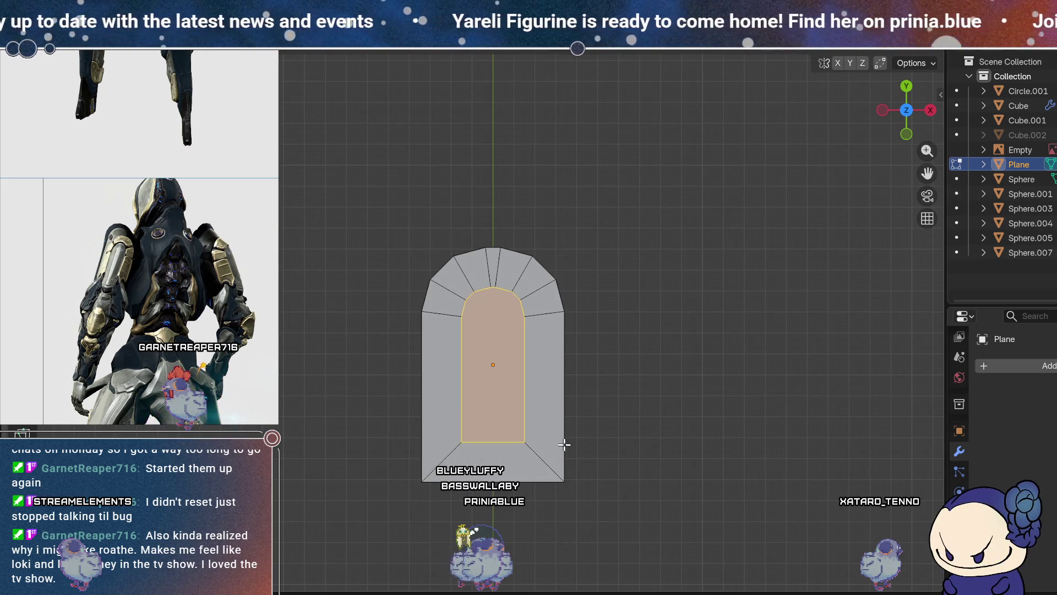
- Enable edge snapping and move the inner panel's bottom edge along Y to the plate's bottom
left_click(492, 438)
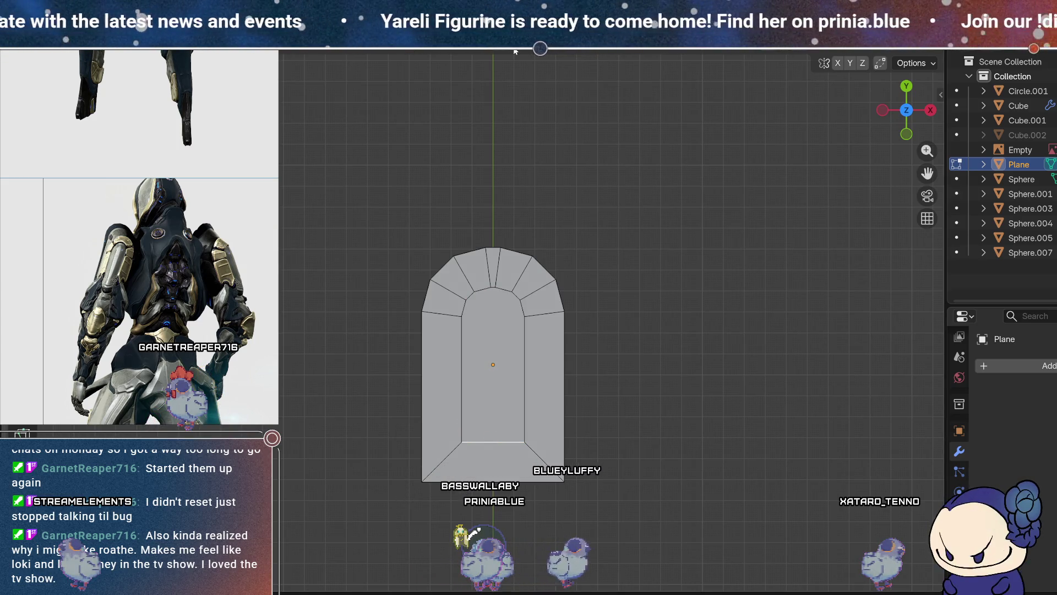
key("ctrl+shift+Tab")
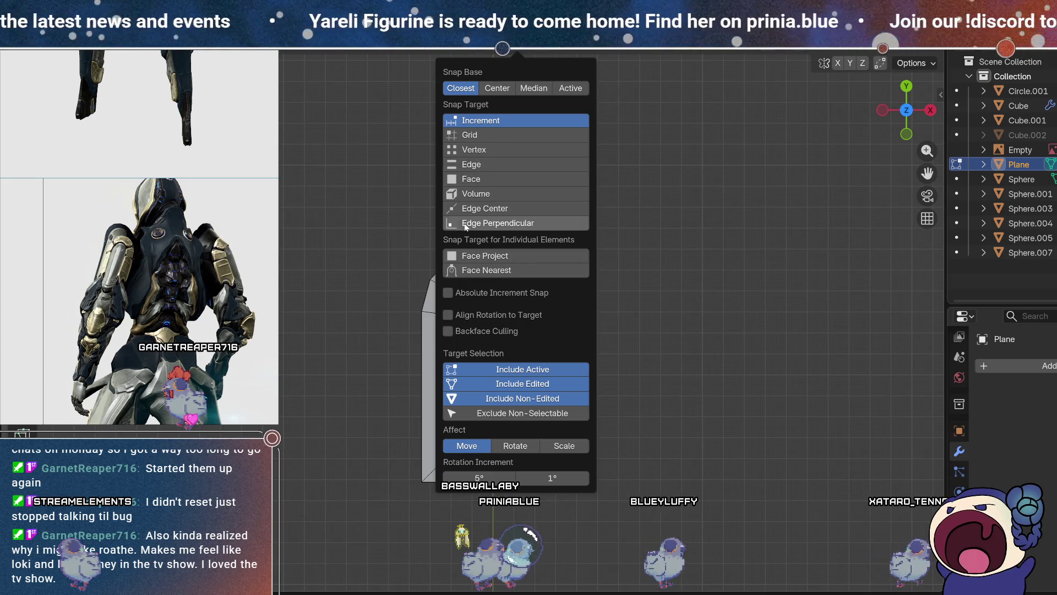
left_click(479, 166)
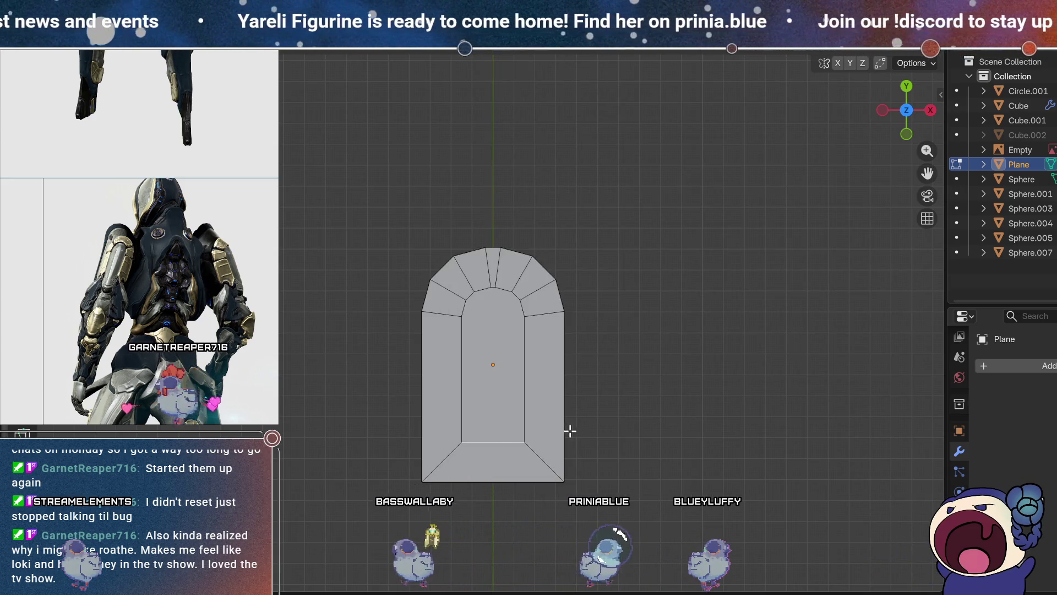
key("g")
key("y")
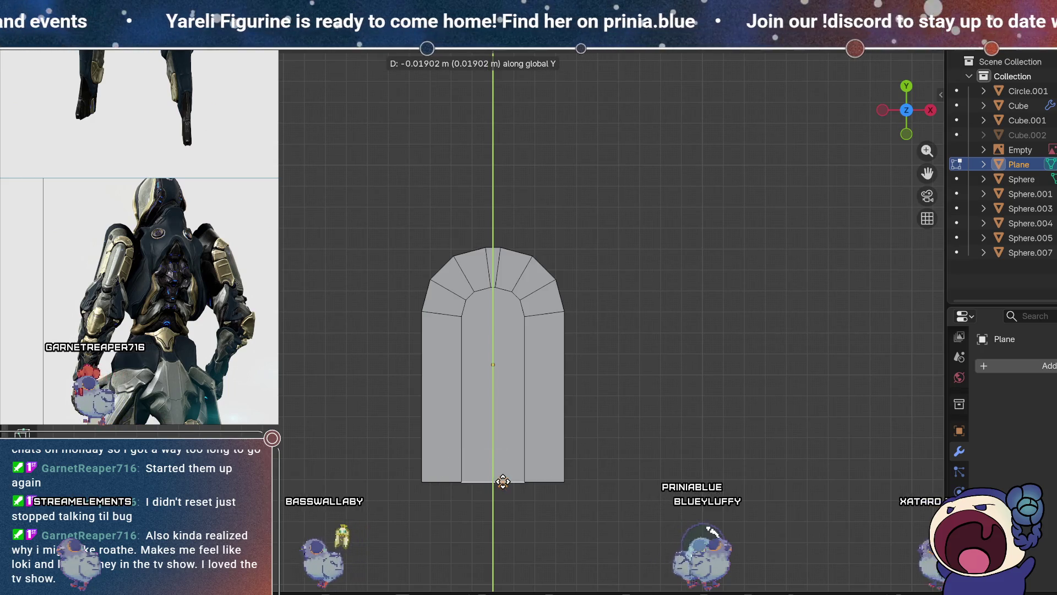
left_click(503, 482)
mouse_move(502, 482)
middle_mouse_down()
mouse_move(547, 252)
mouse_move(684, 309)
mouse_move(678, 356)
middle_mouse_up()
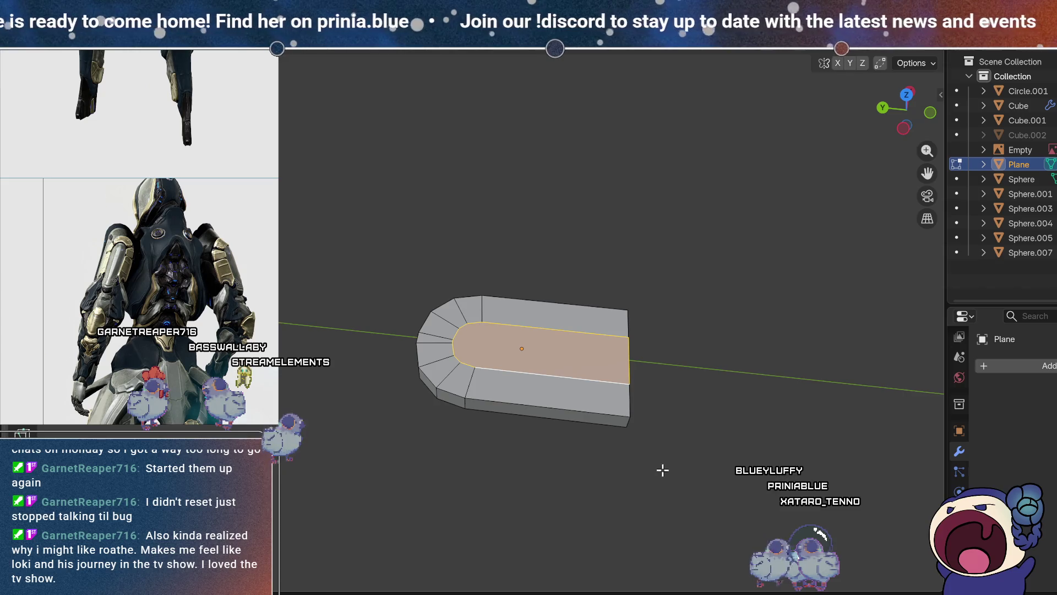
- Raise the inner panel along Z and return to Object Mode
key("g")
key("z")
left_click(696, 371)
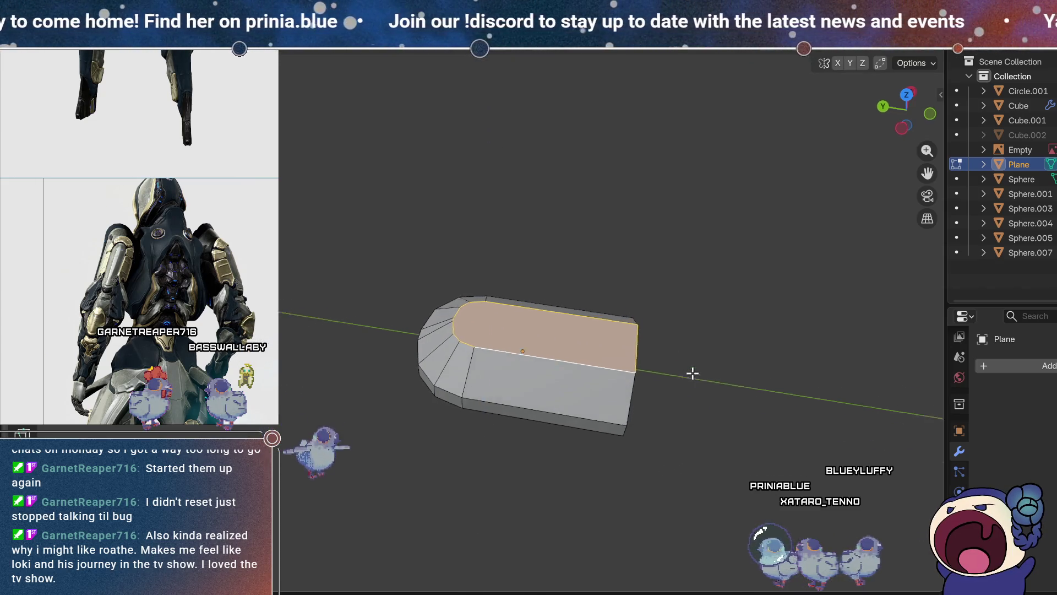
middle_click_drag(696, 370, 573, 295)
middle_click_drag(617, 254, 626, 415)
key("Tab")
mouse_move(510, 379)
middle_mouse_down()
mouse_move(553, 230)
mouse_move(649, 204)
mouse_move(416, 229)
mouse_move(471, 242)
mouse_move(402, 231)
mouse_move(432, 288)
mouse_move(389, 288)
middle_mouse_up()
- Move the plate about 0.68 m along Y against the figurine and zoom in close
scroll(571, 311, "down", 4)
middle_click_drag(571, 311, 542, 335)
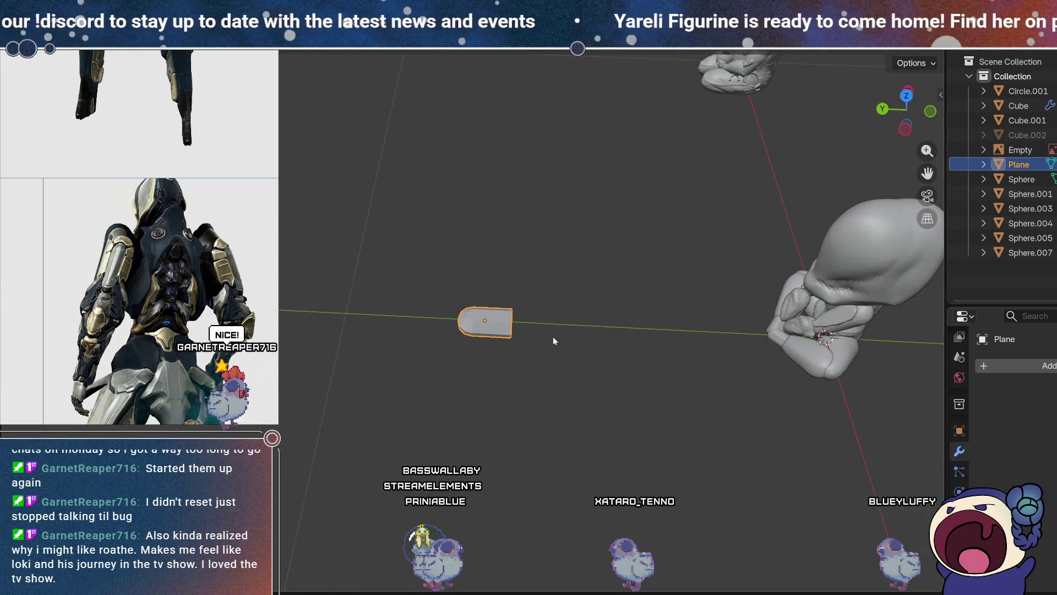
mouse_move(631, 346)
middle_mouse_down()
mouse_move(590, 371)
mouse_move(567, 371)
mouse_move(633, 311)
mouse_move(589, 407)
mouse_move(585, 385)
mouse_move(461, 308)
mouse_move(584, 352)
middle_mouse_up()
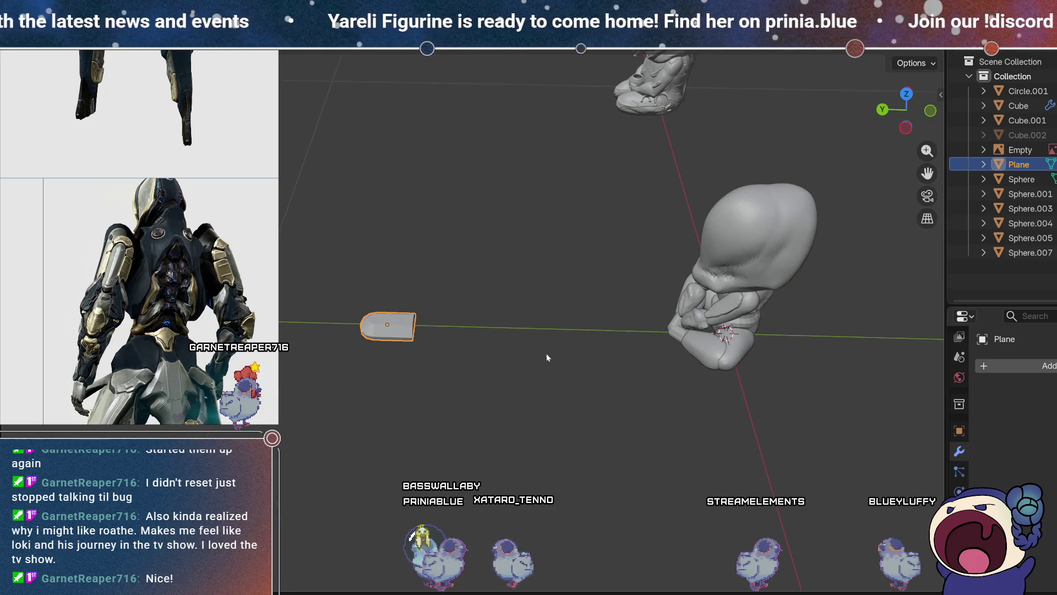
key("g")
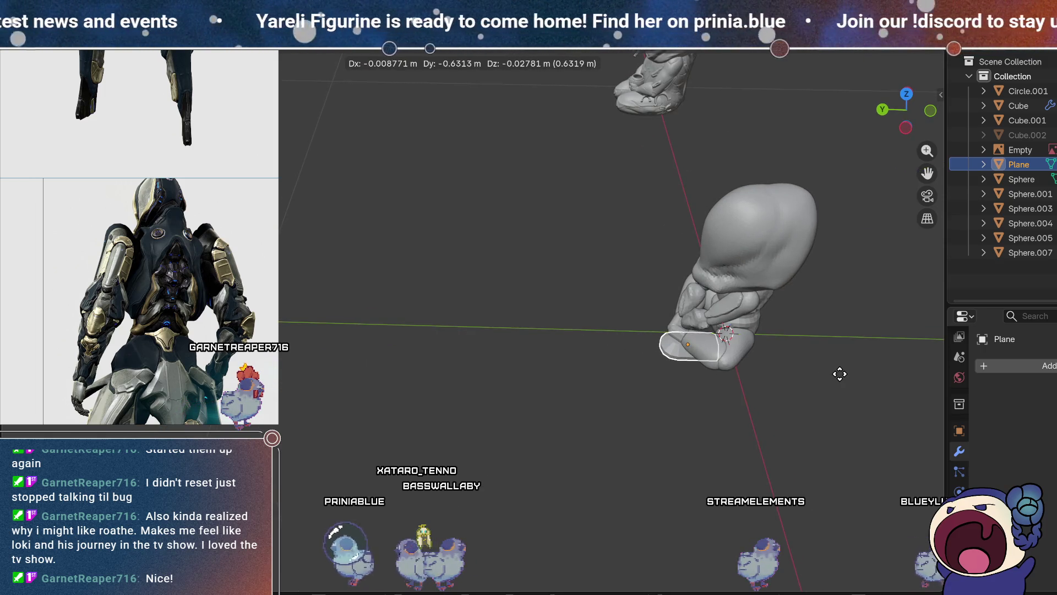
left_click(867, 376)
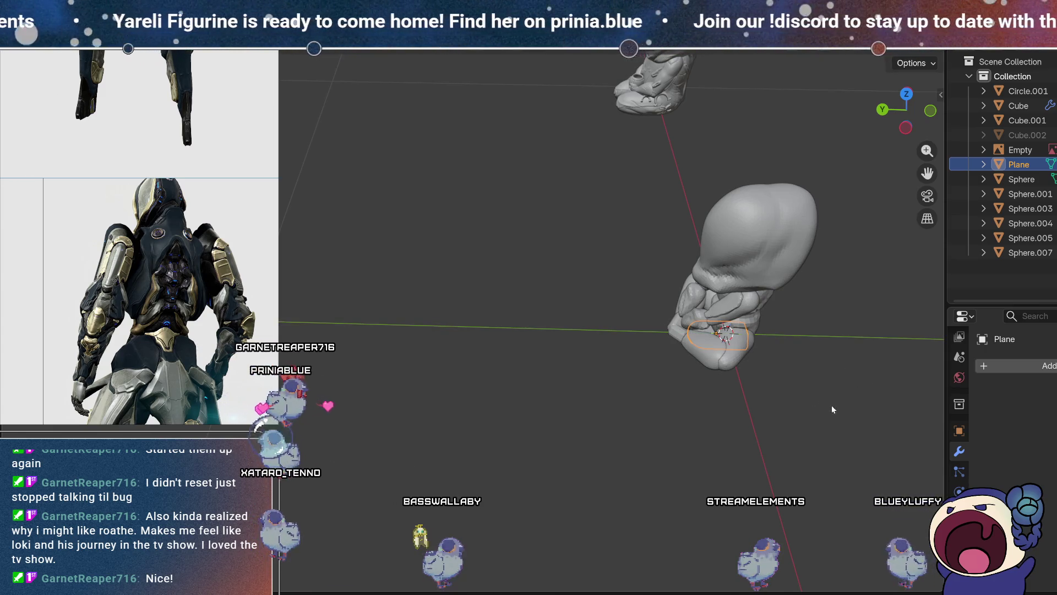
middle_click_drag(830, 404, 633, 405, "shift")
scroll(633, 405, "up", 5)
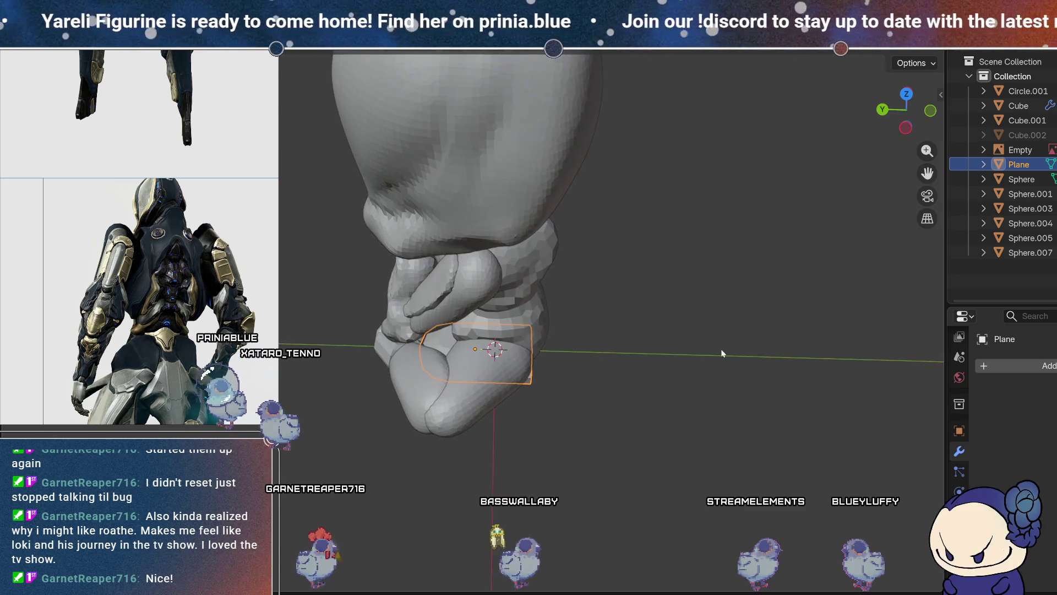
left_click(1019, 364)
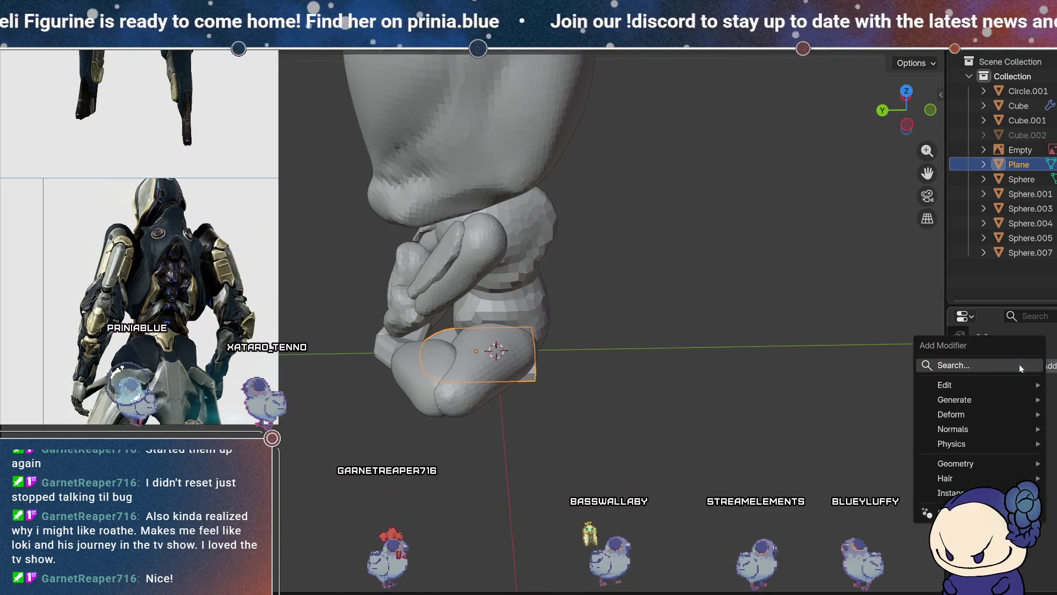
- Add a Mirror modifier to the plate and slide its mesh away from the mirror centre
left_click(1006, 367)
left_click(866, 397)
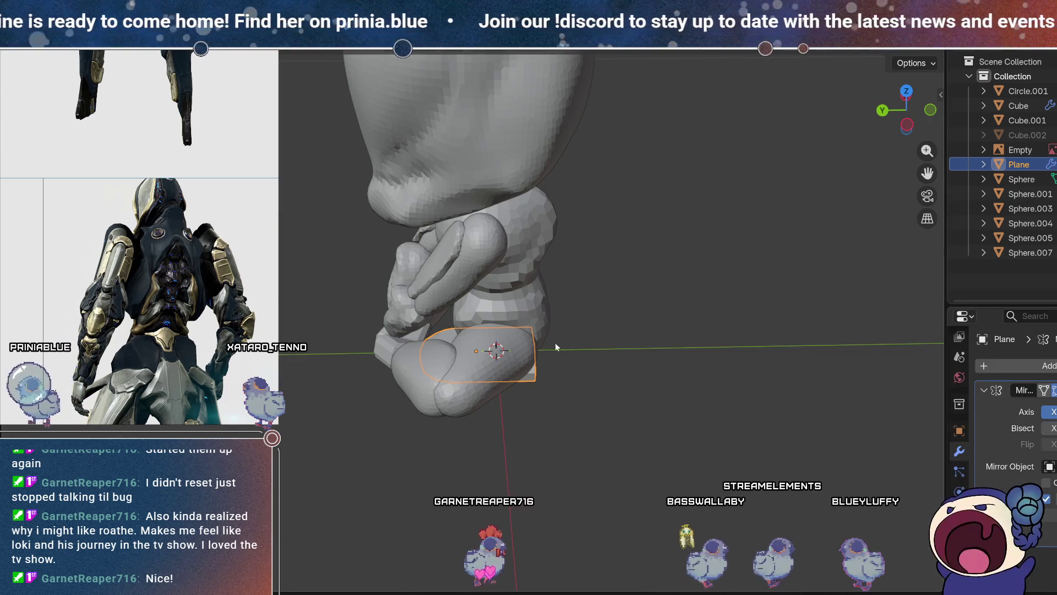
key("Tab")
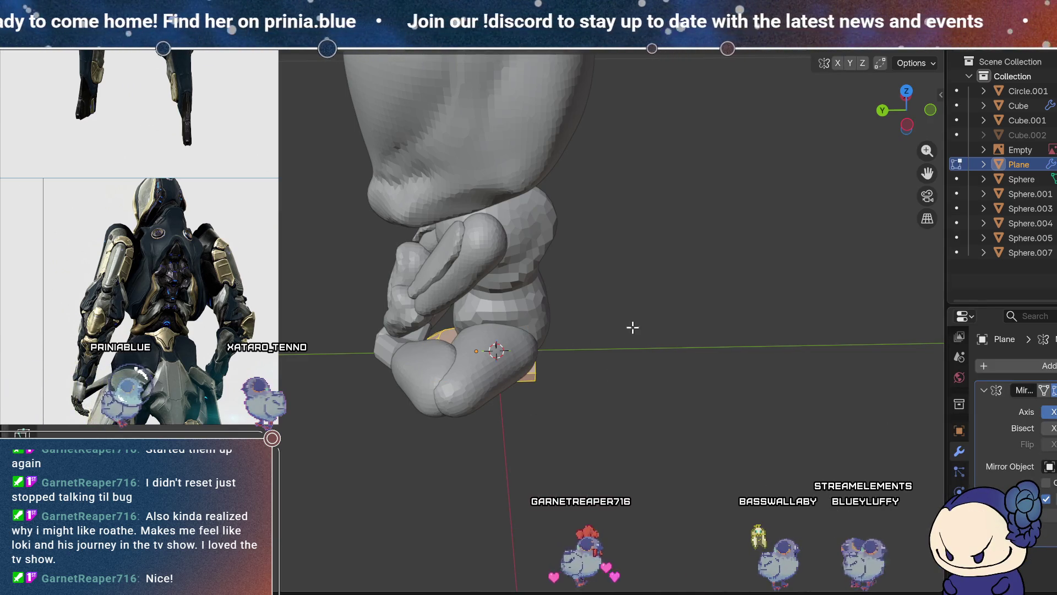
mouse_move(621, 352)
left_mouse_down()
mouse_move(769, 349)
mouse_move(775, 403)
left_mouse_up()
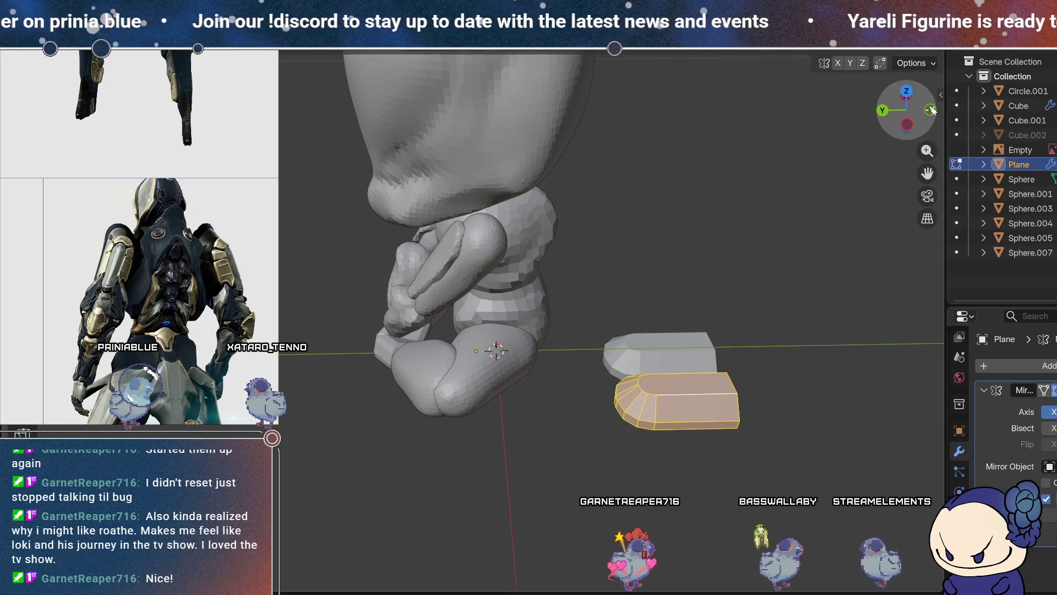
- In side orthographic view, rotate the plate, shrink it to about 0.72, and place it on the forearm
left_click(930, 111)
left_click(885, 112)
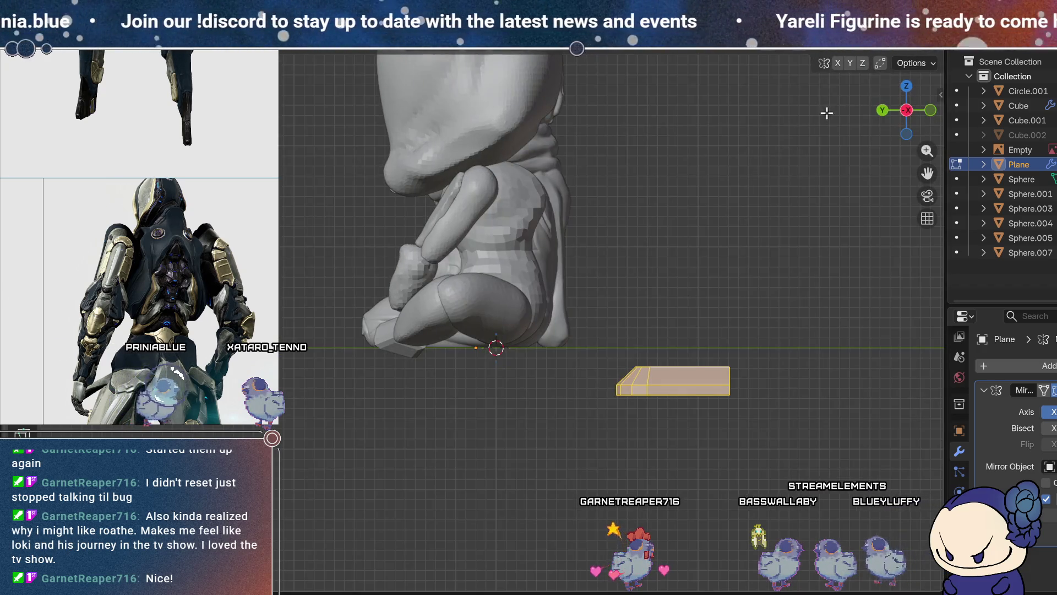
key("r")
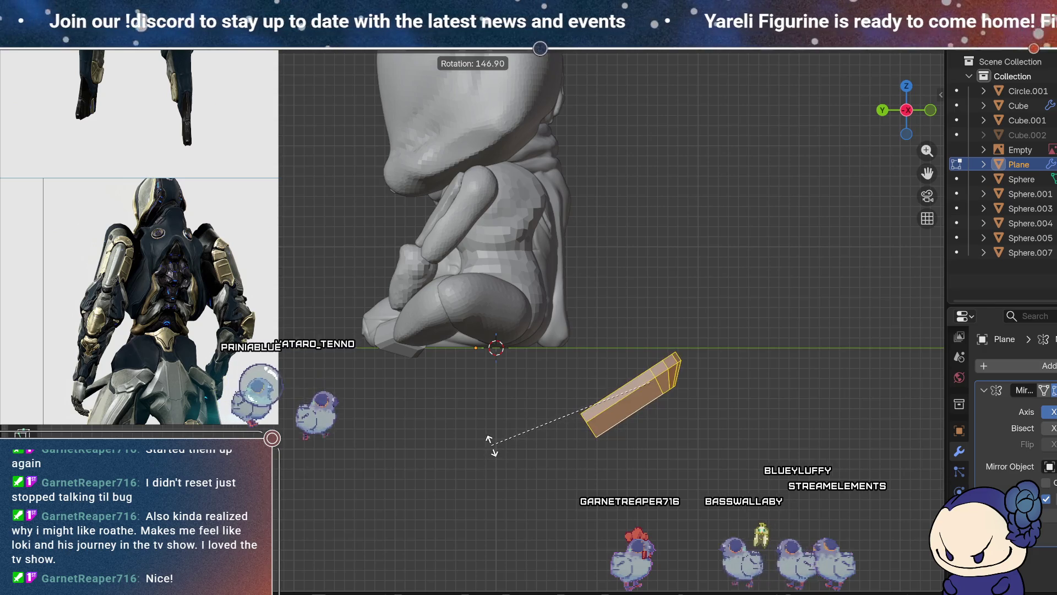
key("s")
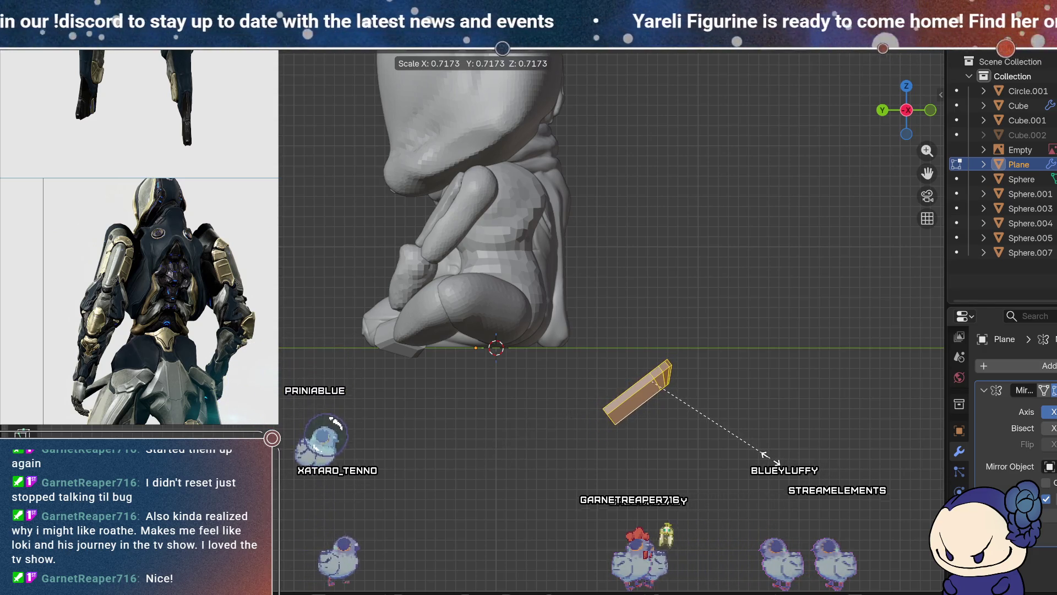
left_click(769, 457)
key("g")
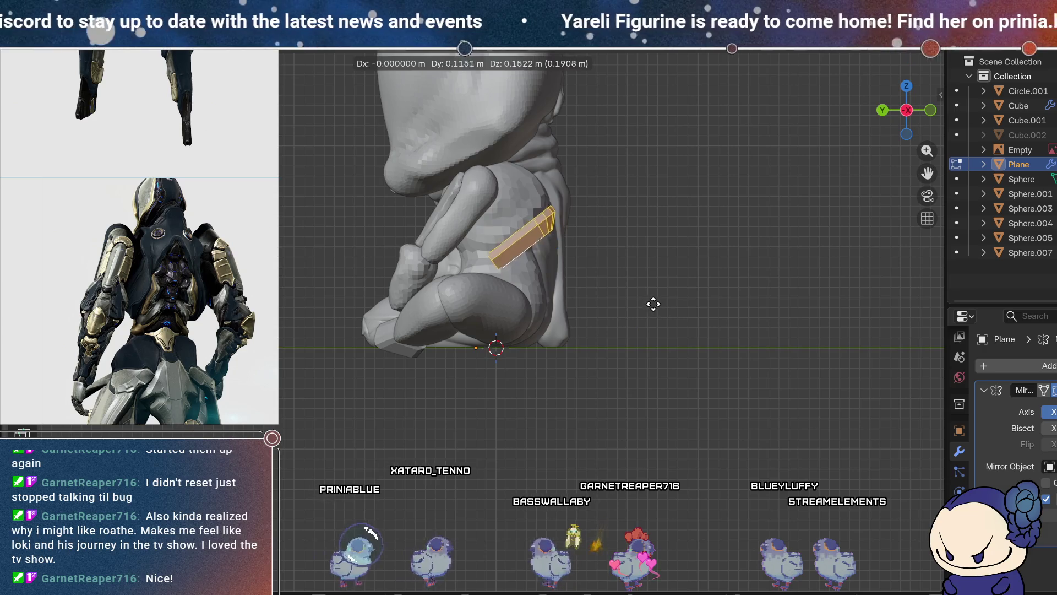
left_click(613, 304)
- Rescale the plate so it lies diagonally along the forearm and zoom in on it
key("s")
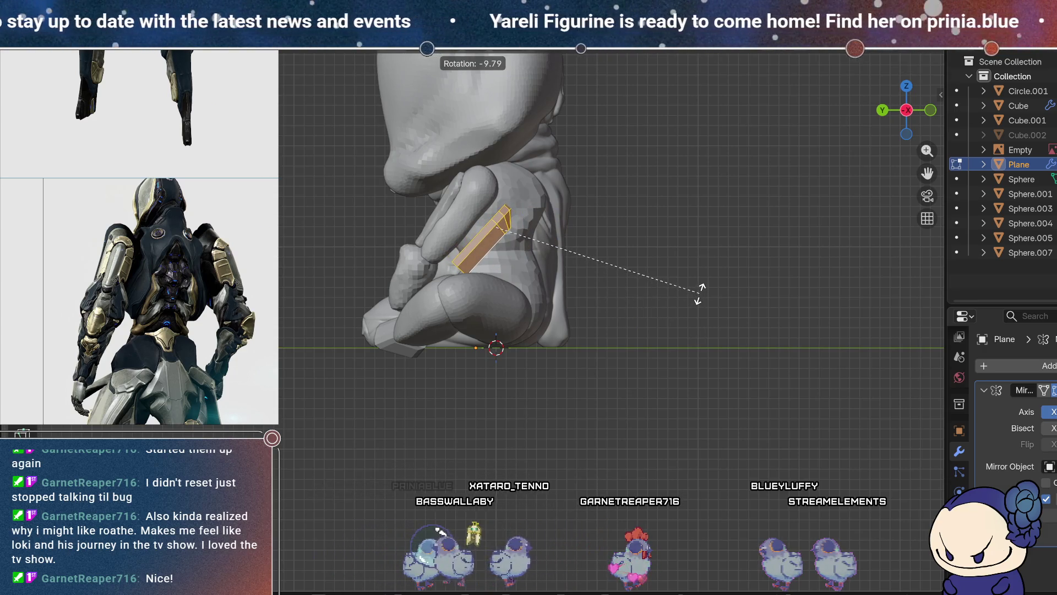
left_click(655, 285)
scroll(516, 209, "up", 3)
scroll(516, 209, "up", 2)
middle_click_drag(516, 209, 701, 345, "shift")
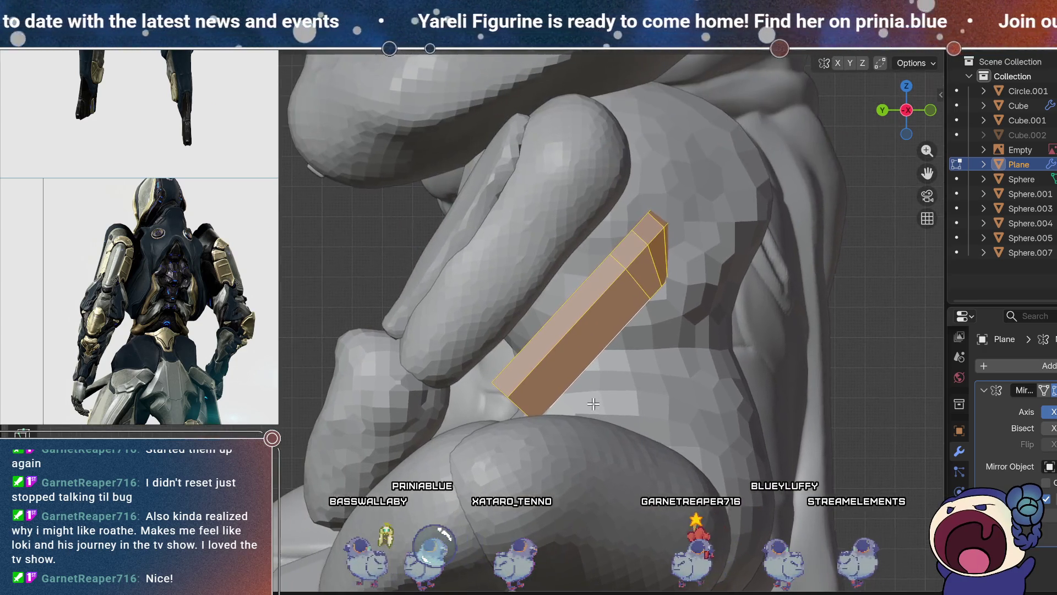
- Nudge and slightly rotate the armor plate back against the forearm
key("g")
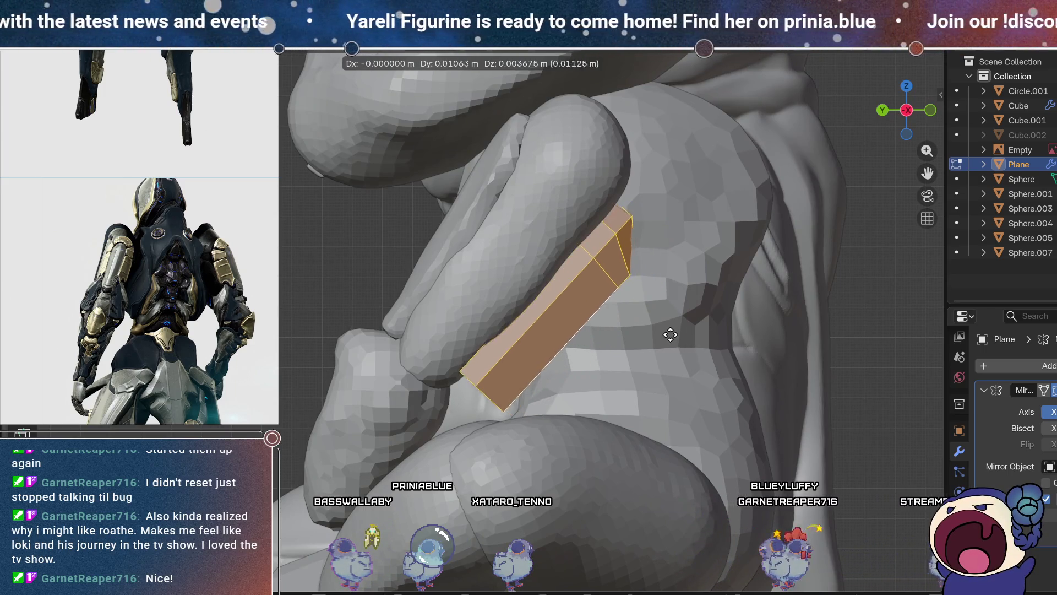
scroll(678, 333, "up", 2)
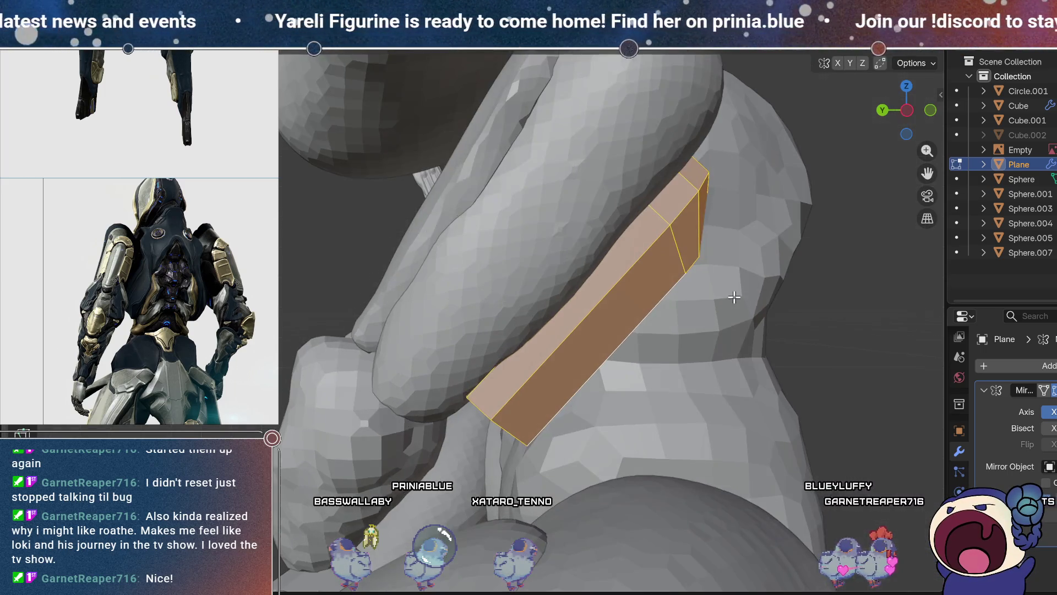
scroll(911, 131, "down", 3)
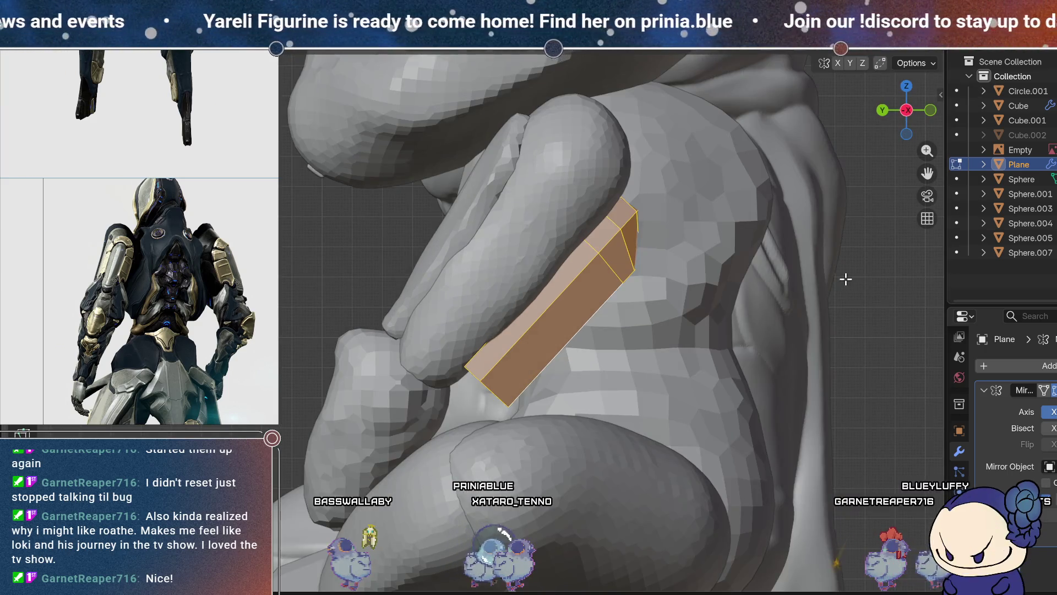
key("r")
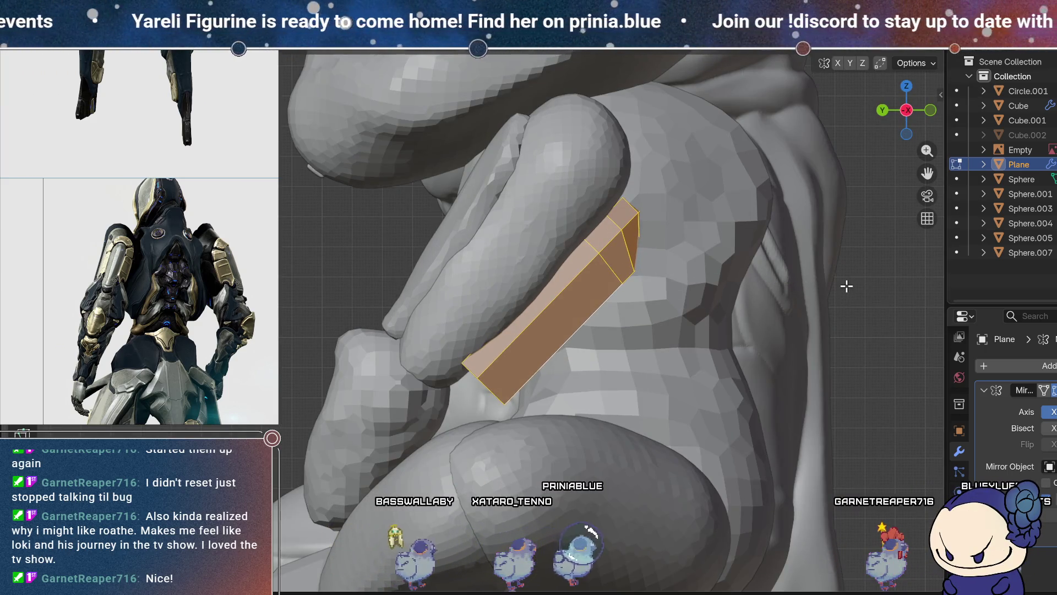
key("g")
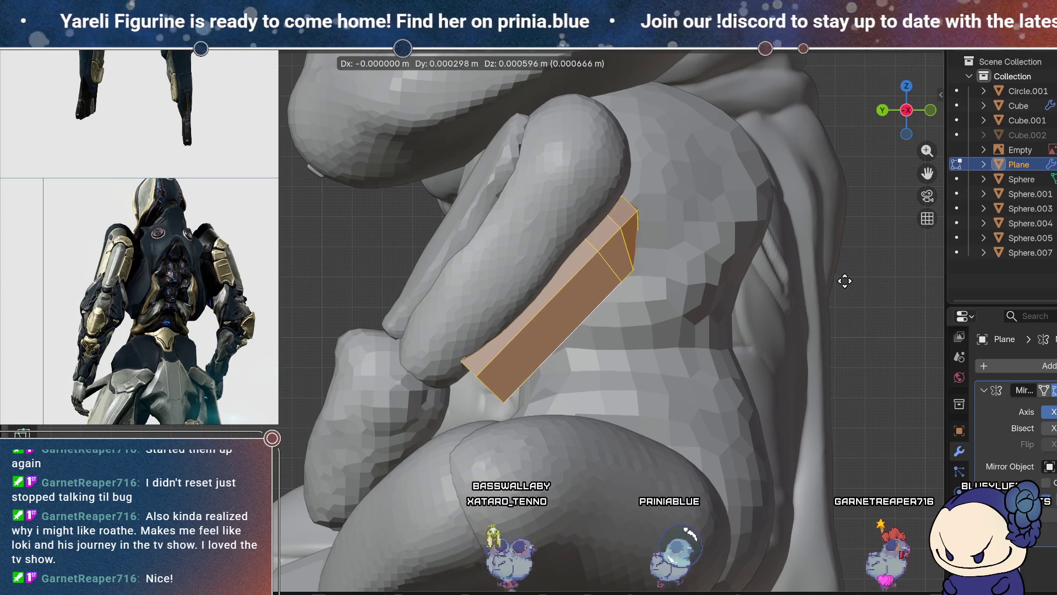
mouse_move(730, 351)
middle_mouse_down()
mouse_move(629, 332)
mouse_move(584, 338)
middle_mouse_up()
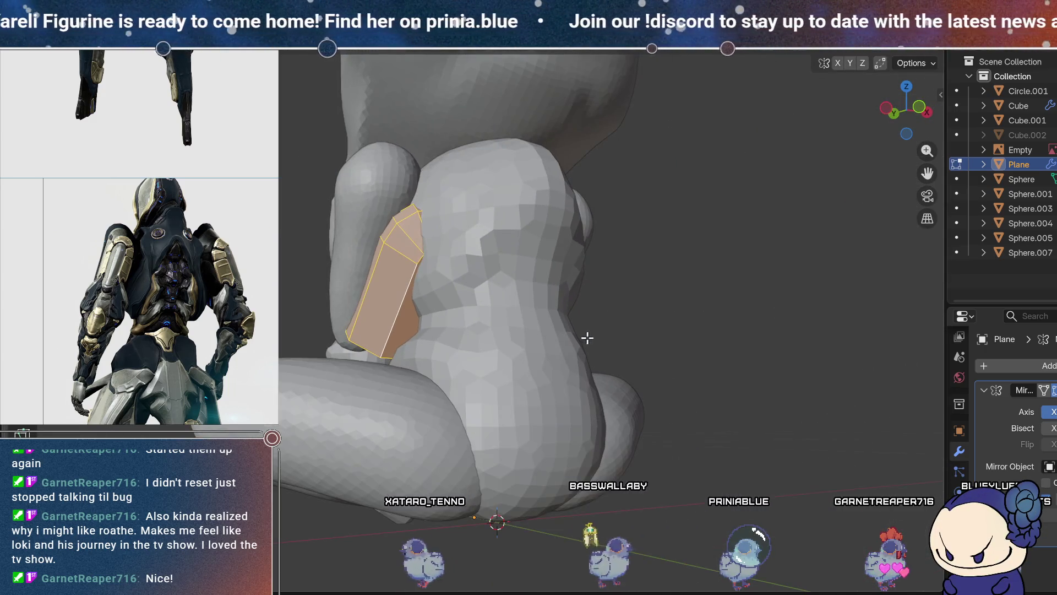
mouse_move(686, 369)
middle_mouse_down()
mouse_move(613, 309)
mouse_move(647, 332)
middle_mouse_up()
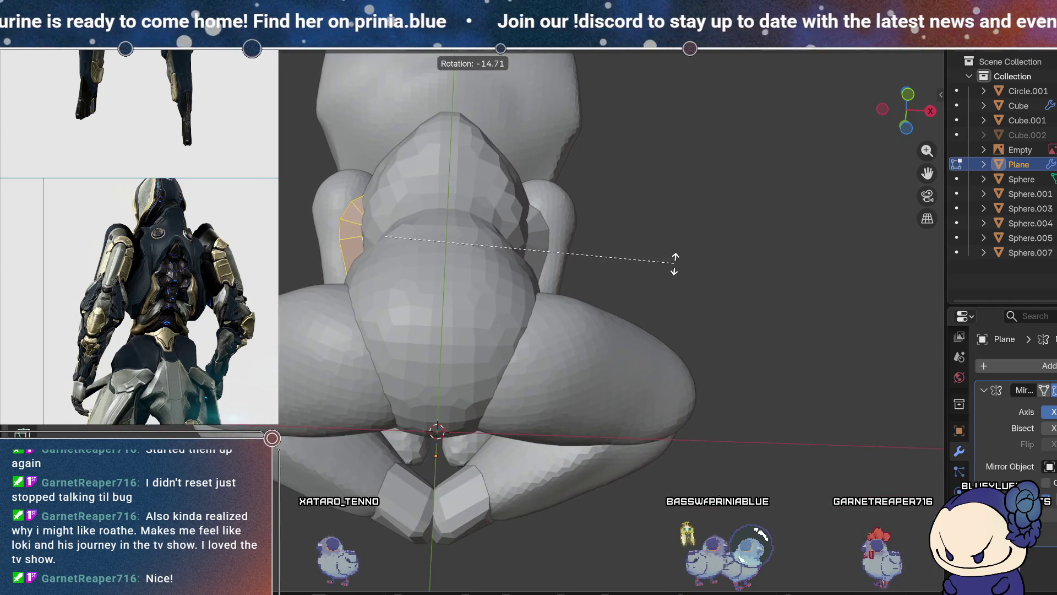
key("g")
mouse_move(648, 267)
middle_mouse_down()
mouse_move(653, 356)
mouse_move(687, 364)
mouse_move(713, 353)
middle_mouse_up()
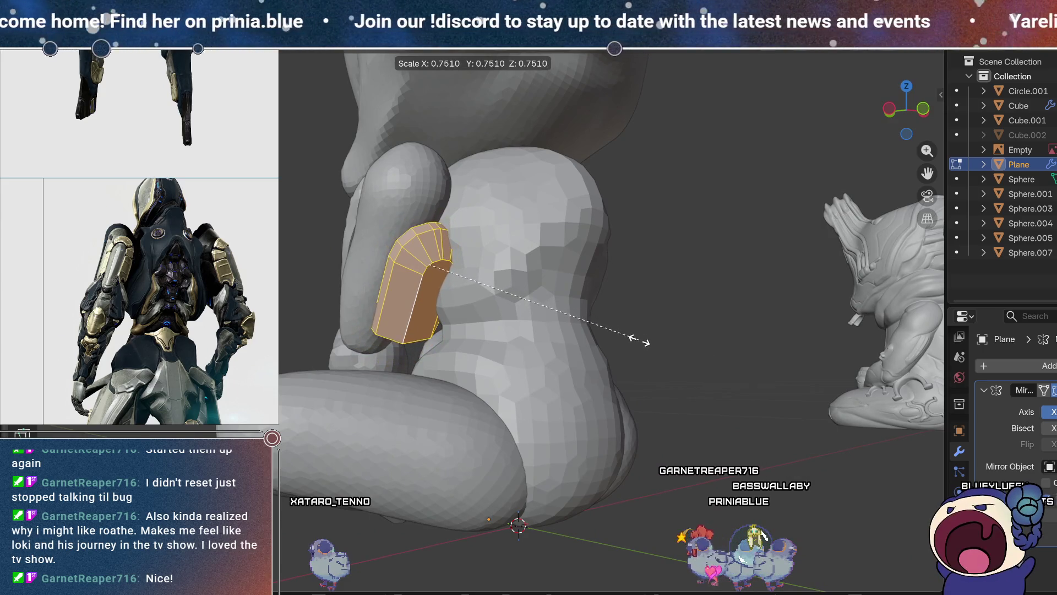
mouse_move(652, 361)
middle_mouse_down()
mouse_move(576, 349)
mouse_move(619, 372)
mouse_move(800, 418)
mouse_move(564, 319)
mouse_move(562, 346)
middle_mouse_up()
key("g")
left_click(549, 348)
- Narrow the plate by scaling it down along the X axis
key("s")
key("x")
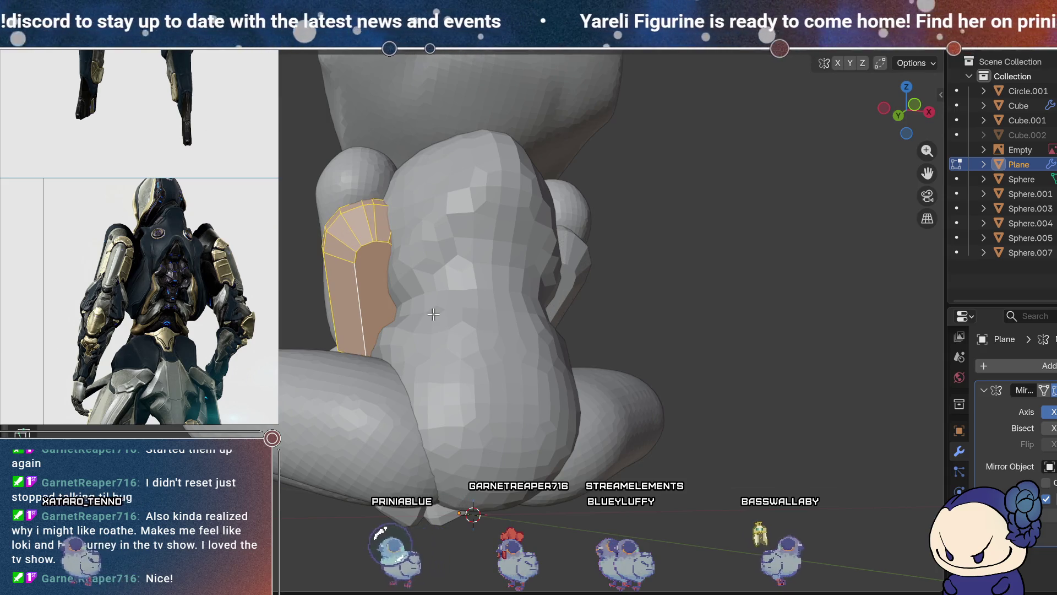
middle_click_drag(433, 313, 438, 341)
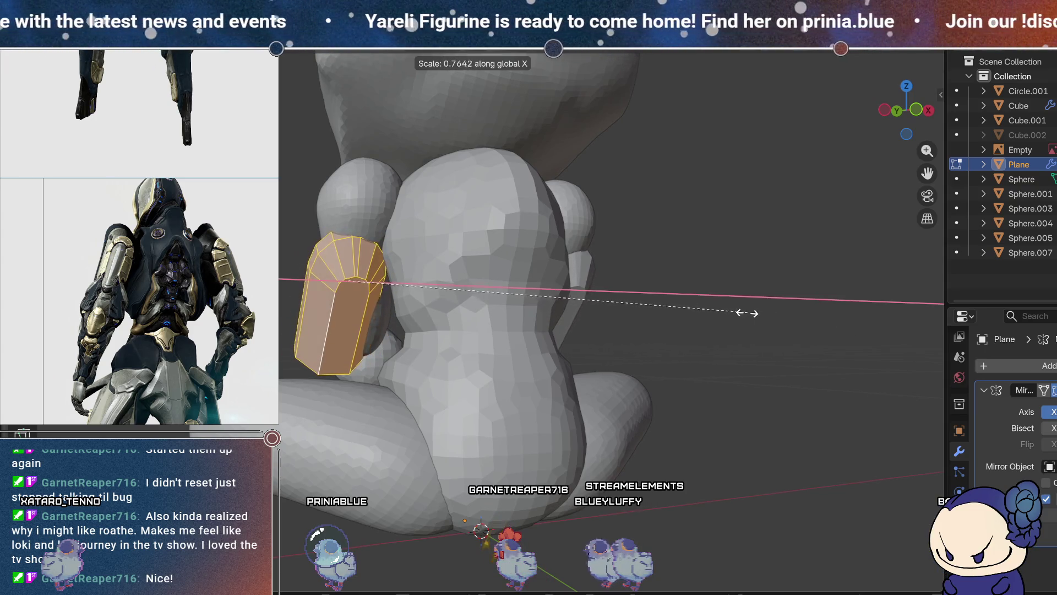
mouse_move(668, 302)
middle_mouse_down()
mouse_move(782, 318)
mouse_move(847, 306)
middle_mouse_up()
key("s")
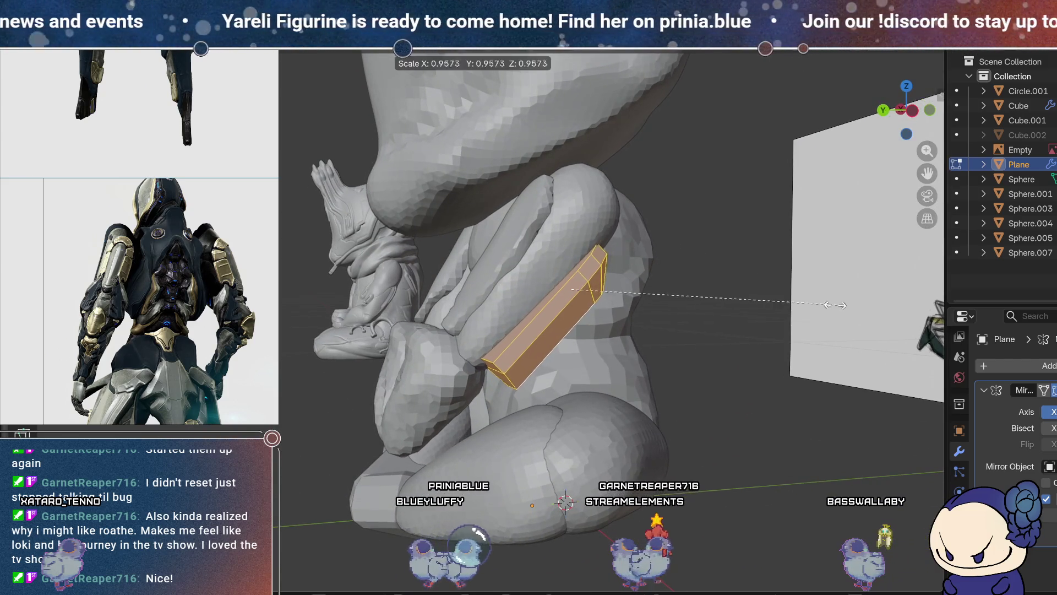
left_click(782, 304)
- Tilt the plate and shift it sideways so it hugs the outer forearm
mouse_move(781, 304)
middle_mouse_down()
mouse_move(620, 314)
mouse_move(623, 299)
mouse_move(616, 314)
mouse_move(666, 358)
mouse_move(696, 432)
mouse_move(696, 358)
mouse_move(683, 356)
middle_mouse_up()
key("r")
left_click(663, 330)
key("g")
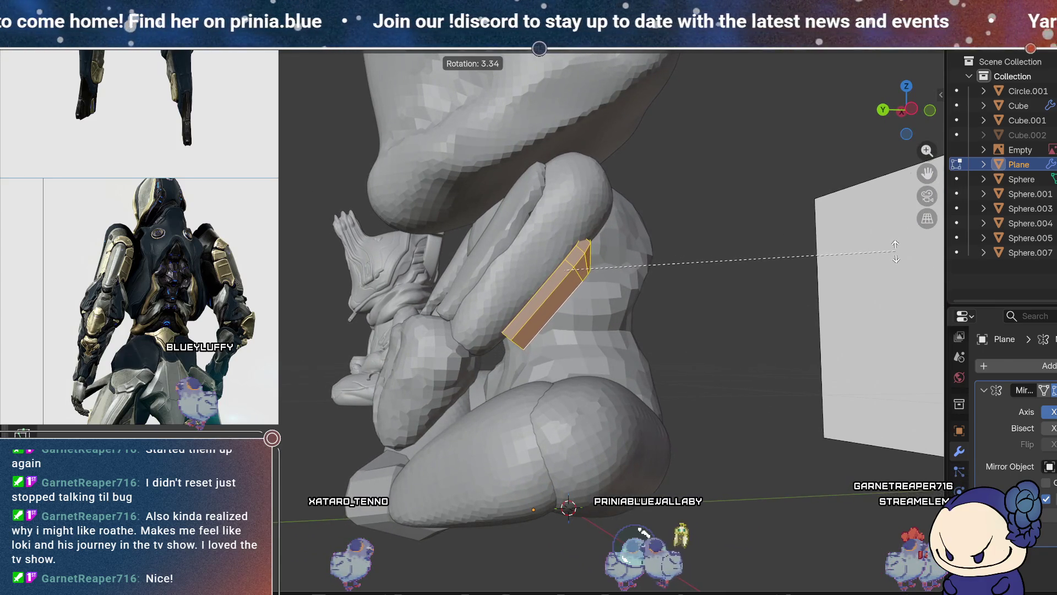
left_click(896, 259)
mouse_move(896, 259)
middle_mouse_down()
mouse_move(786, 285)
mouse_move(670, 266)
mouse_move(657, 274)
middle_mouse_up()
mouse_move(766, 235)
middle_mouse_down()
mouse_move(757, 225)
mouse_move(543, 290)
mouse_move(712, 328)
mouse_move(706, 294)
mouse_move(693, 317)
mouse_move(683, 314)
middle_mouse_up()
left_click(780, 230)
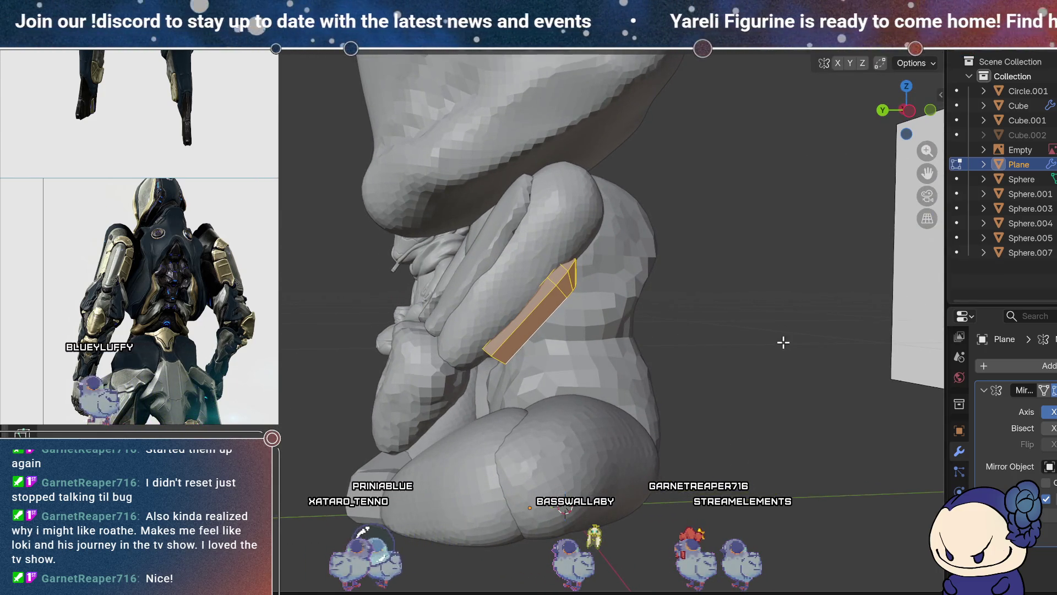
scroll(660, 355, "down", 5)
mouse_move(660, 356)
middle_mouse_down()
mouse_move(591, 369)
mouse_move(700, 430)
mouse_move(816, 405)
mouse_move(900, 445)
mouse_move(693, 411)
mouse_move(692, 424)
mouse_move(578, 418)
mouse_move(591, 431)
middle_mouse_up()
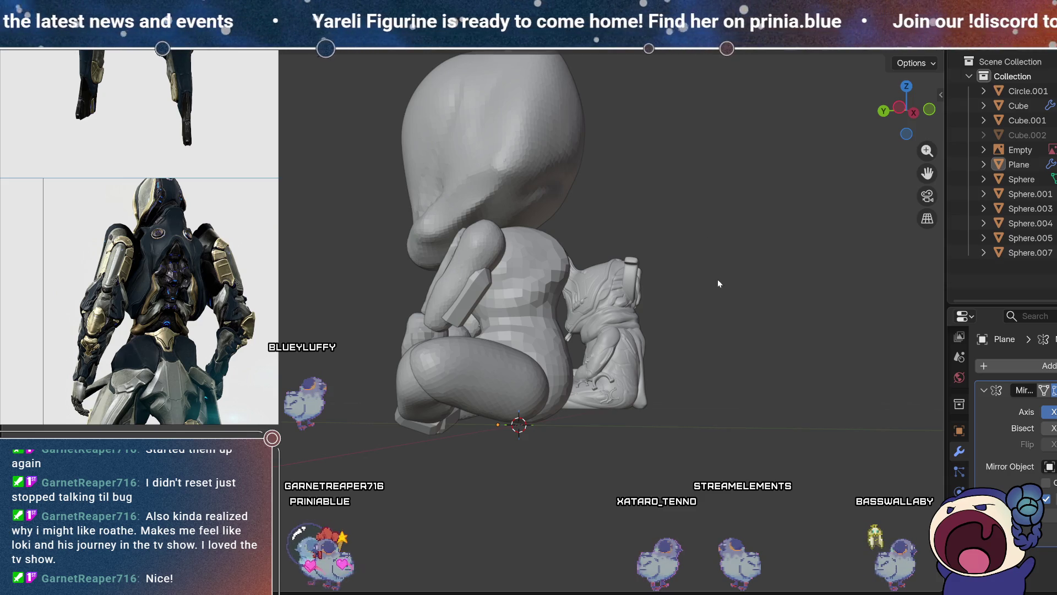
middle_click_drag(721, 271, 691, 313)
scroll(692, 310, "up", 8)
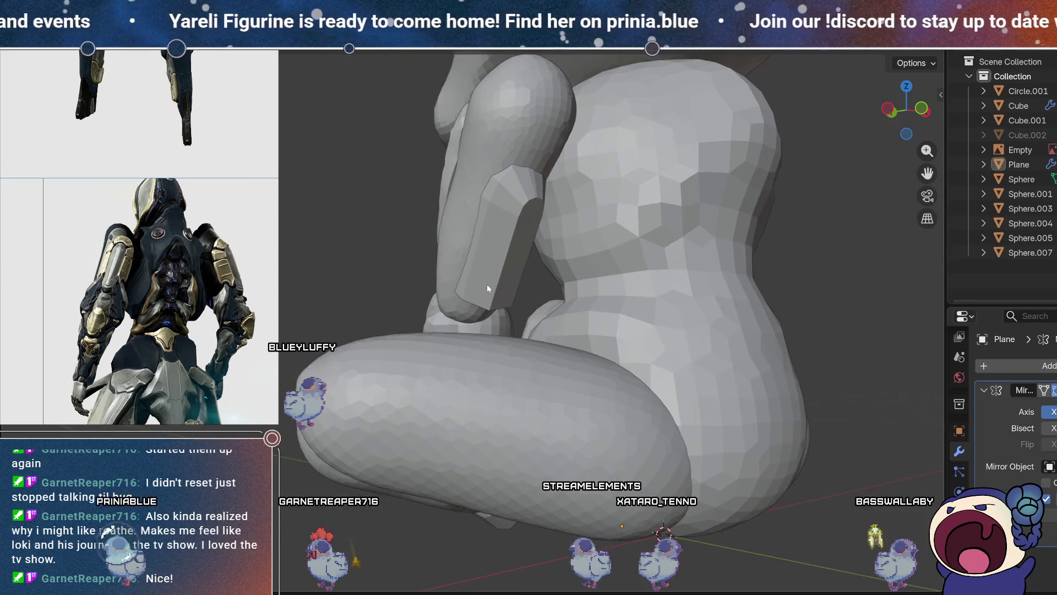
scroll(482, 287, "down", 5)
mouse_move(505, 327)
middle_mouse_down()
mouse_move(629, 305)
mouse_move(623, 311)
middle_mouse_up()
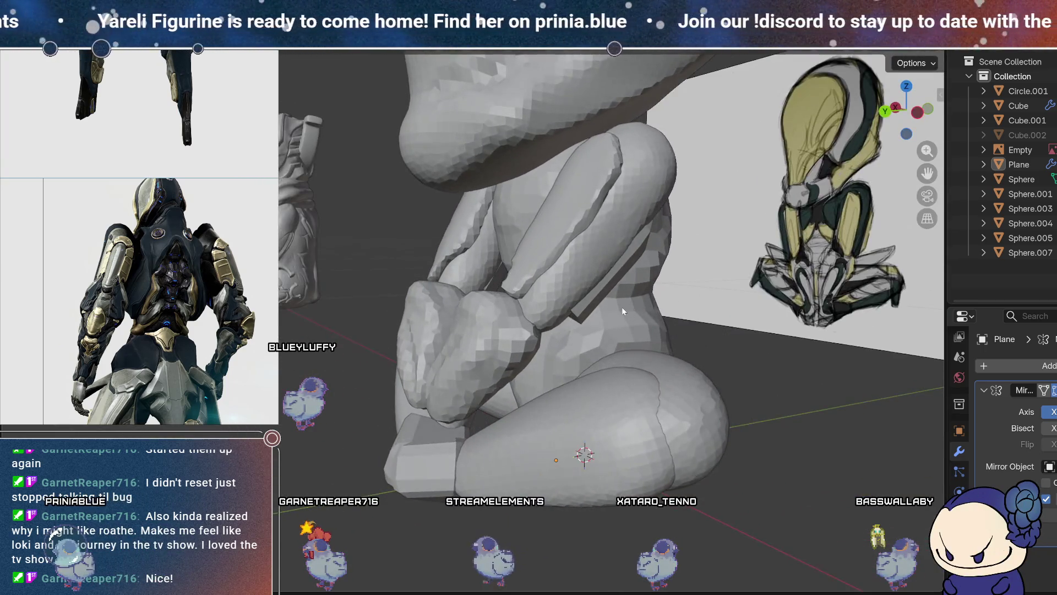
scroll(622, 312, "down", 3)
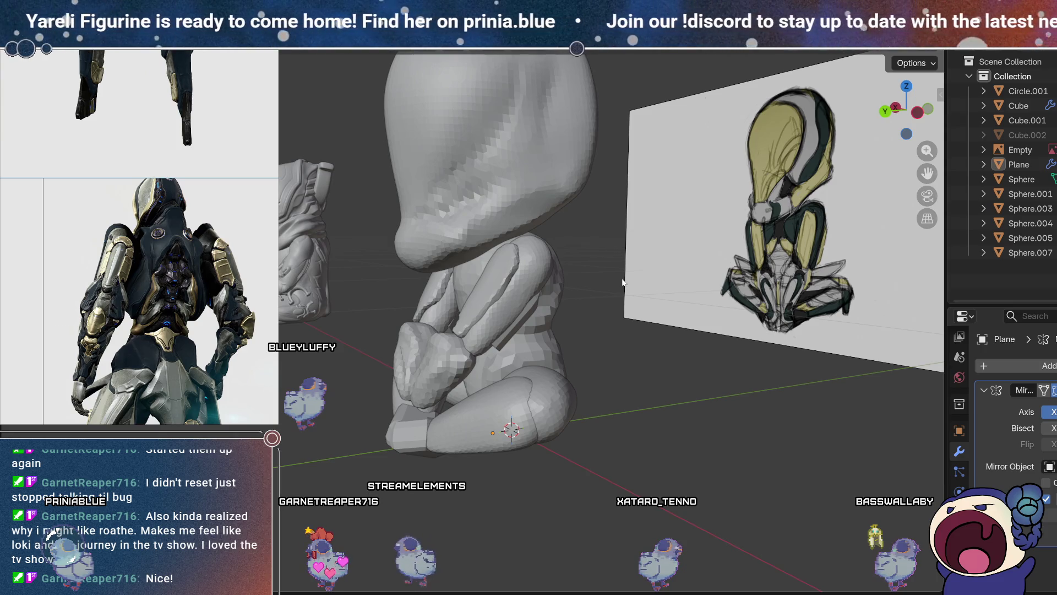
mouse_move(558, 332)
middle_mouse_down()
mouse_move(757, 328)
mouse_move(537, 294)
mouse_move(494, 307)
mouse_move(797, 297)
mouse_move(681, 273)
mouse_move(692, 291)
mouse_move(723, 289)
mouse_move(742, 269)
mouse_move(730, 289)
mouse_move(628, 330)
mouse_move(560, 380)
mouse_move(517, 364)
mouse_move(841, 360)
mouse_move(868, 374)
mouse_move(858, 384)
mouse_move(573, 369)
mouse_move(595, 359)
middle_mouse_up()
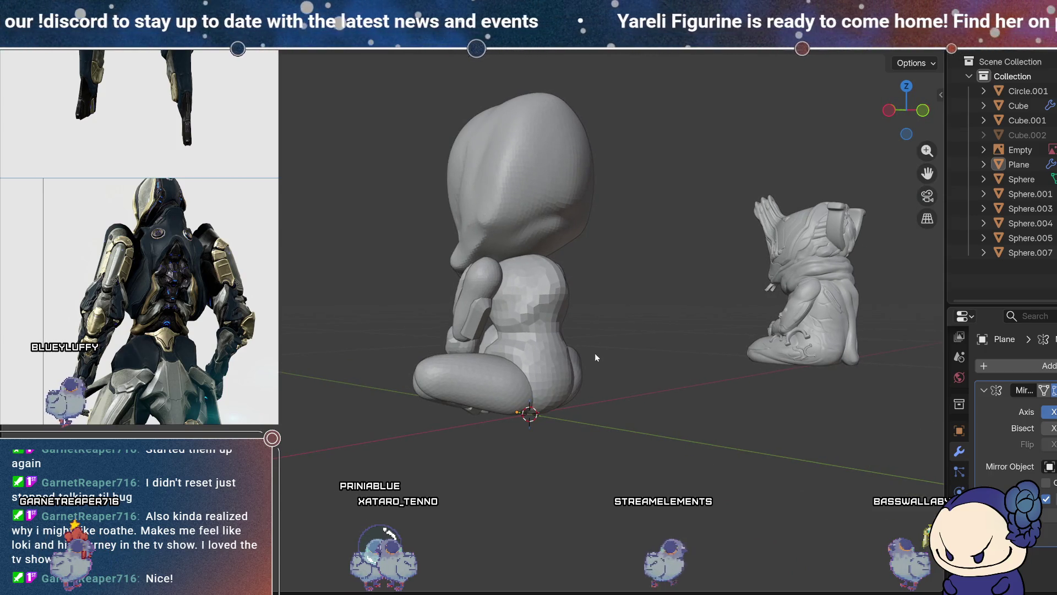
mouse_move(595, 355)
middle_mouse_down()
mouse_move(611, 399)
mouse_move(560, 394)
middle_mouse_up()
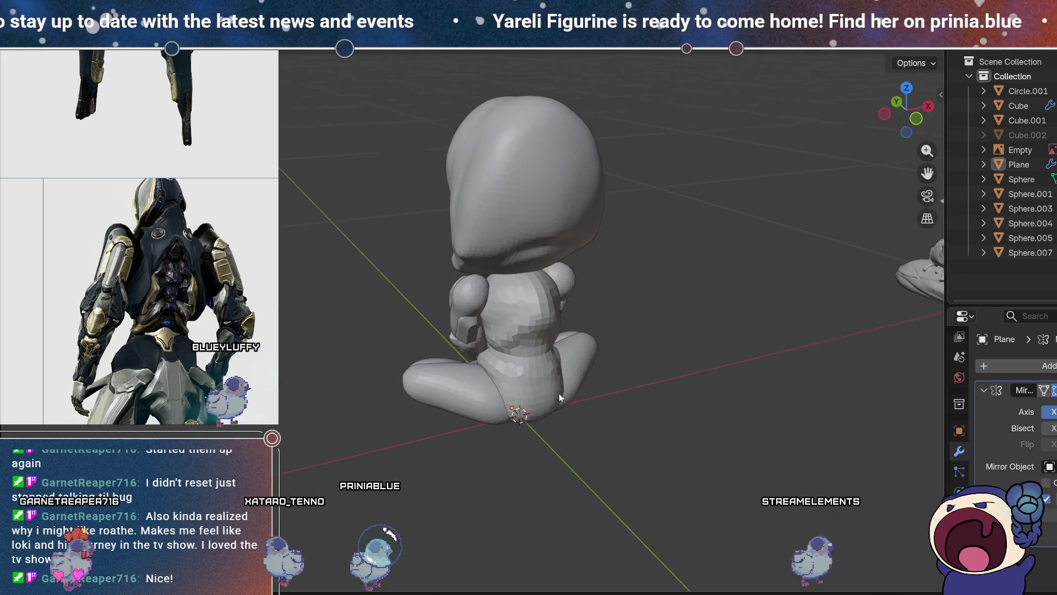
- Select the torso, enter Sculpt Mode, frame it and pick the Draw brush
left_click(532, 315)
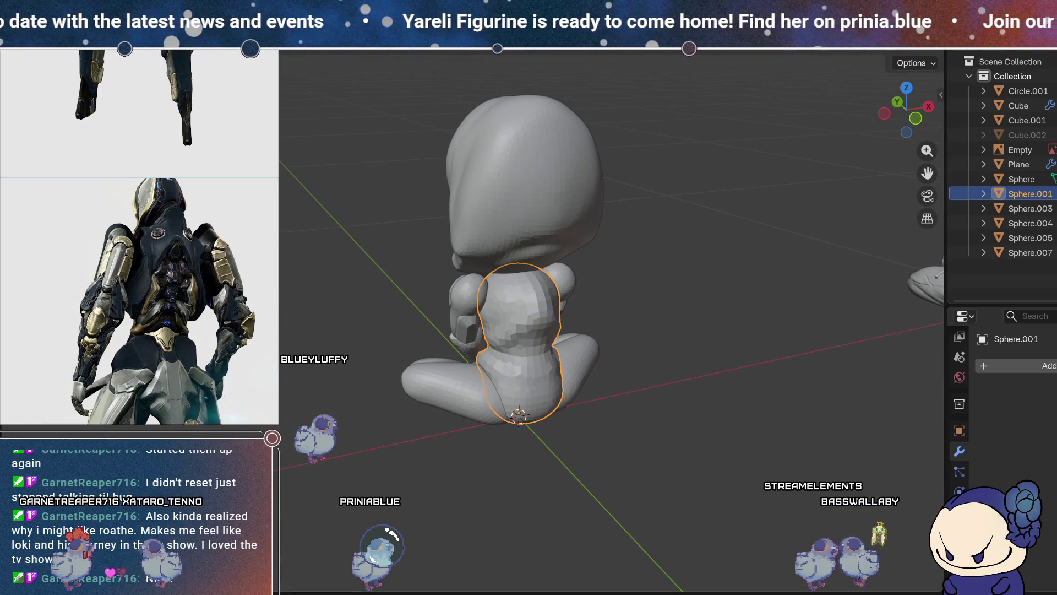
key("ctrl+Tab")
key("KP_Decimal")
mouse_move(637, 214)
middle_mouse_down()
mouse_move(606, 222)
mouse_move(807, 377)
mouse_move(720, 376)
mouse_move(651, 327)
middle_mouse_up()
key("x")
- Paint Draw strokes on the torso's side beside the forearm
middle_click_drag(666, 367, 675, 283)
mouse_move(694, 310)
left_mouse_down()
mouse_move(611, 331)
mouse_move(686, 302)
mouse_move(649, 325)
mouse_move(702, 309)
left_mouse_up()
mouse_move(701, 309)
middle_mouse_down()
mouse_move(717, 258)
mouse_move(707, 281)
mouse_move(647, 273)
mouse_move(607, 310)
middle_mouse_up()
left_click_drag(606, 310, 644, 297)
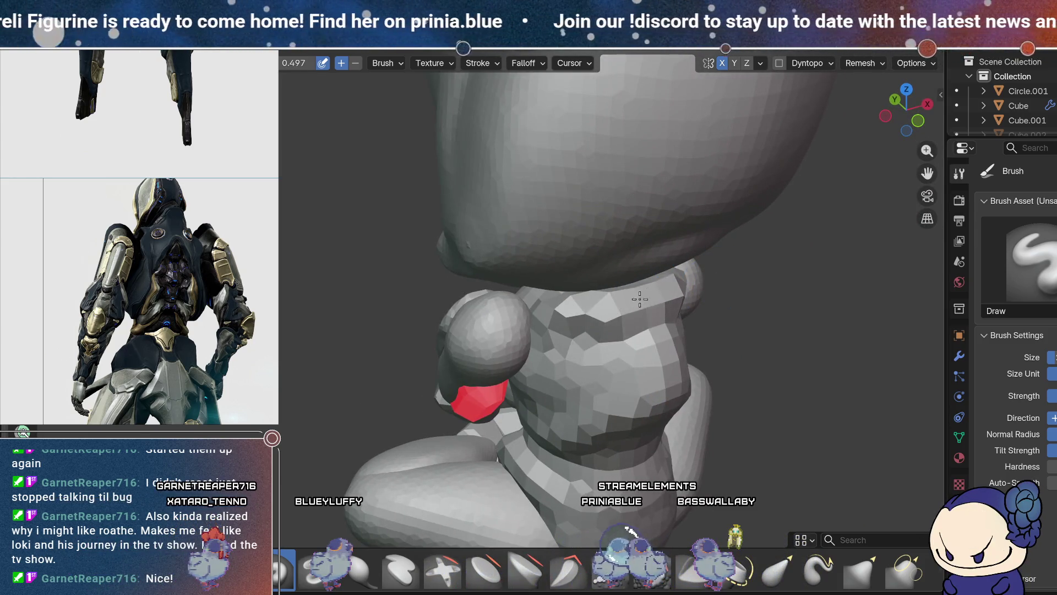
middle_click_drag(611, 302, 730, 305)
mouse_move(764, 232)
middle_mouse_down()
mouse_move(677, 266)
mouse_move(809, 279)
mouse_move(802, 250)
mouse_move(509, 305)
middle_mouse_up()
- Return to the Layout workspace and flip the armor plate's normals
key("ctrl+Page_Up")
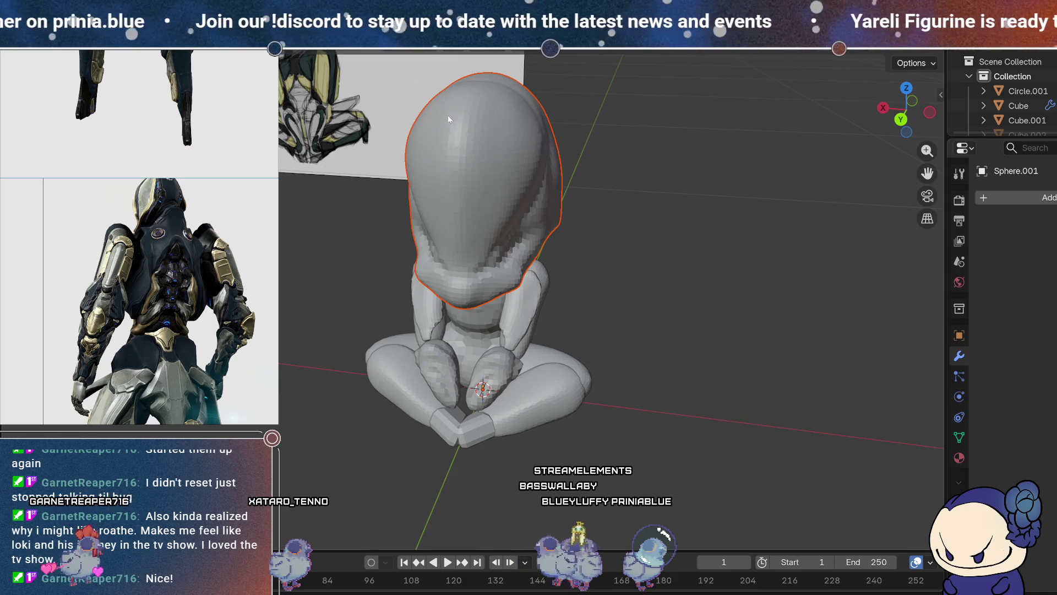
key("ctrl+Page_Down")
key("ctrl+Page_Down")
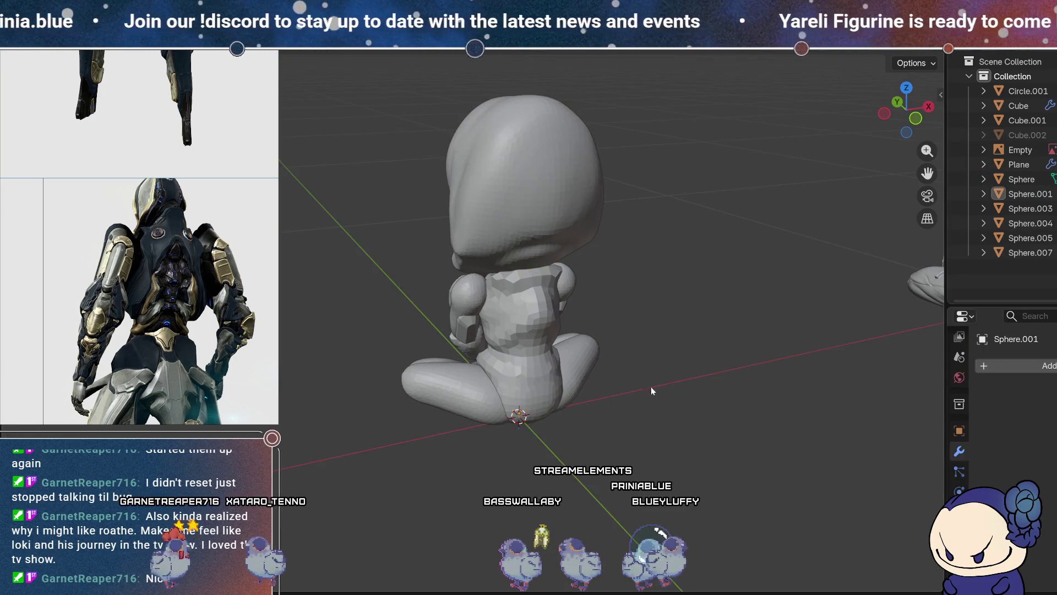
key("ctrl+Page_Down")
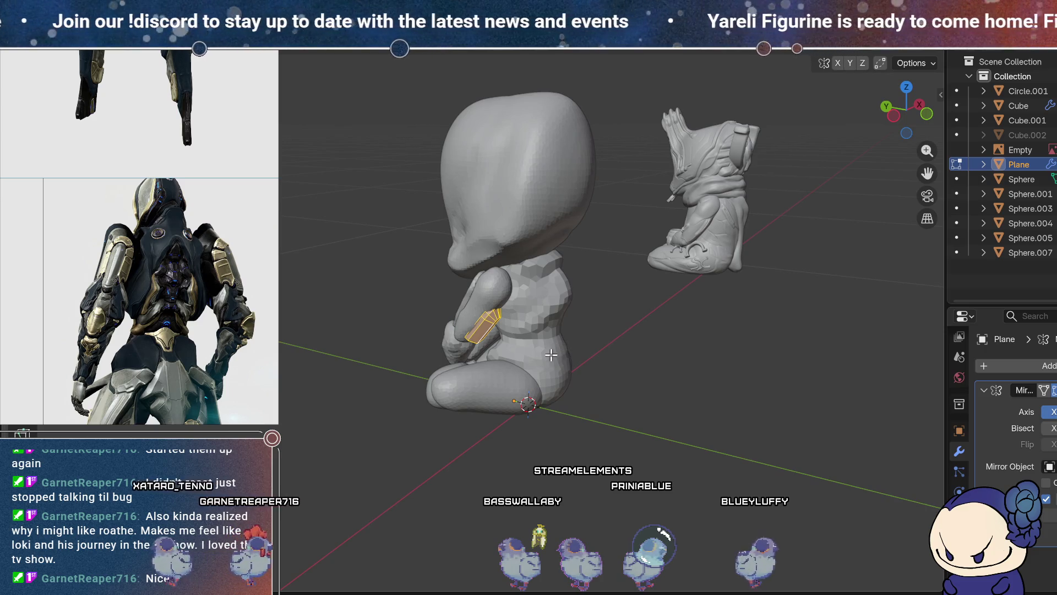
key("alt+n")
left_click(535, 365)
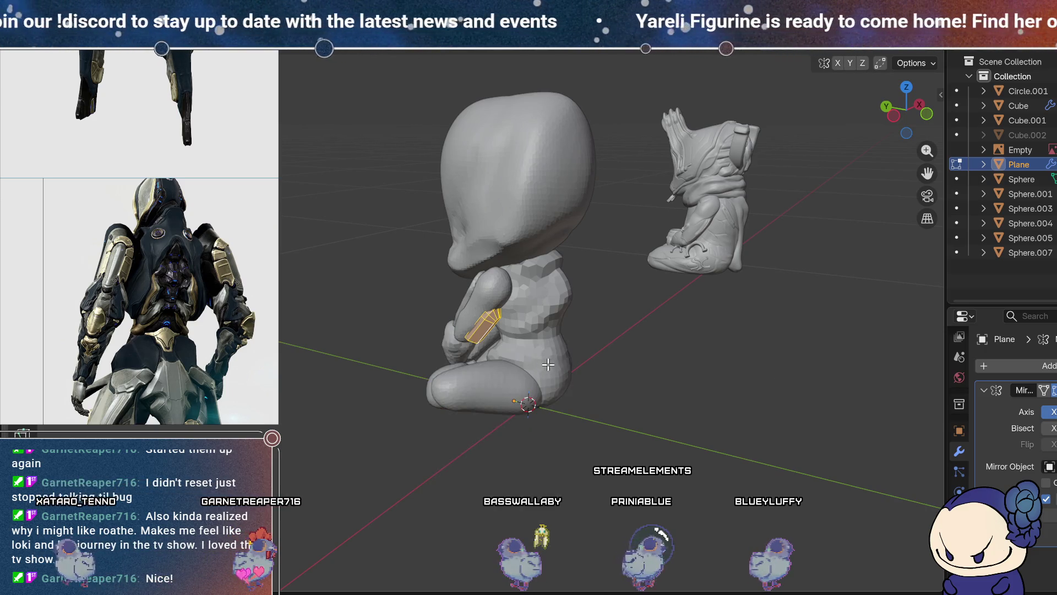
- Turn on Face Orientation in Viewport Overlays, then hide the plate
left_click(838, 43)
left_click(739, 310)
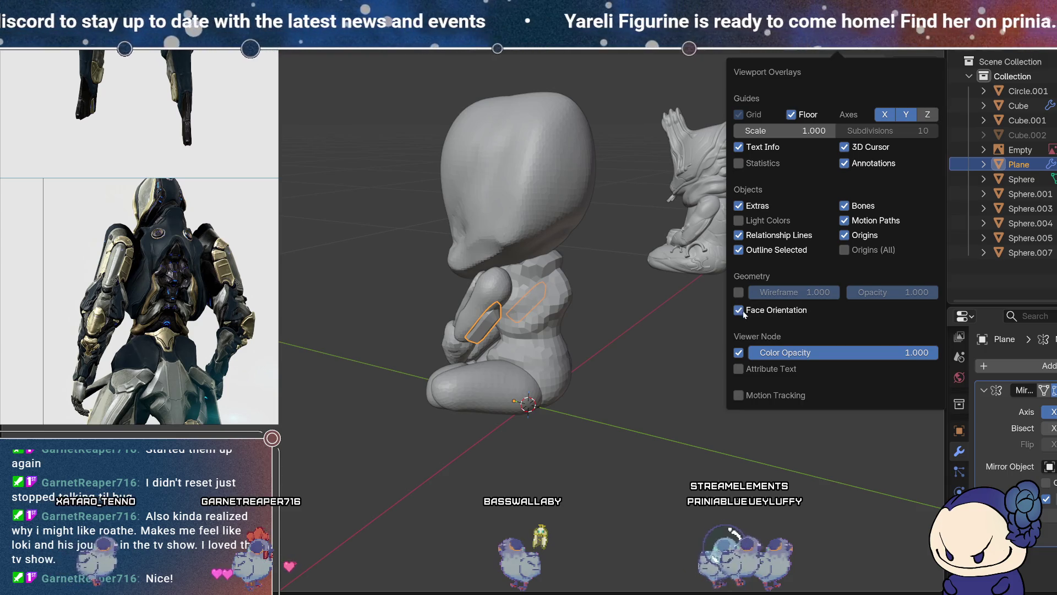
mouse_move(622, 458)
middle_mouse_down()
mouse_move(692, 393)
mouse_move(792, 409)
mouse_move(800, 396)
mouse_move(781, 374)
middle_mouse_up()
key("h")
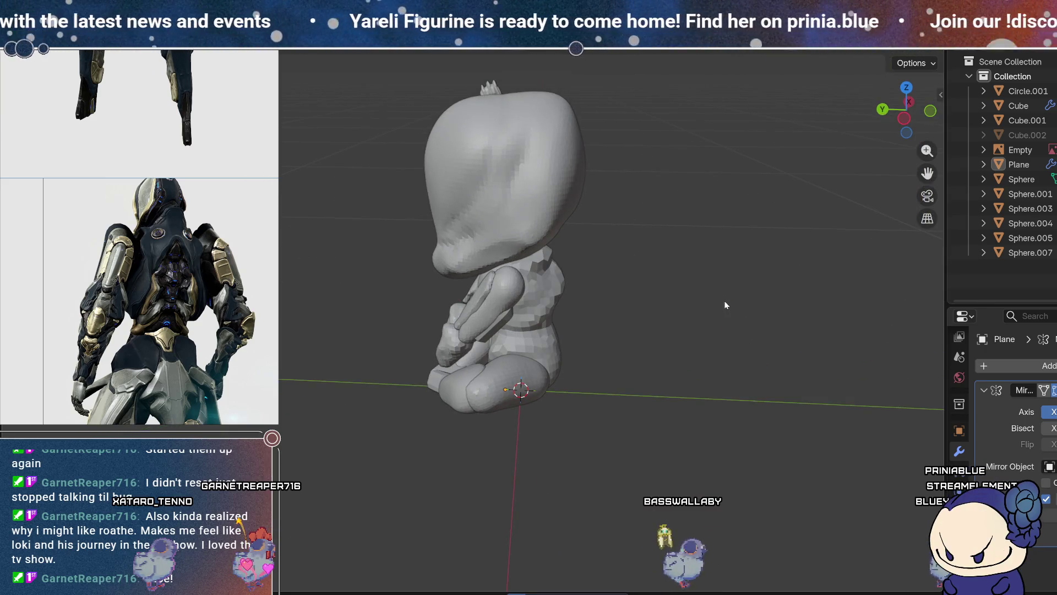
mouse_move(563, 306)
middle_mouse_down()
mouse_move(484, 341)
mouse_move(439, 322)
mouse_move(467, 312)
middle_mouse_up()
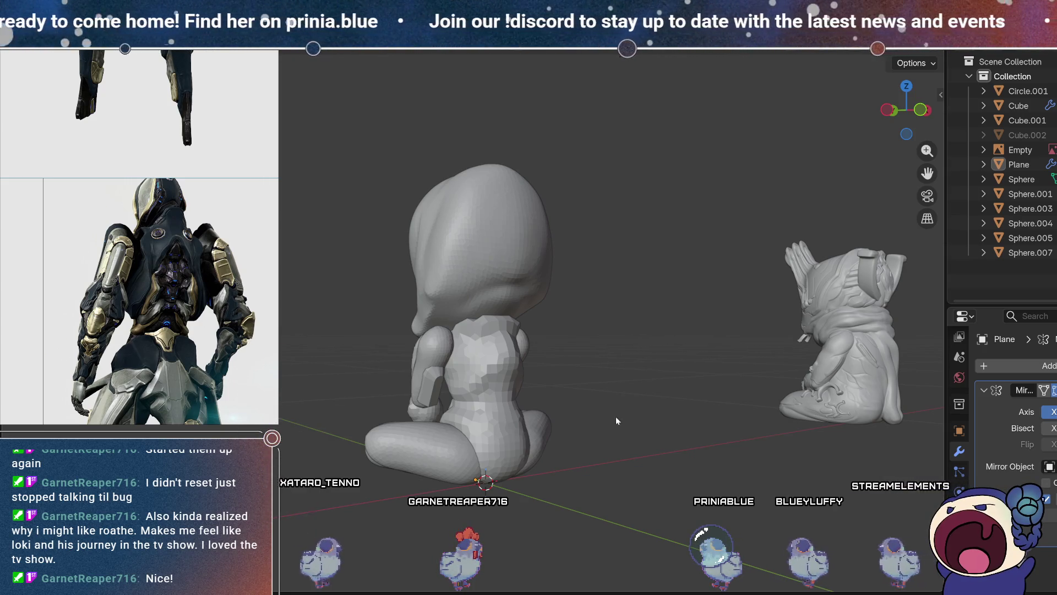
mouse_move(626, 435)
middle_mouse_down()
mouse_move(677, 401)
mouse_move(672, 504)
mouse_move(679, 448)
middle_mouse_up()
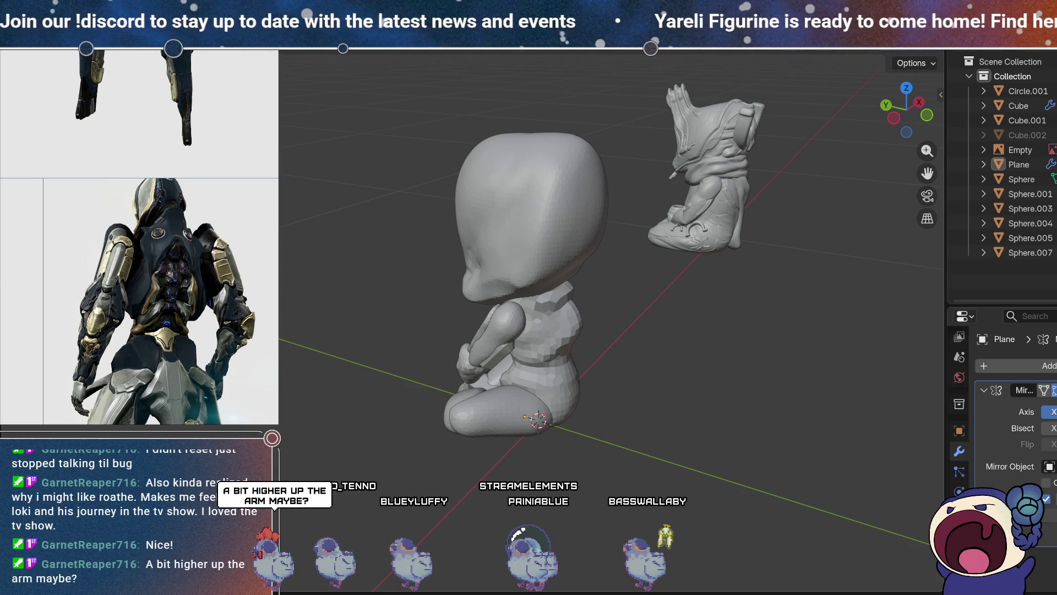
mouse_move(583, 491)
middle_mouse_down()
mouse_move(589, 467)
mouse_move(678, 449)
mouse_move(665, 433)
mouse_move(659, 448)
middle_mouse_up()
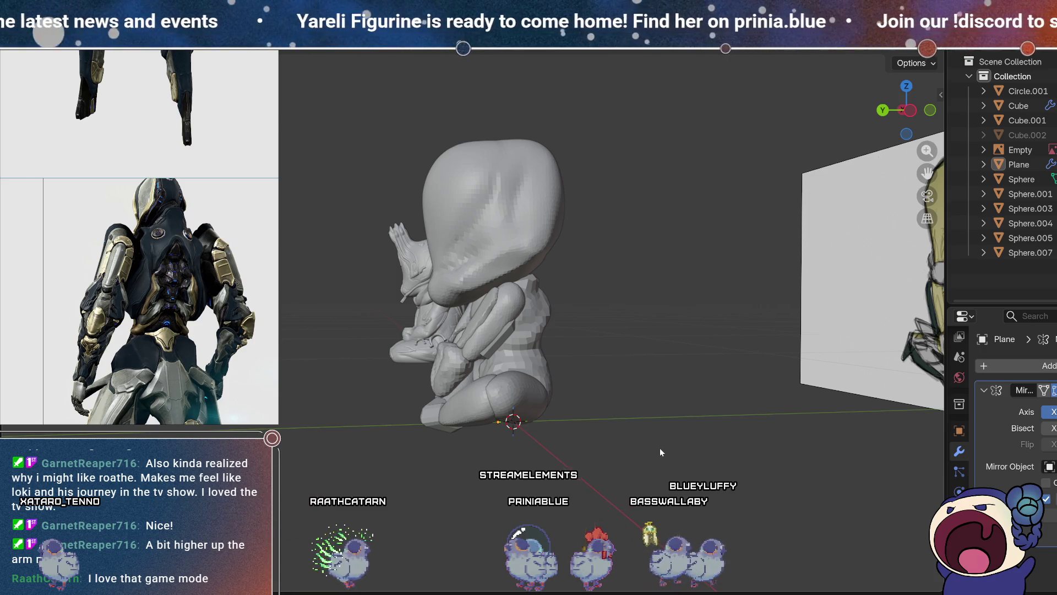
- From the X side view, move the forearm plate's mesh higher up the arm in Edit Mode
left_click(509, 331)
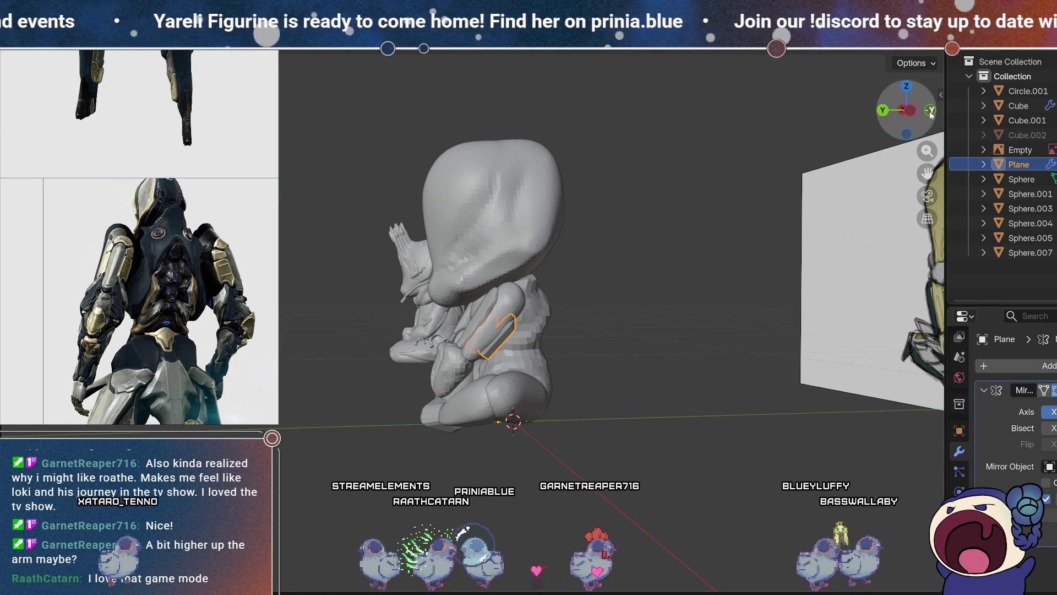
left_click(914, 113)
scroll(545, 336, "up", 6)
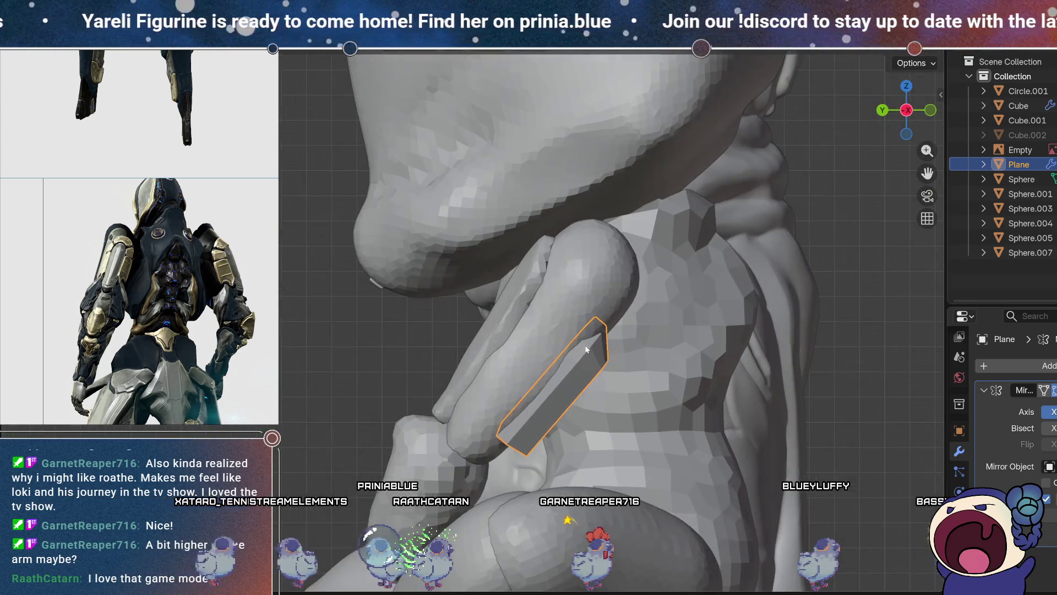
key("Tab")
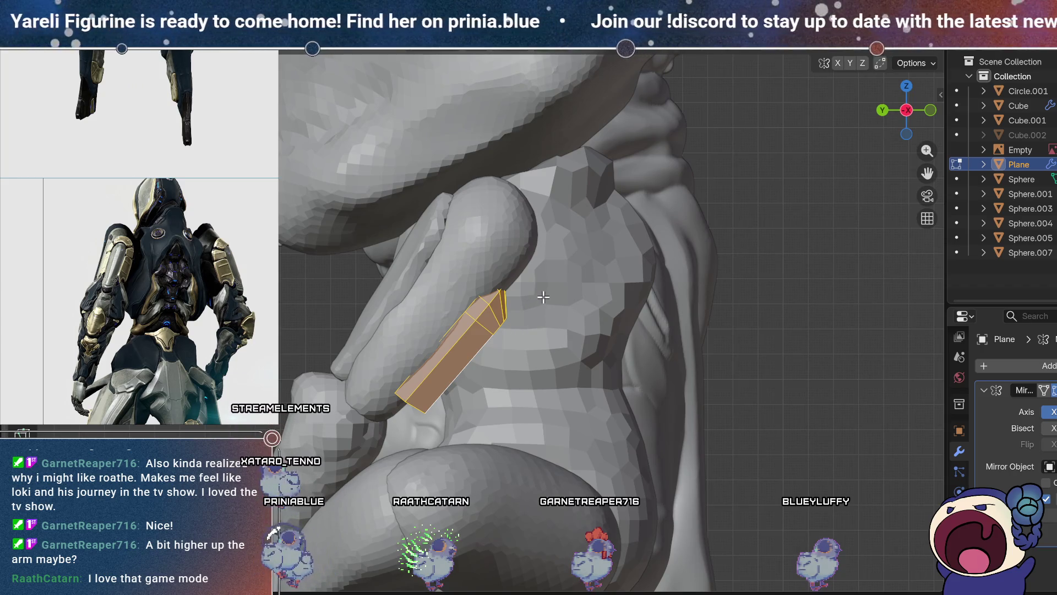
key("g")
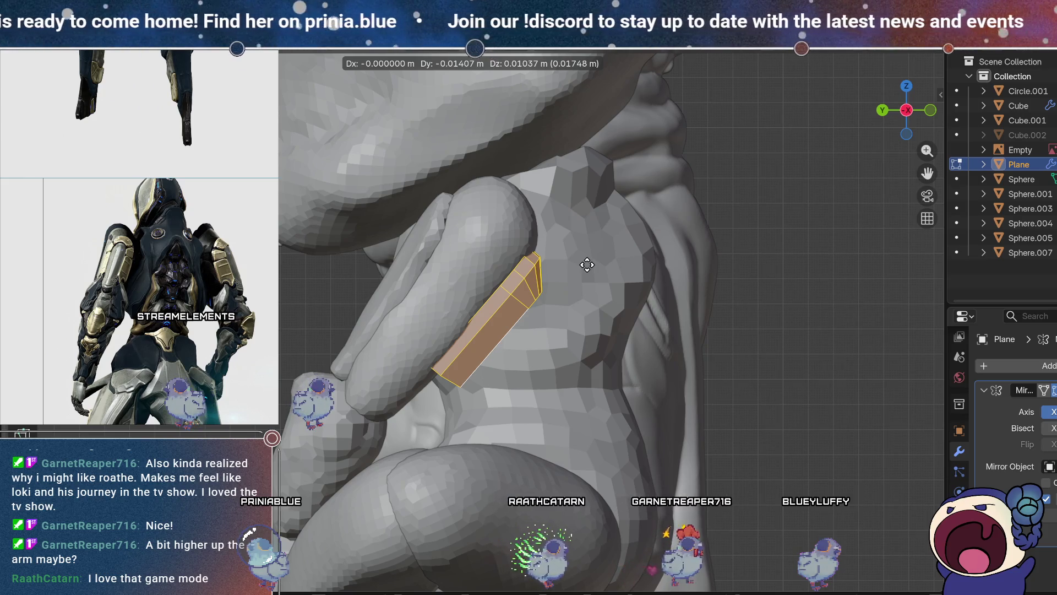
mouse_move(596, 294)
middle_mouse_down()
mouse_move(431, 292)
mouse_move(423, 275)
middle_mouse_up()
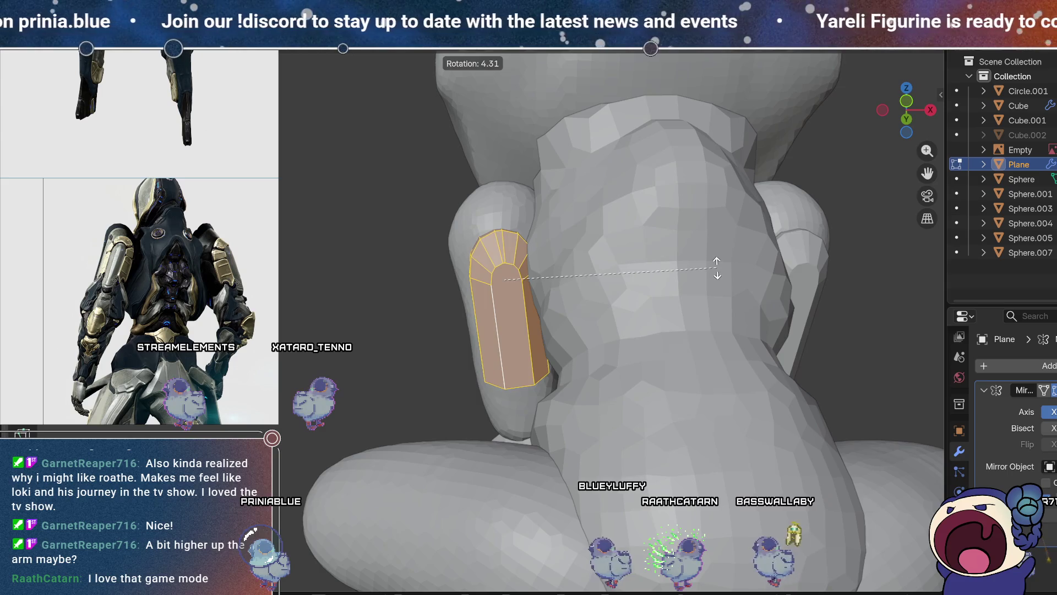
mouse_move(459, 326)
middle_mouse_down()
mouse_move(609, 397)
mouse_move(654, 385)
mouse_move(625, 390)
mouse_move(543, 307)
mouse_move(463, 373)
mouse_move(474, 352)
mouse_move(468, 385)
mouse_move(625, 394)
mouse_move(626, 339)
mouse_move(634, 365)
middle_mouse_up()
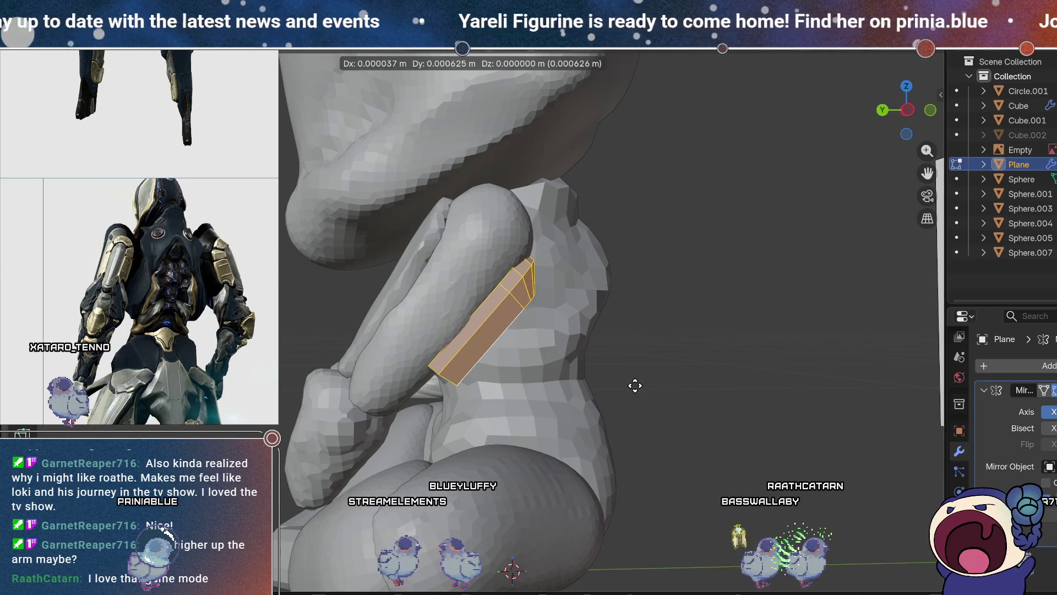
left_click(635, 385)
key("Tab")
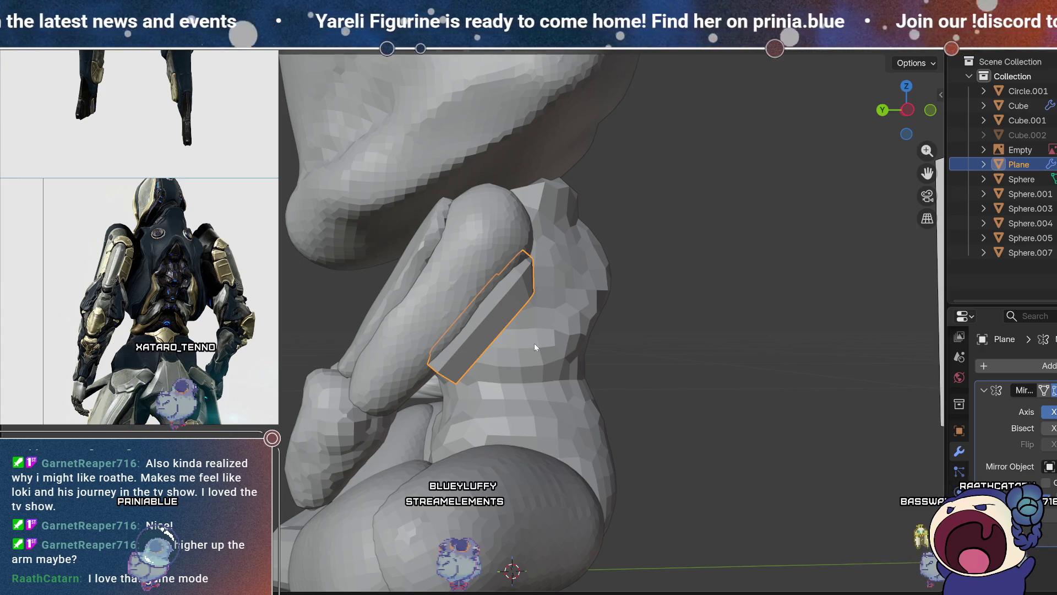
middle_click_drag(505, 407, 468, 402)
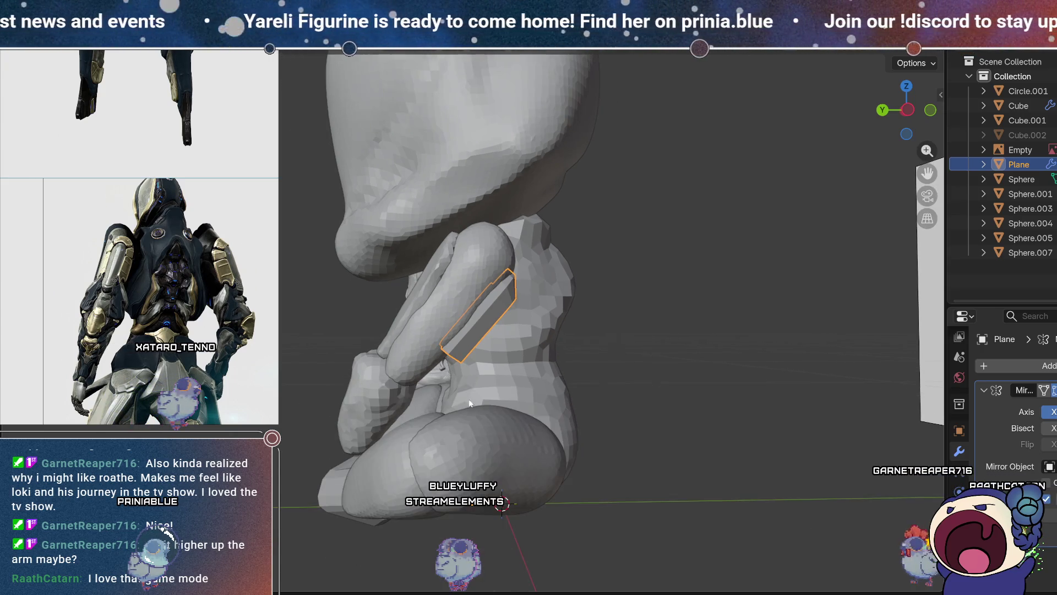
- Close in on the arms, select Cube.001 and sculpt it with the Elastic Grab brush
mouse_move(421, 336)
middle_mouse_down()
mouse_move(526, 365)
mouse_move(528, 349)
mouse_move(454, 343)
mouse_move(553, 351)
mouse_move(533, 311)
mouse_move(529, 367)
mouse_move(505, 361)
mouse_move(586, 368)
mouse_move(597, 317)
mouse_move(613, 361)
mouse_move(599, 356)
mouse_move(728, 391)
mouse_move(754, 387)
mouse_move(687, 391)
mouse_move(478, 342)
mouse_move(520, 273)
mouse_move(516, 346)
mouse_move(470, 361)
mouse_move(361, 349)
mouse_move(365, 265)
mouse_move(361, 305)
mouse_move(354, 282)
mouse_move(554, 350)
mouse_move(424, 335)
middle_mouse_up()
scroll(500, 315, "up", 5)
mouse_move(497, 317)
middle_mouse_down()
mouse_move(441, 405)
mouse_move(348, 420)
mouse_move(452, 316)
middle_mouse_up()
middle_click_drag(422, 289, 486, 313)
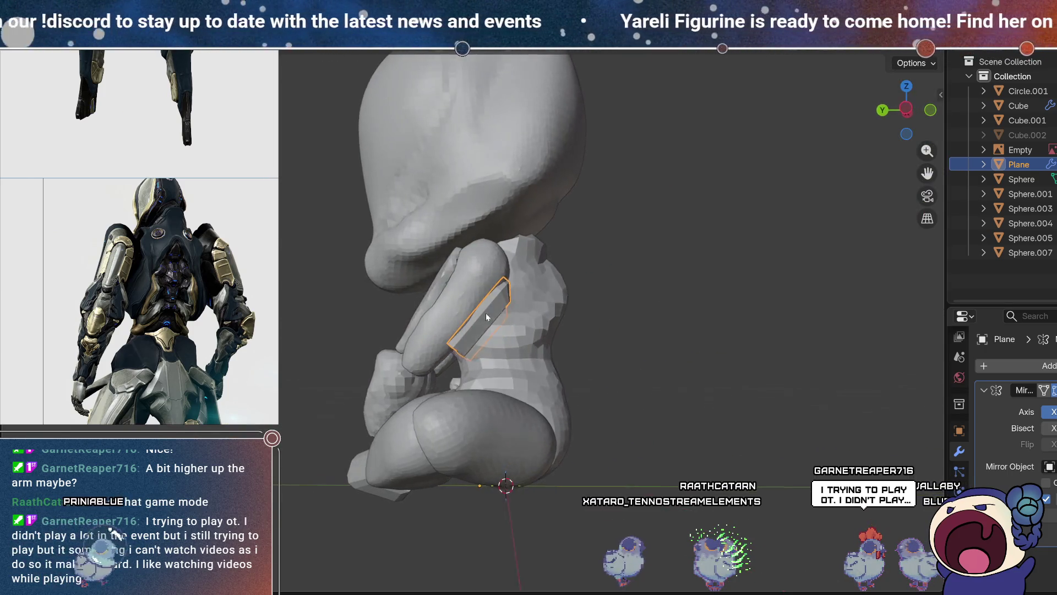
left_click(437, 303)
key("Tab")
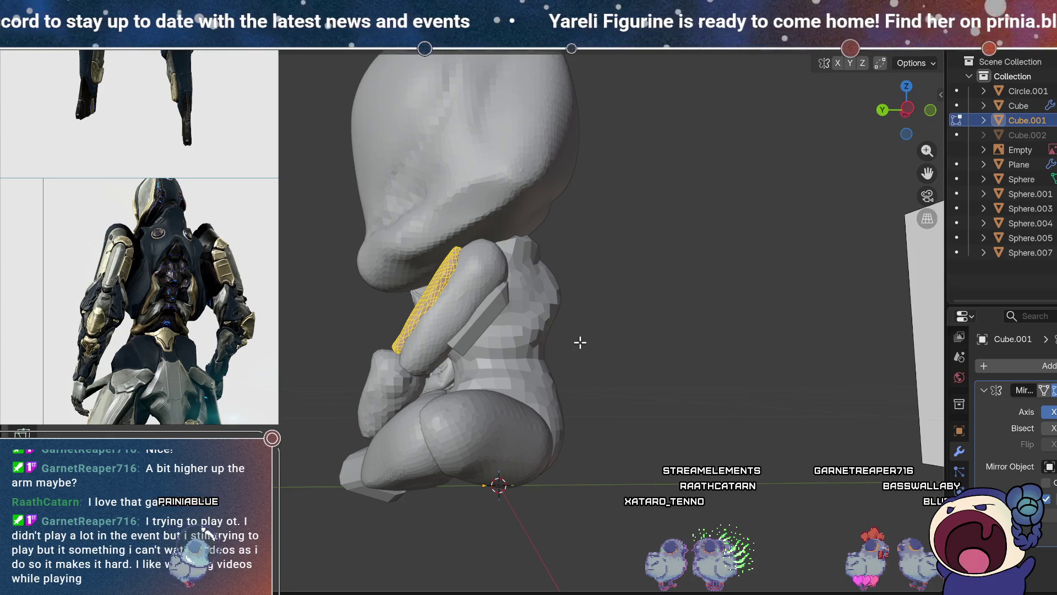
key("ctrl+Tab")
mouse_move(766, 423)
middle_mouse_down()
mouse_move(752, 419)
mouse_move(783, 363)
mouse_move(799, 561)
middle_mouse_up()
left_click(778, 570)
middle_click_drag(633, 330, 560, 267)
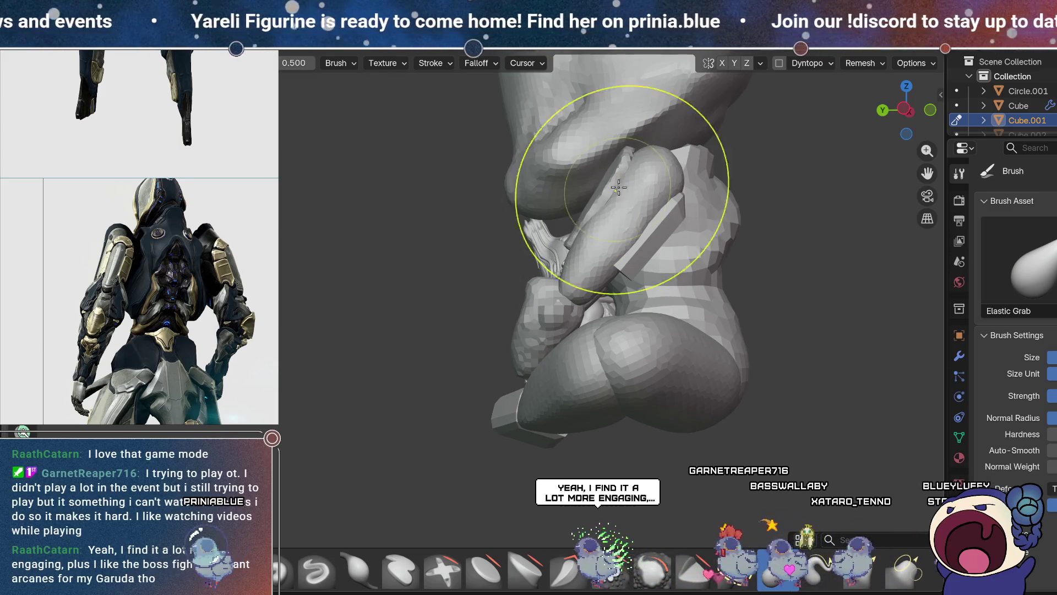
- Pull the Sphere.003 hand piece up and left with an Elastic Grab stroke
middle_click_drag(619, 189, 584, 189, "shift")
key("ctrl+Tab")
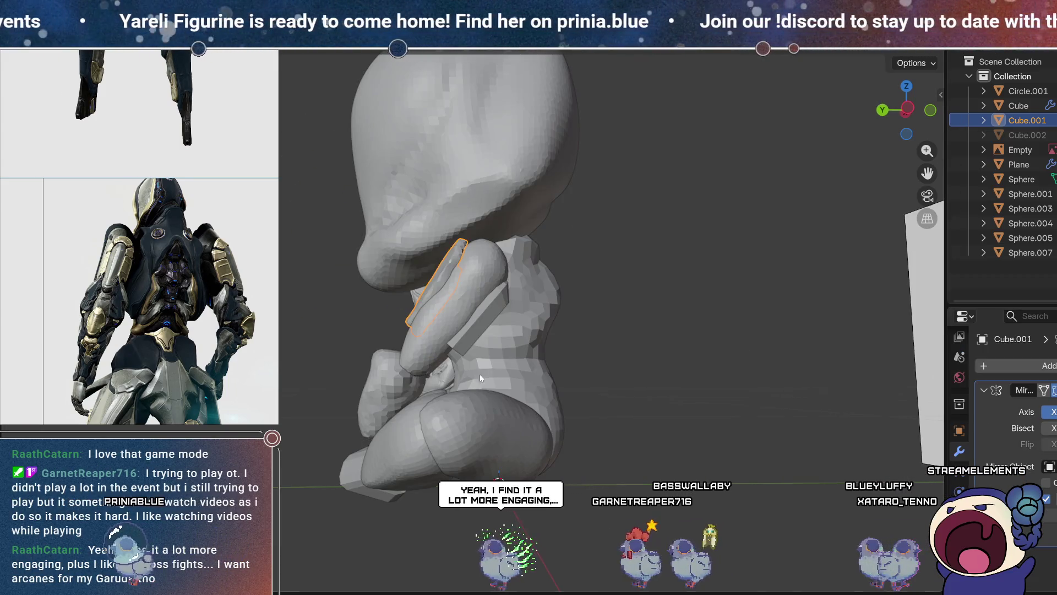
left_click(493, 314)
middle_click_drag(493, 314, 508, 322)
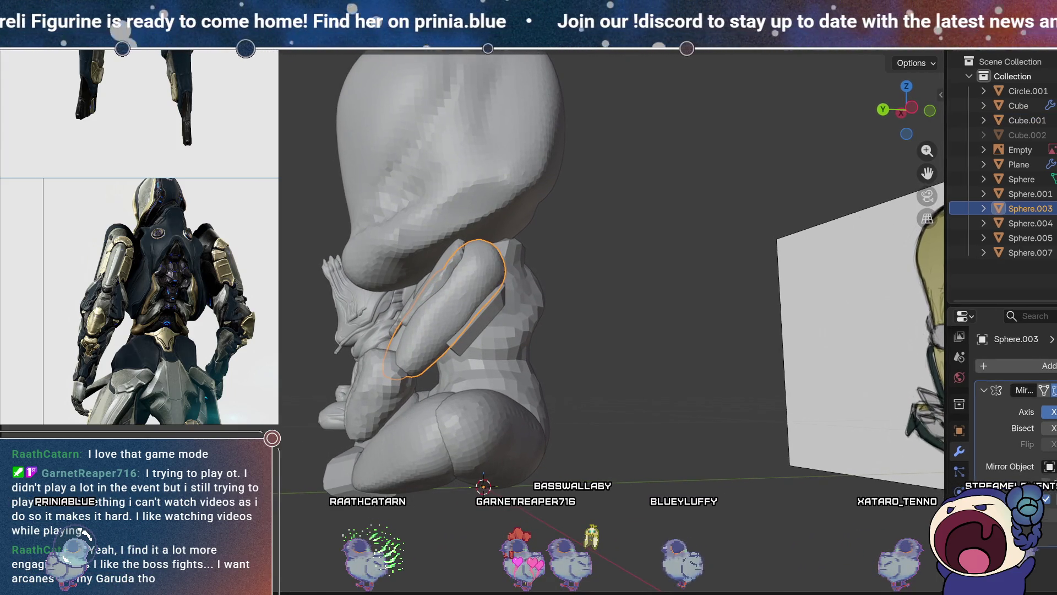
key("ctrl+Page_Down")
left_click_drag(644, 315, 585, 273)
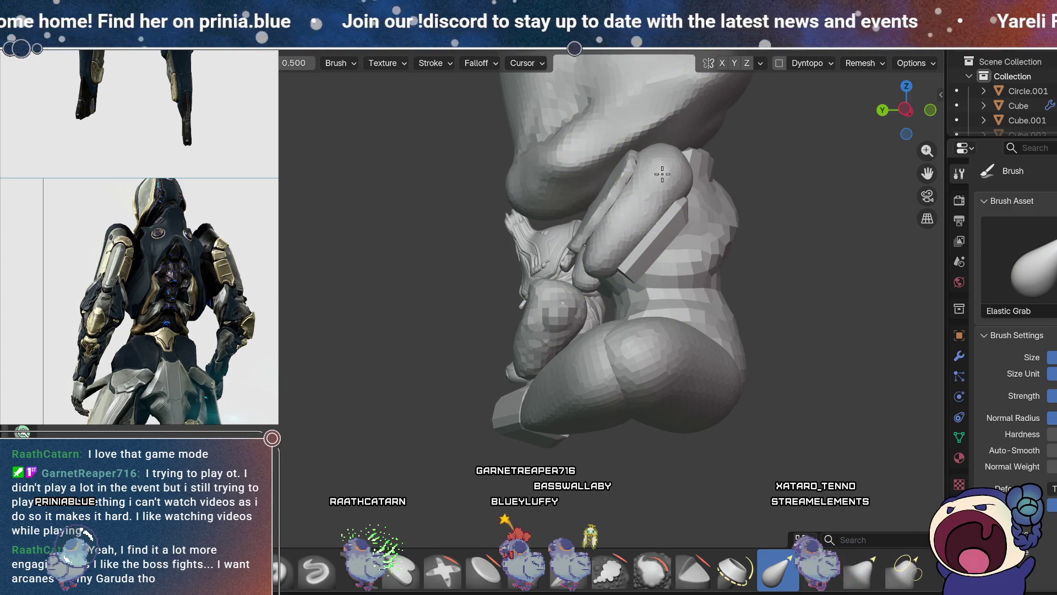
mouse_move(622, 237)
middle_mouse_down()
mouse_move(719, 319)
mouse_move(817, 302)
mouse_move(794, 309)
middle_mouse_up()
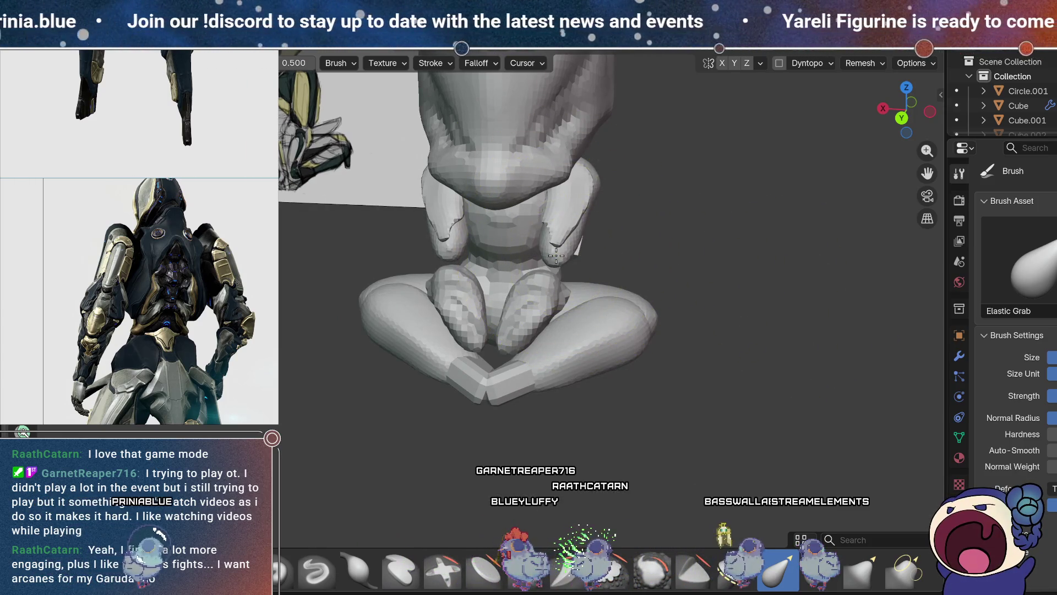
- Return to Object Mode and open the Sphere.007 foot piece for mesh editing
key("ctrl+z")
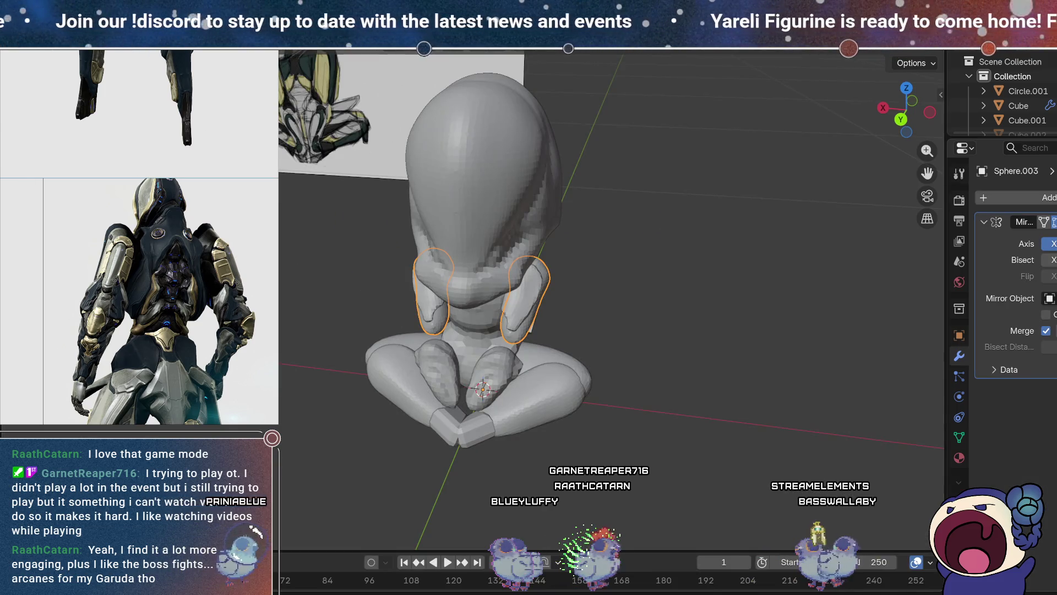
key("Tab")
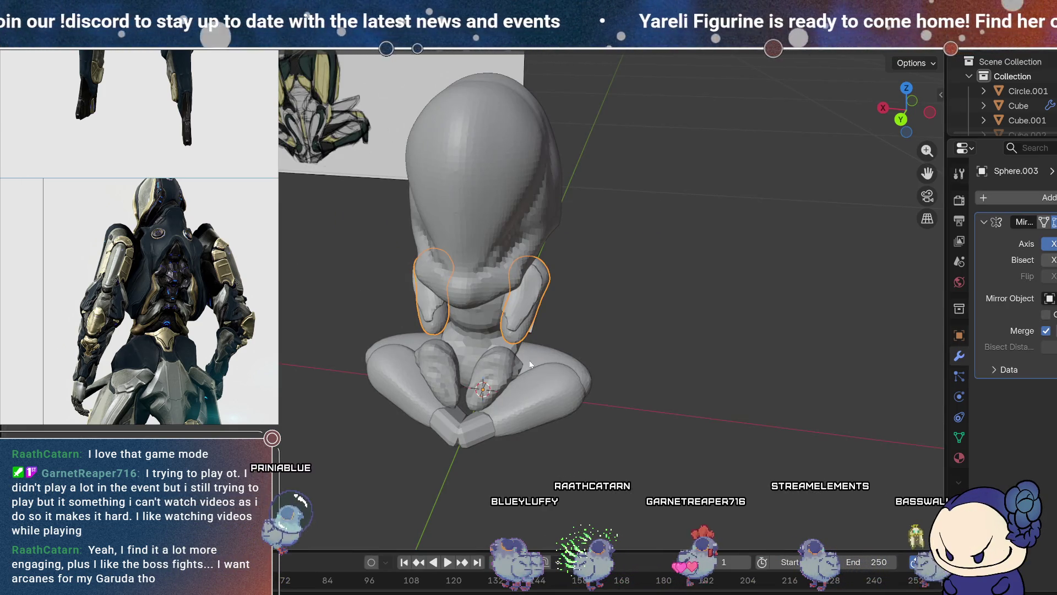
left_click(510, 353)
key("ctrl+Page_Down")
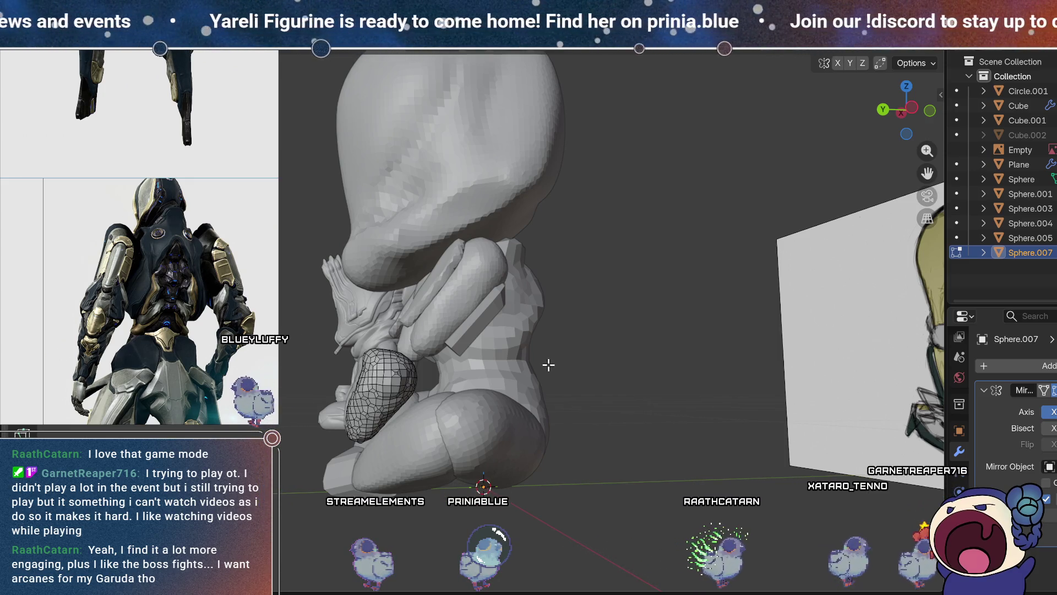
- Enter Sculpt Mode and pull the side cloth and lower mesh with Elastic Grab strokes
mouse_move(560, 359)
middle_mouse_down()
mouse_move(573, 337)
mouse_move(556, 325)
middle_mouse_up()
key("ctrl+Page_Down")
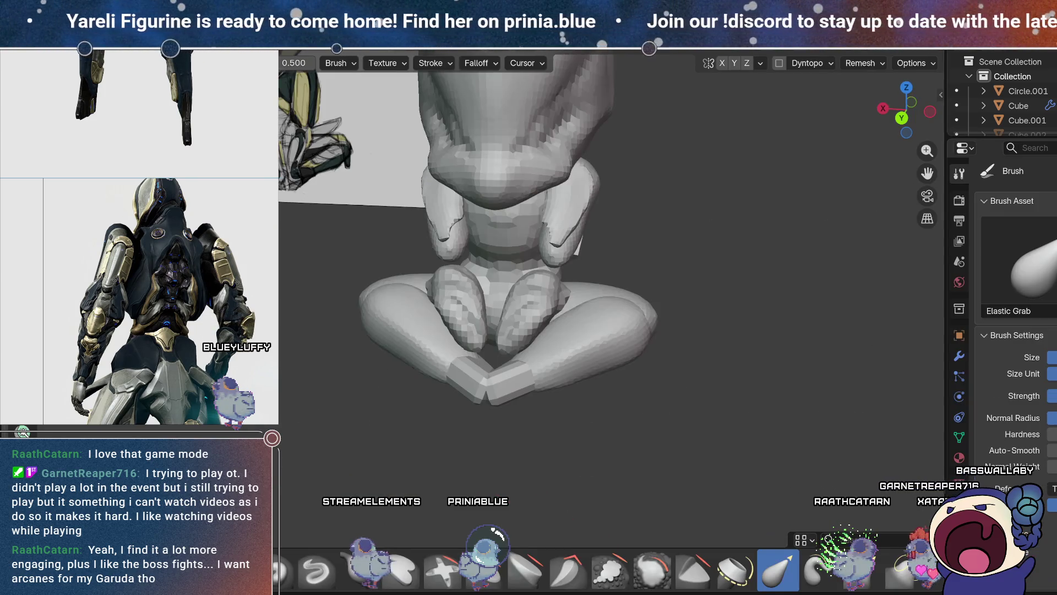
middle_click_drag(758, 310, 638, 299)
left_click_drag(454, 297, 442, 270)
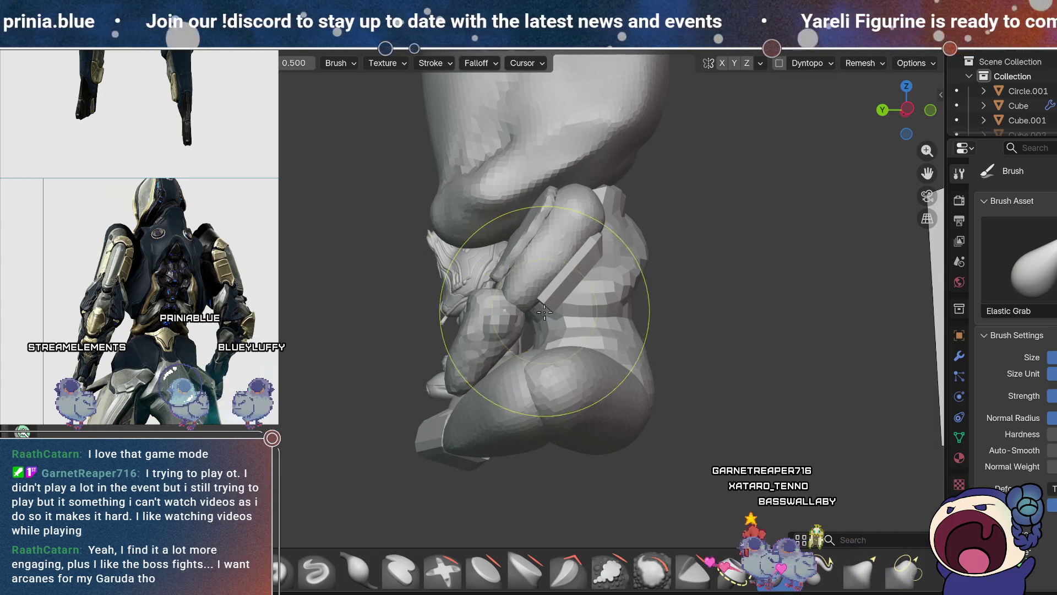
left_click_drag(544, 311, 528, 309)
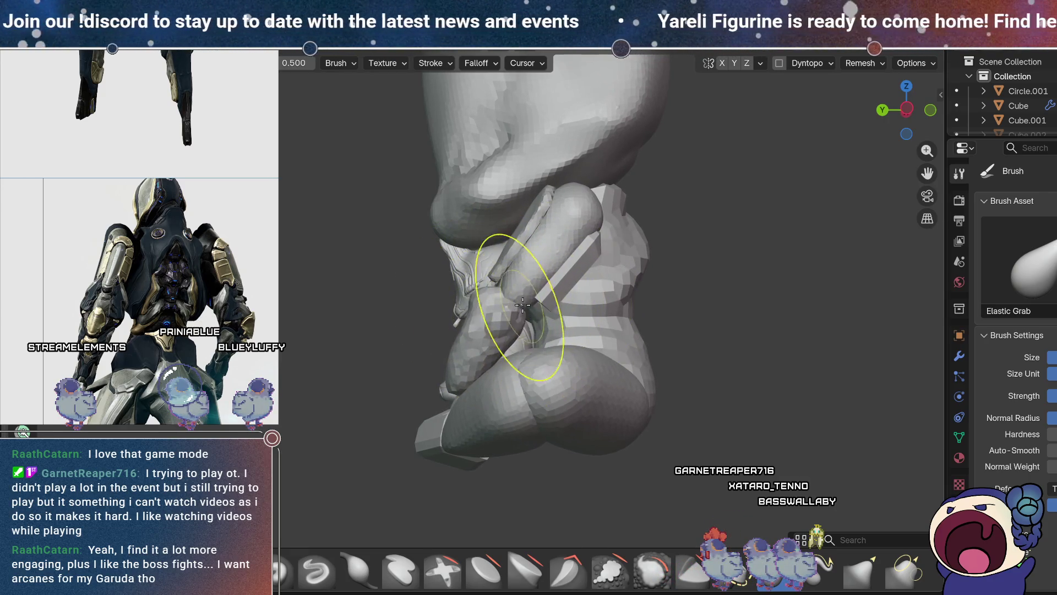
- Inspect the reshaped feet and cloth from front, side and behind, including the X side view
mouse_move(501, 351)
middle_mouse_down()
mouse_move(585, 428)
mouse_move(559, 359)
mouse_move(565, 374)
middle_mouse_up()
scroll(565, 375, "up", 2)
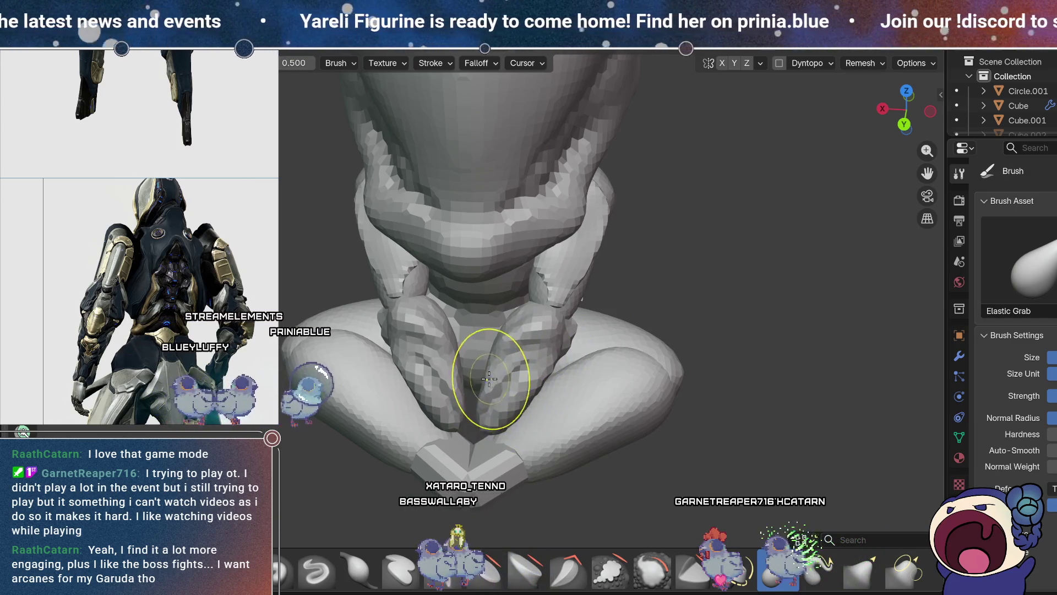
mouse_move(492, 417)
middle_mouse_down()
mouse_move(577, 256)
mouse_move(733, 263)
mouse_move(734, 329)
mouse_move(685, 248)
middle_mouse_up()
mouse_move(680, 284)
middle_mouse_down()
mouse_move(651, 288)
mouse_move(701, 347)
mouse_move(667, 264)
mouse_move(735, 266)
mouse_move(651, 288)
mouse_move(486, 403)
middle_mouse_up()
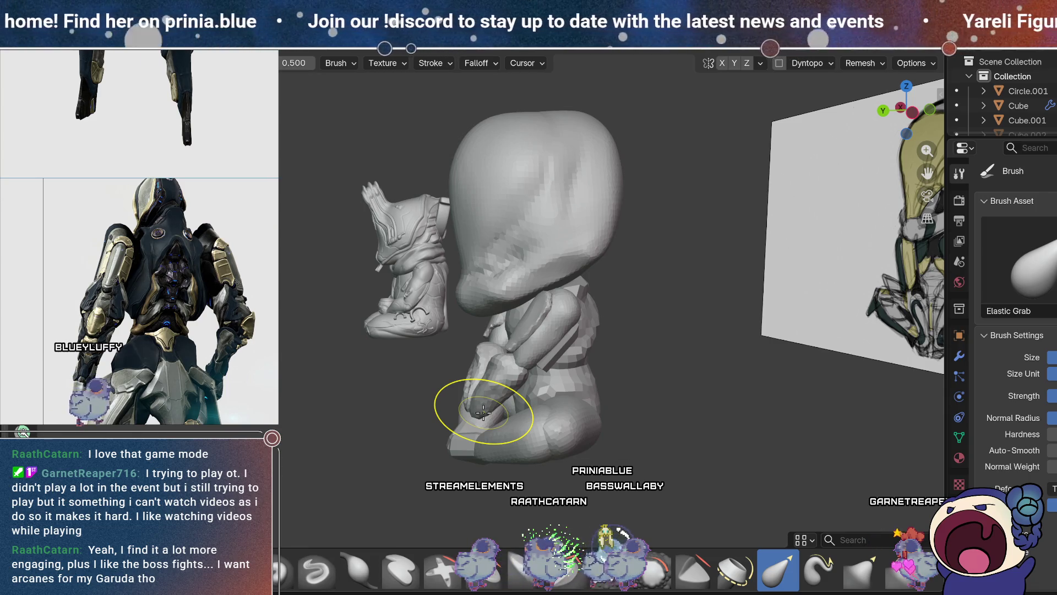
mouse_move(575, 405)
middle_mouse_down()
mouse_move(713, 416)
mouse_move(684, 353)
mouse_move(680, 446)
mouse_move(614, 422)
mouse_move(682, 429)
mouse_move(639, 419)
mouse_move(652, 495)
middle_mouse_up()
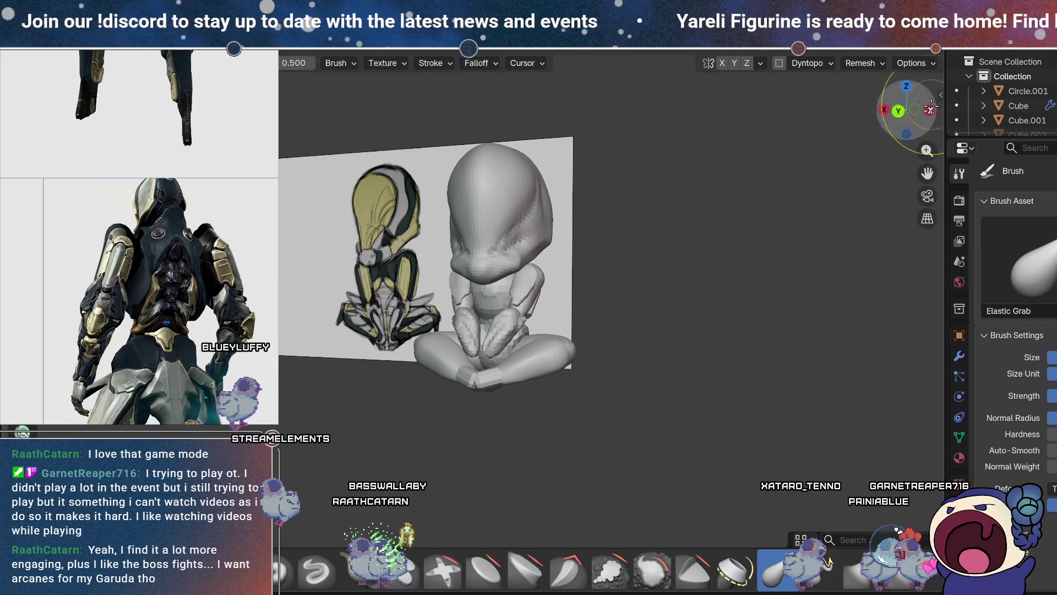
left_click(929, 110)
middle_click_drag(727, 333, 702, 332, "shift")
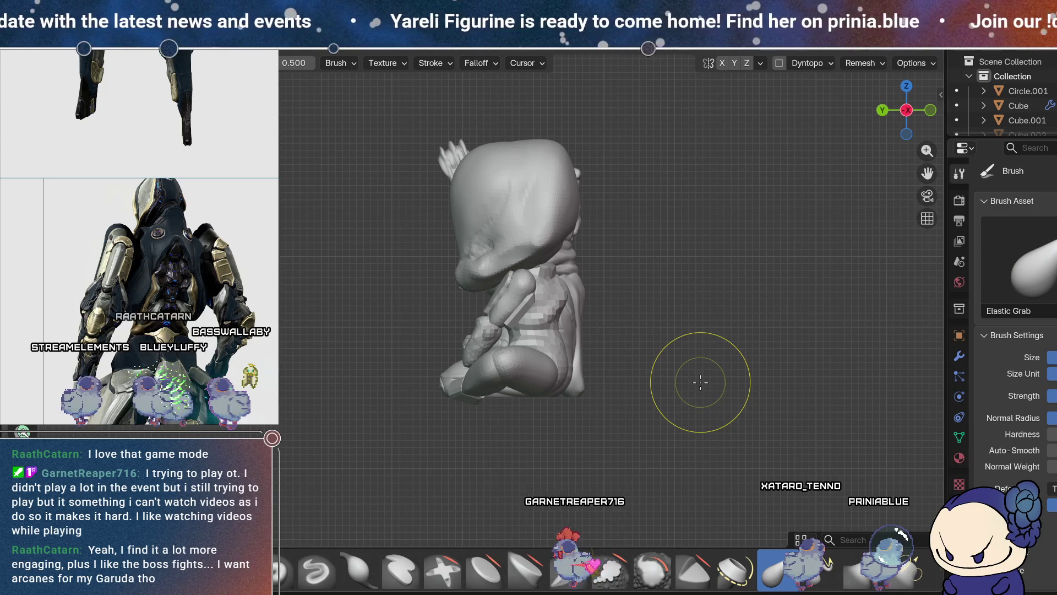
mouse_move(685, 448)
middle_mouse_down()
mouse_move(745, 385)
mouse_move(635, 417)
middle_mouse_up()
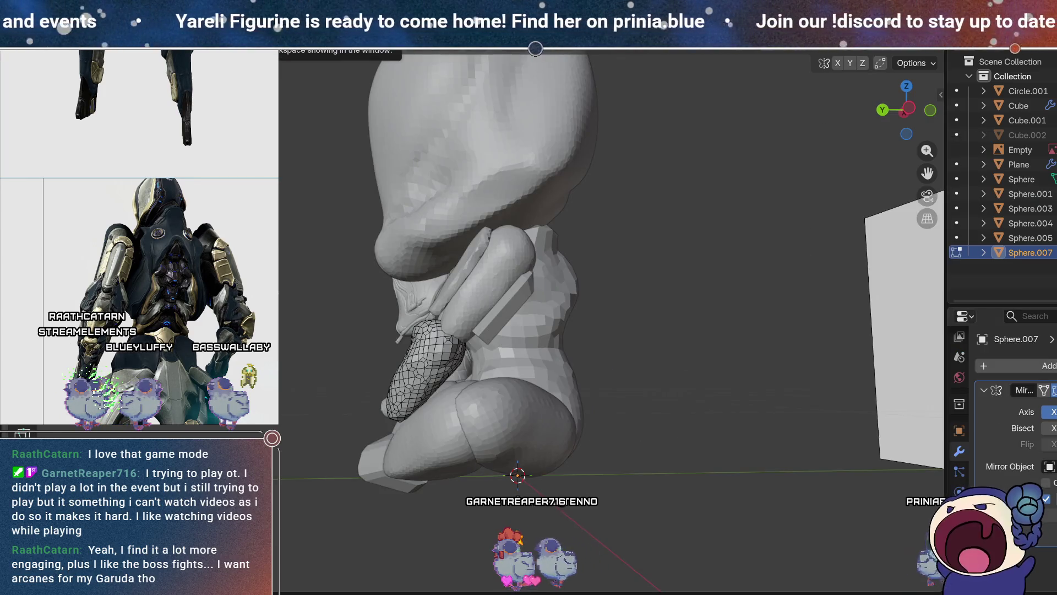
- Select both arm pieces and scale all their geometry up slightly in Edit Mode
key("Tab")
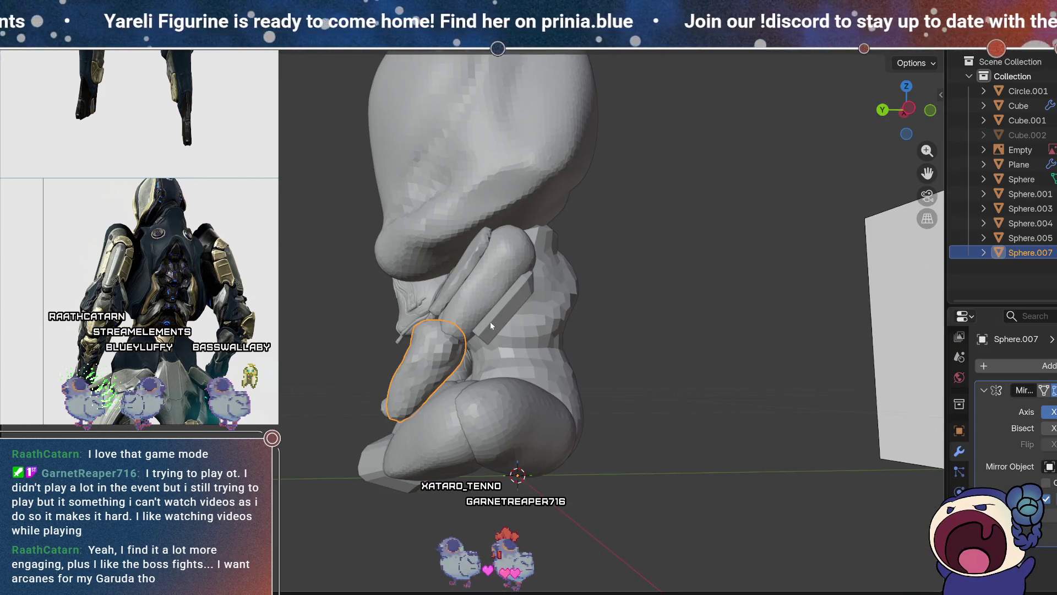
left_click(475, 292, "shift")
left_click(452, 277, "shift")
middle_click_drag(408, 354, 606, 321)
key("Tab")
key("a")
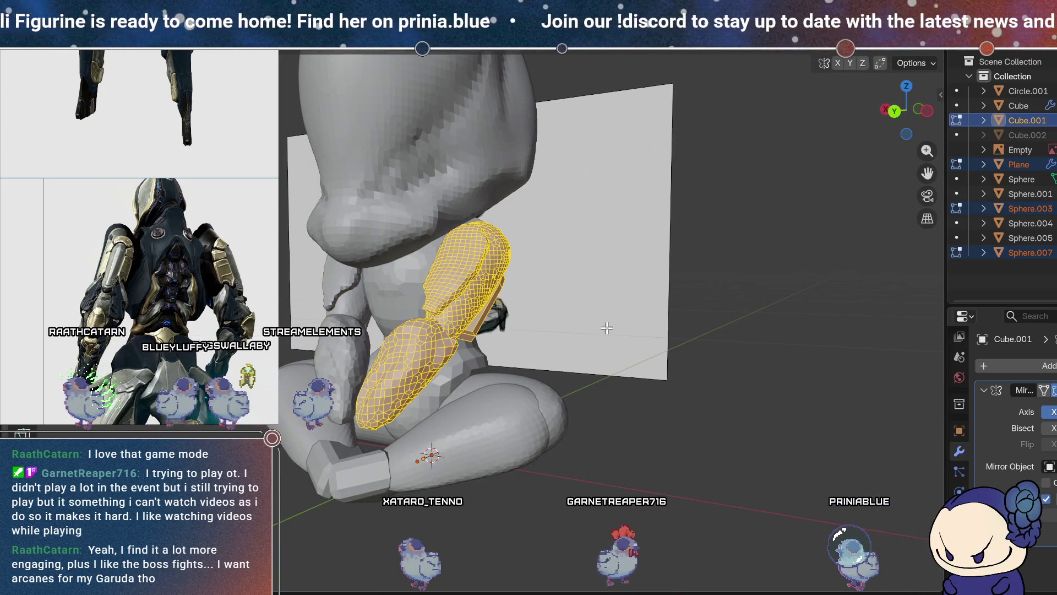
key("s")
left_click(365, 441)
mouse_move(364, 440)
middle_mouse_down()
mouse_move(498, 405)
mouse_move(435, 398)
mouse_move(539, 399)
mouse_move(491, 406)
mouse_move(533, 431)
mouse_move(504, 434)
mouse_move(534, 328)
mouse_move(493, 397)
middle_mouse_up()
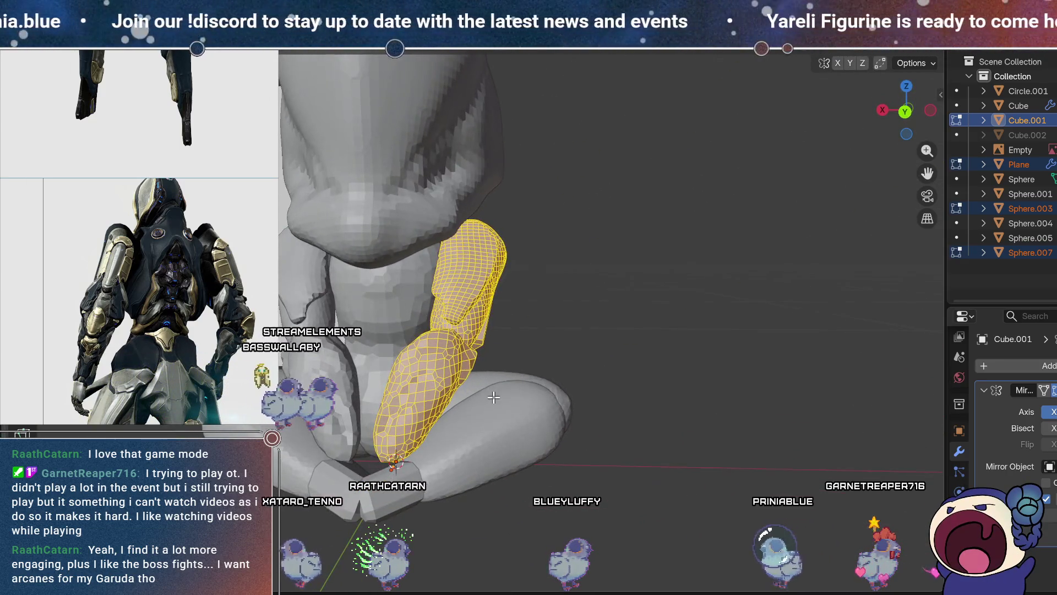
- Return to Object Mode, zoom out around the figurine and deselect everything
key("Tab")
scroll(465, 376, "down", 5)
mouse_move(569, 372)
middle_mouse_down()
mouse_move(398, 395)
mouse_move(393, 433)
mouse_move(462, 391)
mouse_move(503, 312)
mouse_move(600, 392)
mouse_move(545, 397)
mouse_move(509, 383)
mouse_move(531, 368)
mouse_move(585, 368)
mouse_move(536, 366)
mouse_move(540, 376)
middle_mouse_up()
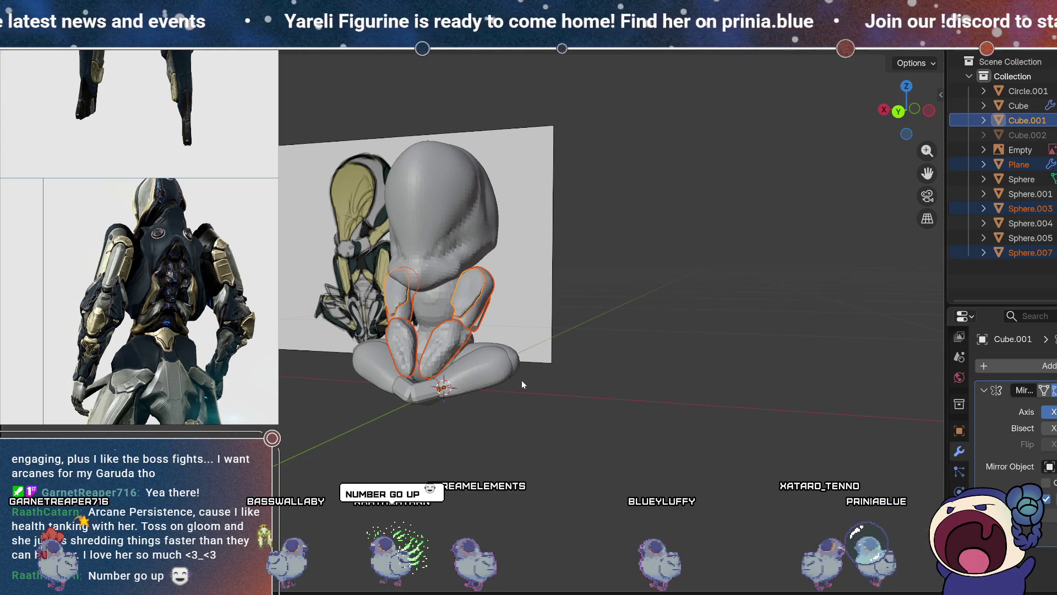
left_click(598, 420)
- Select Cube.001, enter Sculpt Mode and smooth the forearm against the legs
mouse_move(597, 420)
middle_mouse_down()
mouse_move(642, 406)
mouse_move(677, 363)
mouse_move(599, 326)
mouse_move(571, 391)
mouse_move(583, 380)
mouse_move(560, 300)
mouse_move(619, 366)
mouse_move(686, 325)
mouse_move(687, 281)
mouse_move(590, 339)
mouse_move(660, 357)
mouse_move(644, 298)
middle_mouse_up()
left_click(560, 300)
key("ctrl+Tab")
scroll(645, 297, "up", 5)
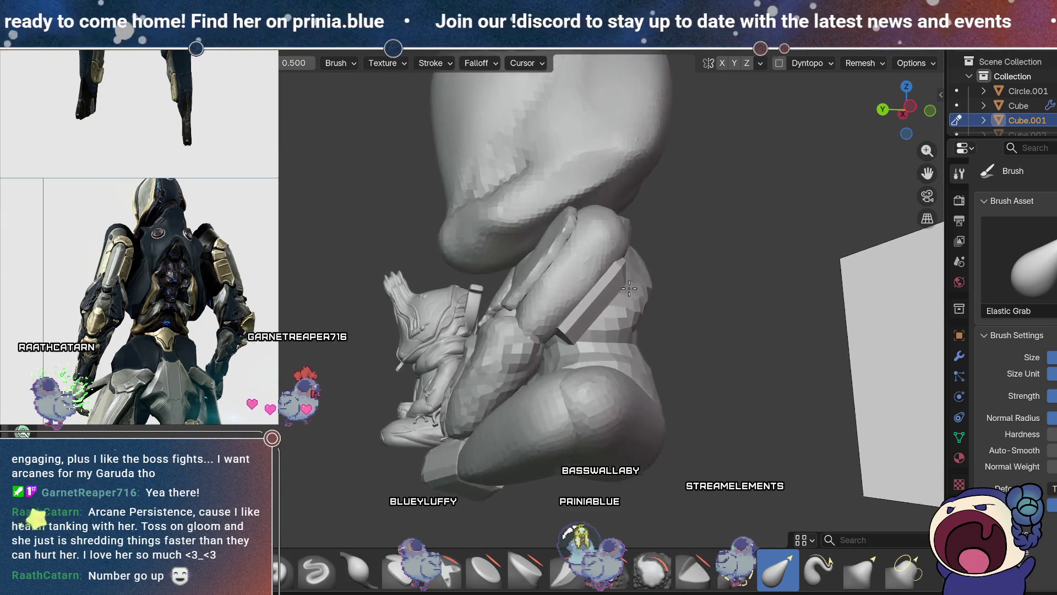
middle_click_drag(632, 313, 490, 306)
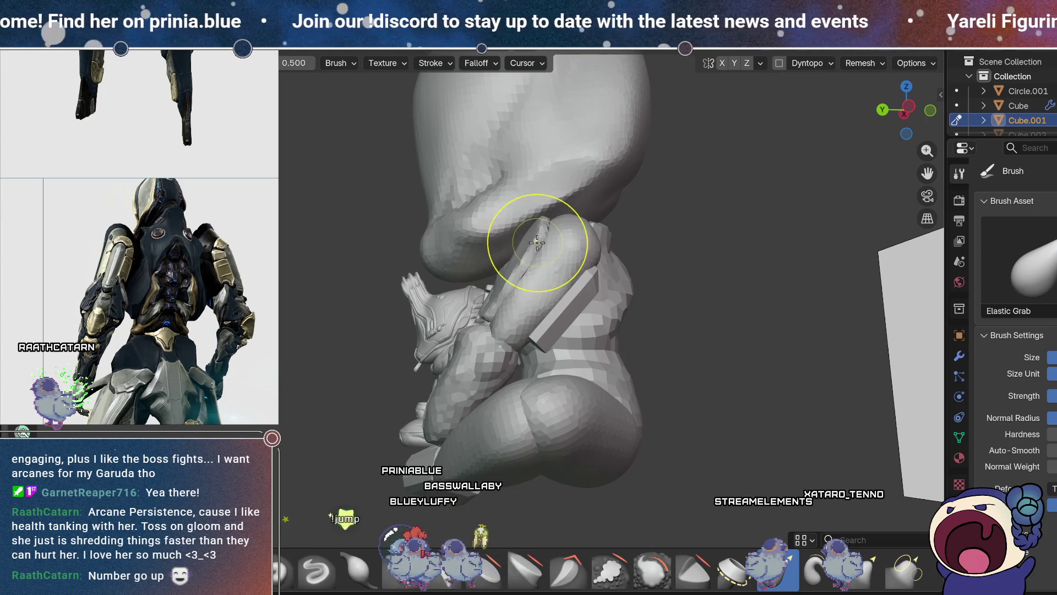
middle_click_drag(572, 365, 534, 300)
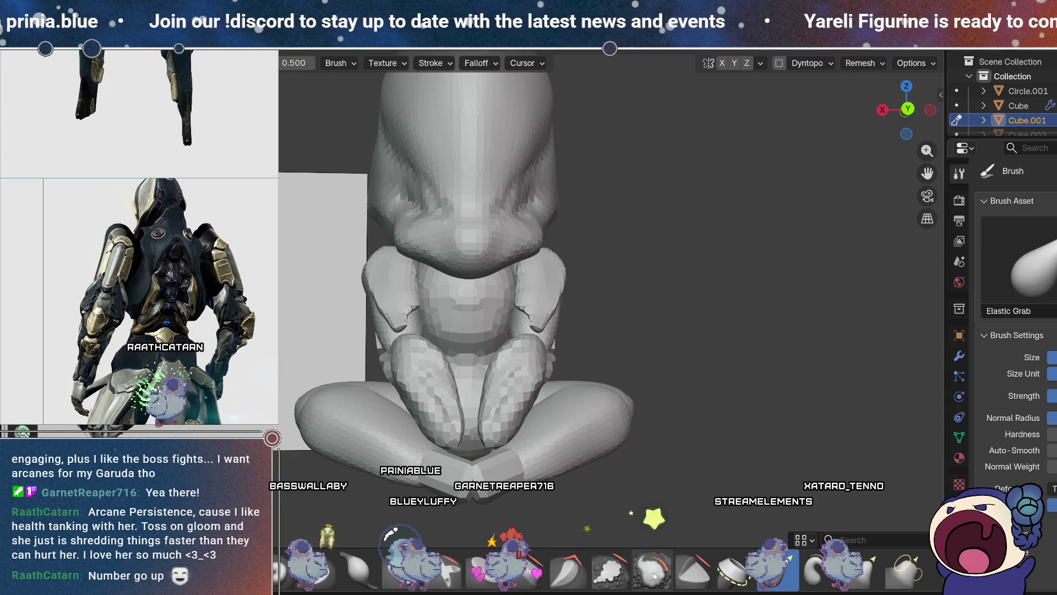
key("shift+s")
mouse_move(571, 423)
middle_mouse_down()
mouse_move(698, 242)
mouse_move(627, 305)
middle_mouse_up()
scroll(633, 297, "up", 5)
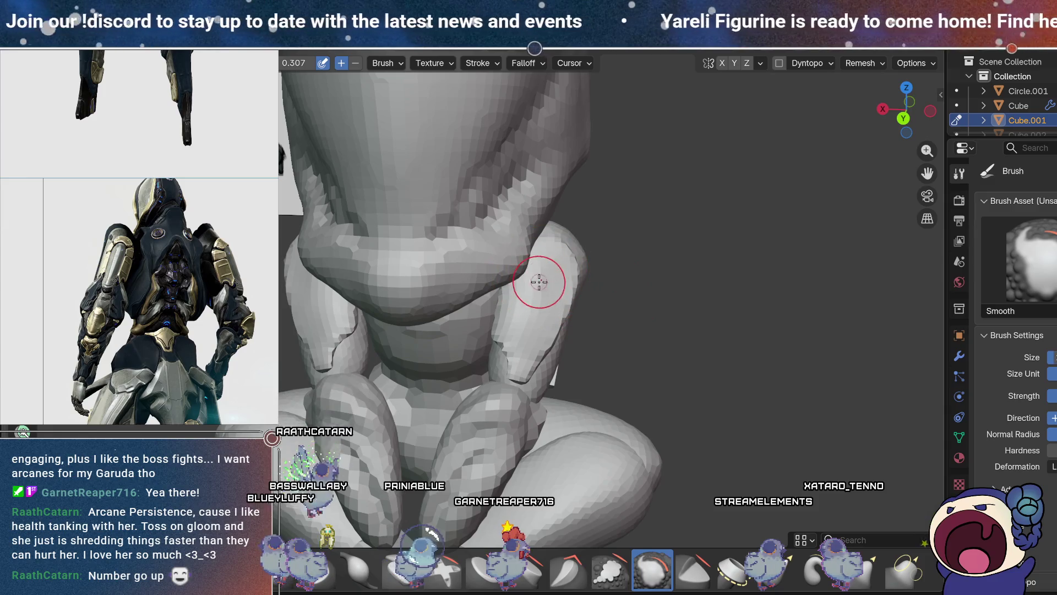
mouse_move(526, 361)
middle_mouse_down()
mouse_move(649, 198)
mouse_move(558, 278)
middle_mouse_up()
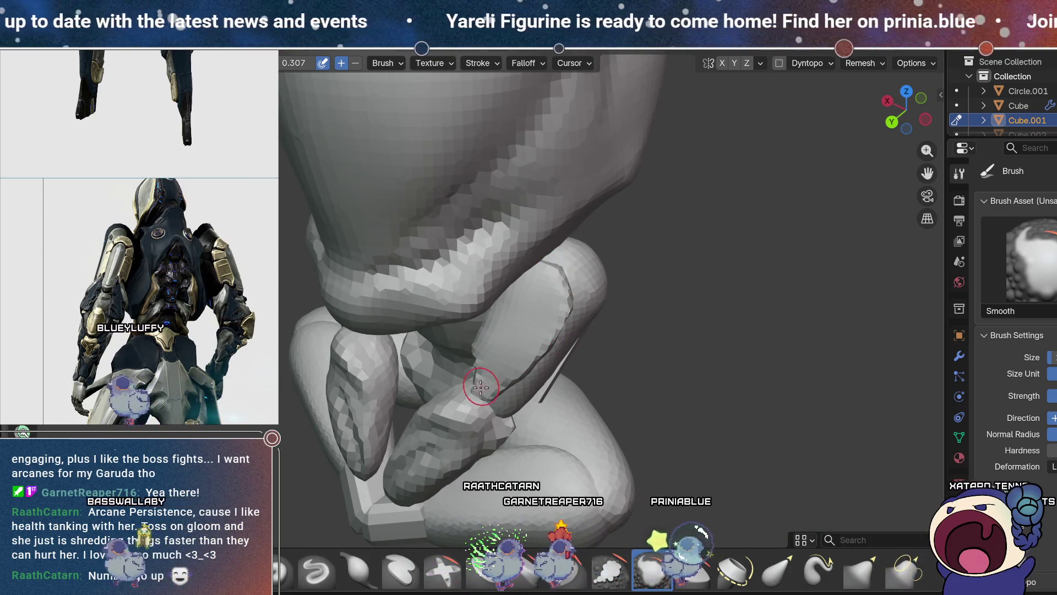
mouse_move(580, 298)
middle_mouse_down()
mouse_move(549, 300)
mouse_move(611, 291)
mouse_move(649, 439)
middle_mouse_up()
- Reshape the forearm with Elastic Grab, then return to the Layout workspace
left_click(793, 567)
mouse_move(654, 358)
middle_mouse_down()
mouse_move(620, 302)
mouse_move(550, 245)
mouse_move(482, 223)
middle_mouse_up()
mouse_move(451, 278)
middle_mouse_down()
mouse_move(463, 319)
mouse_move(455, 279)
mouse_move(440, 305)
middle_mouse_up()
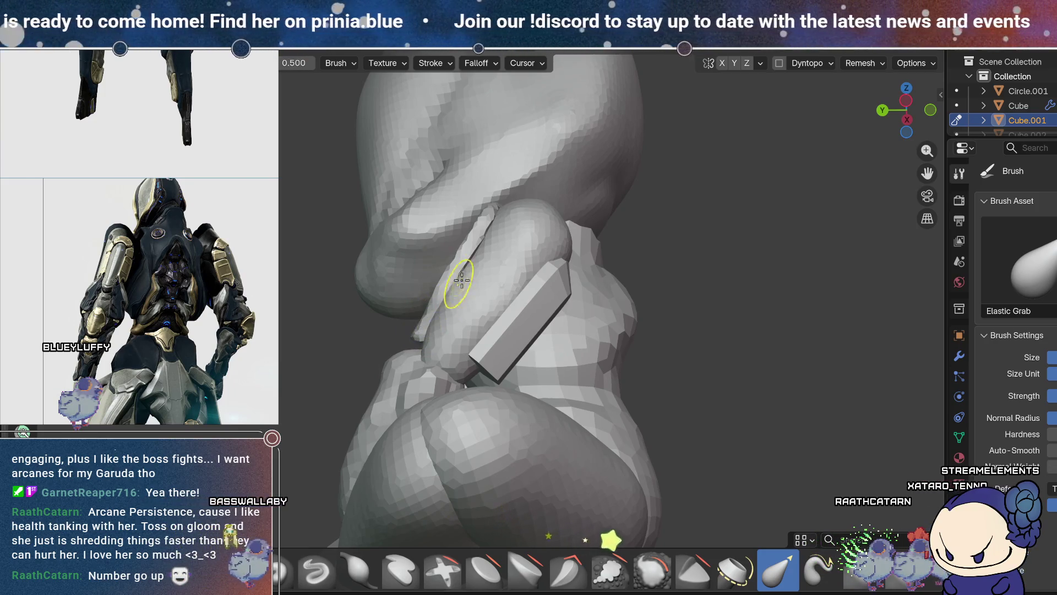
mouse_move(500, 207)
middle_mouse_down()
mouse_move(503, 302)
mouse_move(797, 264)
mouse_move(632, 346)
mouse_move(633, 298)
mouse_move(609, 255)
mouse_move(615, 246)
mouse_move(644, 341)
mouse_move(828, 325)
mouse_move(823, 301)
middle_mouse_up()
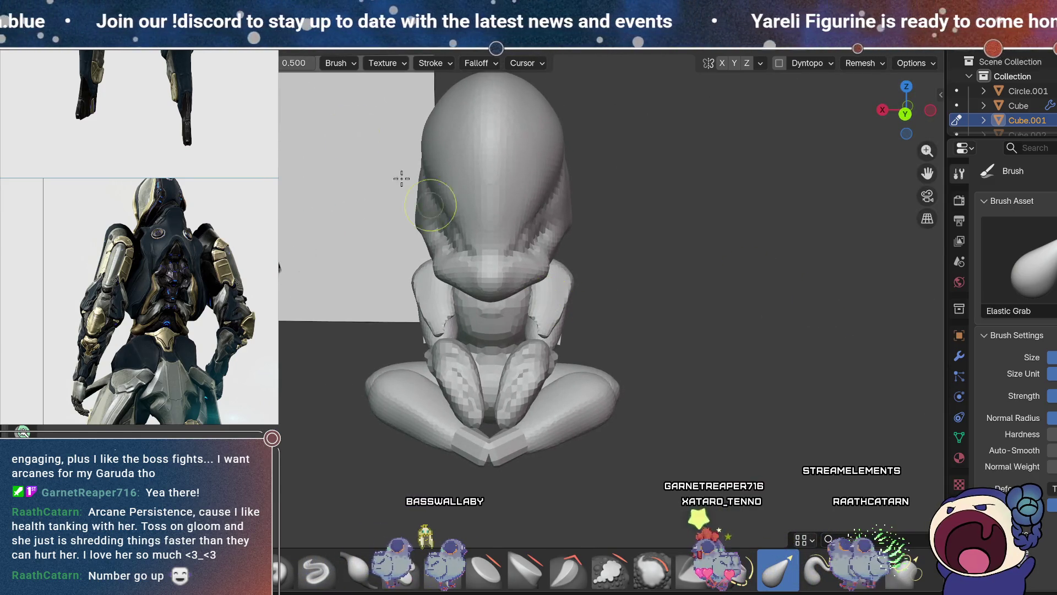
key("ctrl+Page_Up")
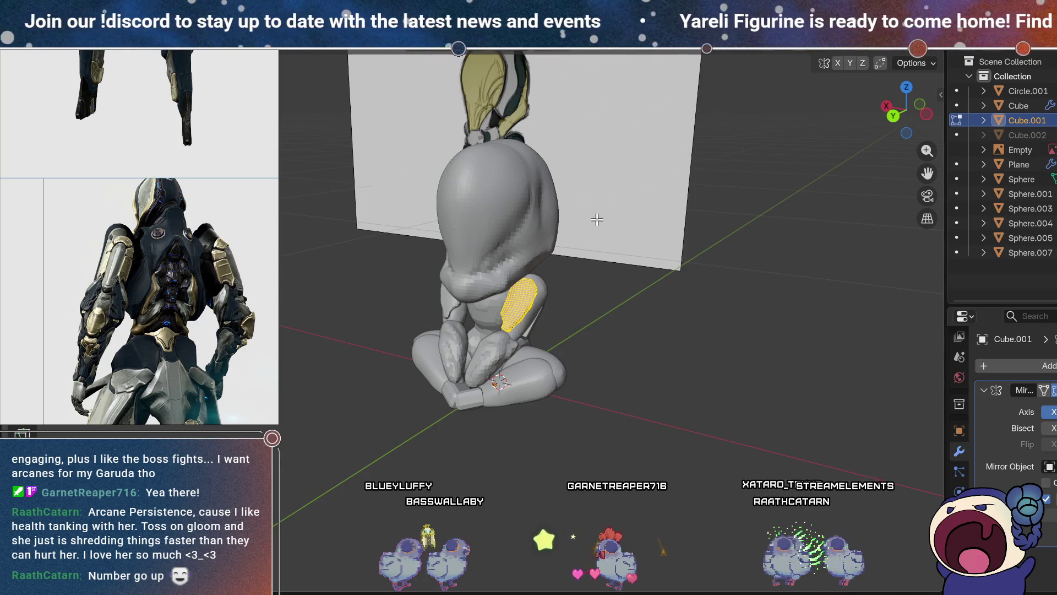
- Leave Edit Mode, deselect all, then select Sphere.003 and switch it to sculpting
key("Tab")
left_click(619, 412)
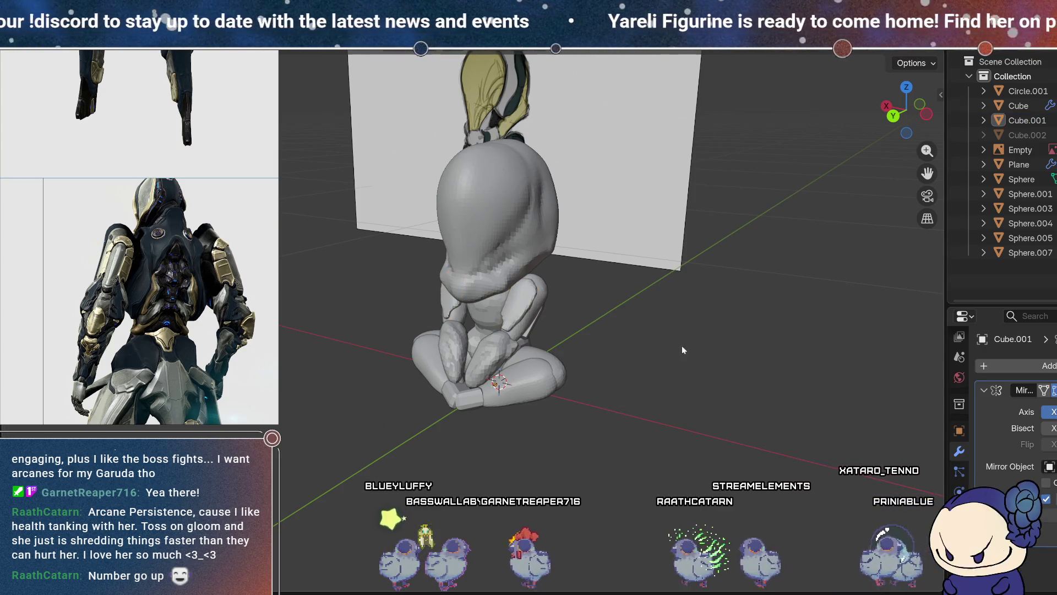
mouse_move(646, 398)
middle_mouse_down()
mouse_move(657, 369)
mouse_move(592, 358)
mouse_move(682, 374)
mouse_move(646, 335)
mouse_move(689, 344)
mouse_move(726, 381)
mouse_move(842, 385)
mouse_move(887, 365)
mouse_move(859, 359)
middle_mouse_up()
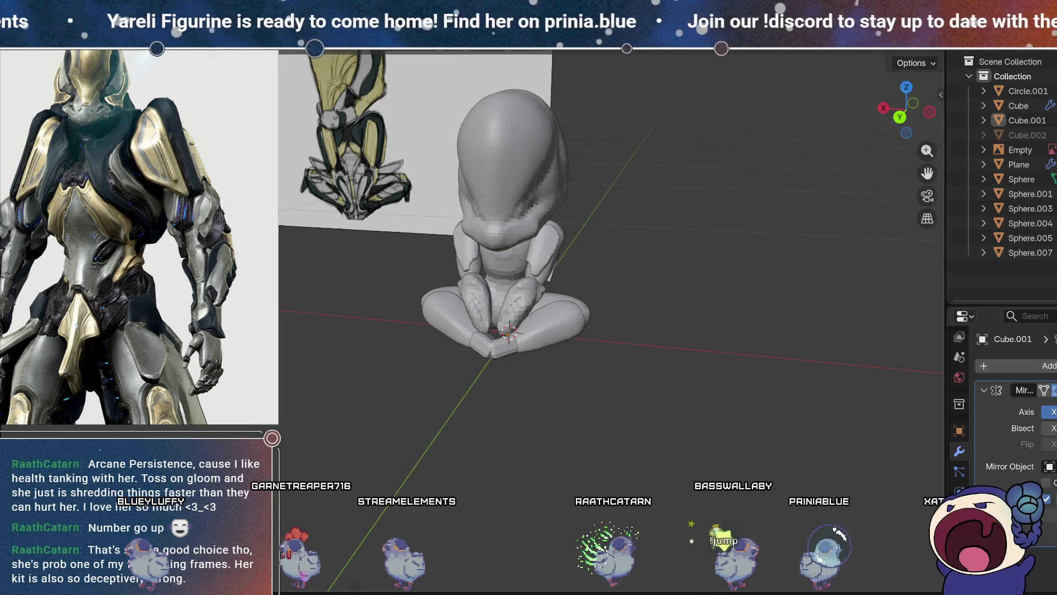
left_click(553, 275)
key("ctrl+Page_Up")
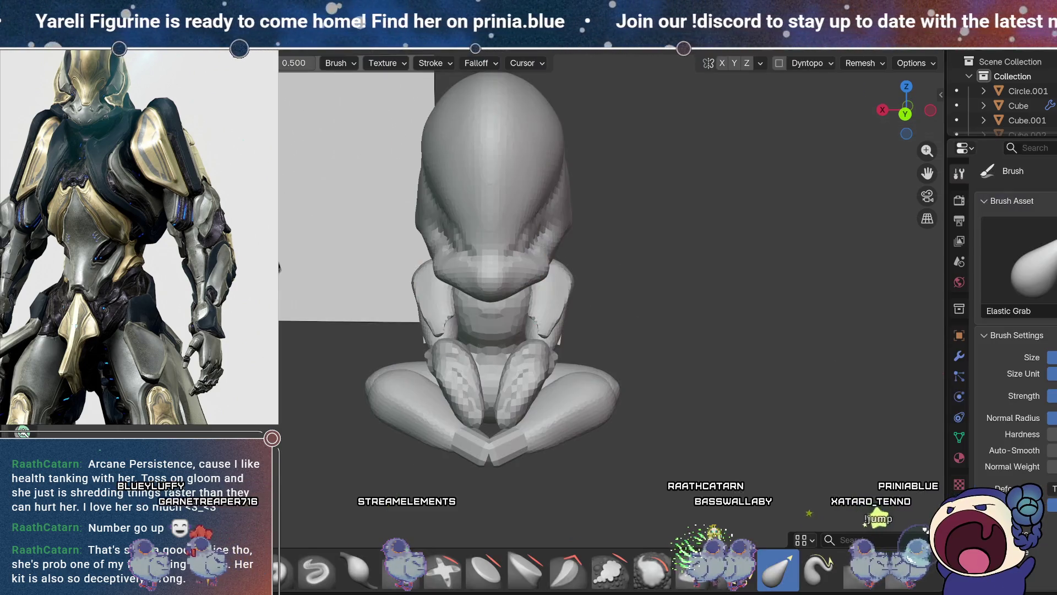
mouse_move(622, 308)
middle_mouse_down()
mouse_move(613, 336)
mouse_move(516, 303)
mouse_move(551, 362)
middle_mouse_up()
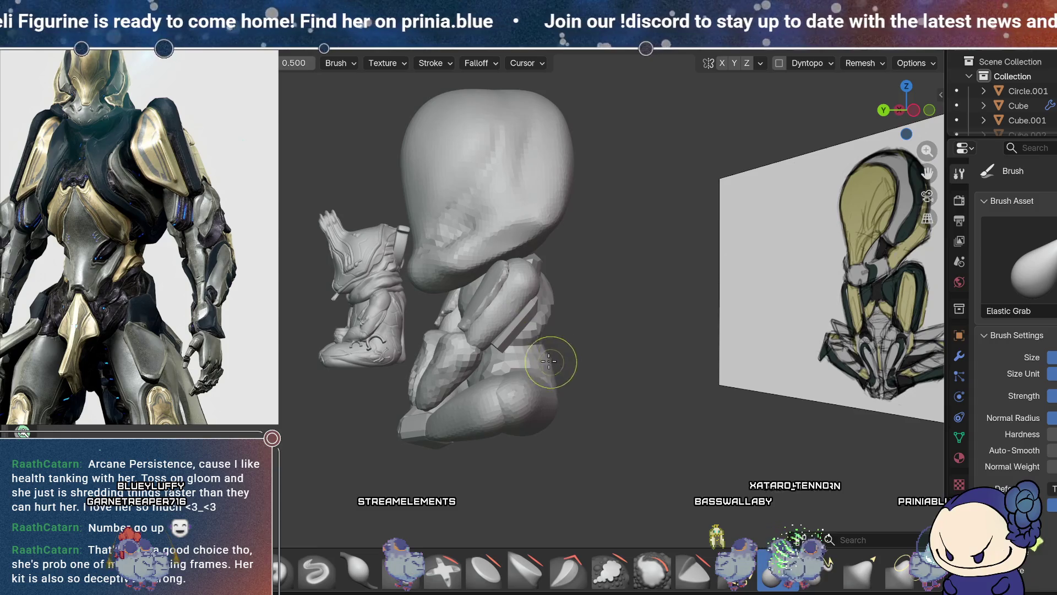
- With the Draw brush, stroke along the arm to build up and round its surface
key("x")
scroll(594, 283, "up", 5)
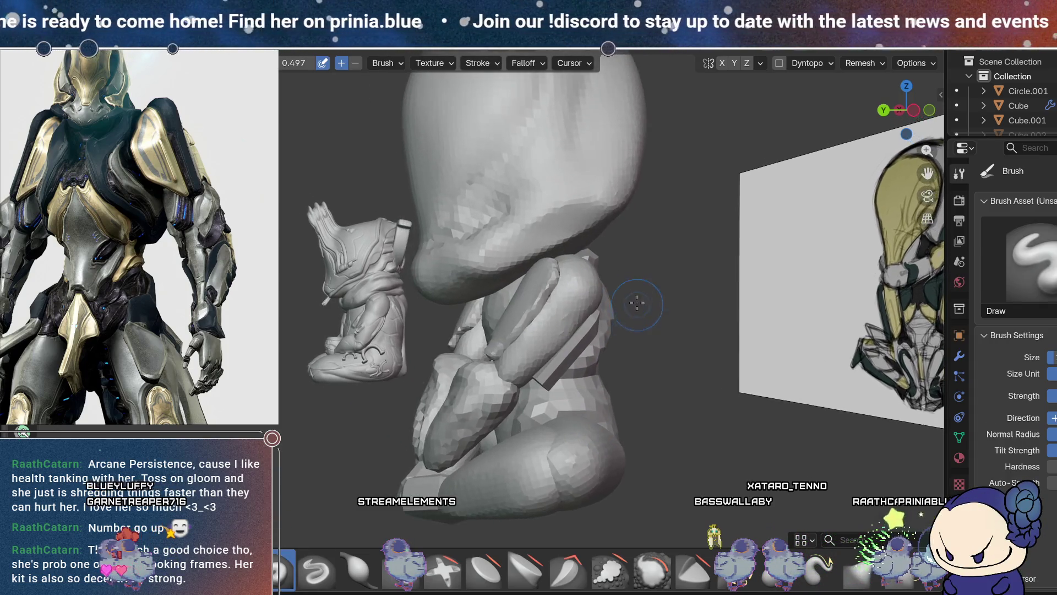
middle_click_drag(637, 306, 559, 300)
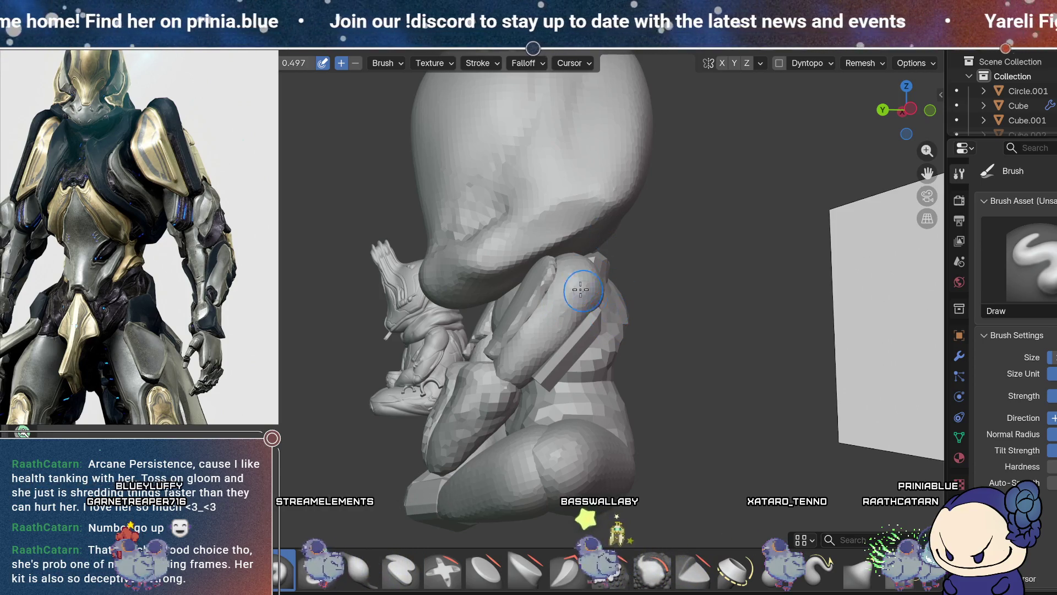
left_click_drag(585, 291, 544, 361)
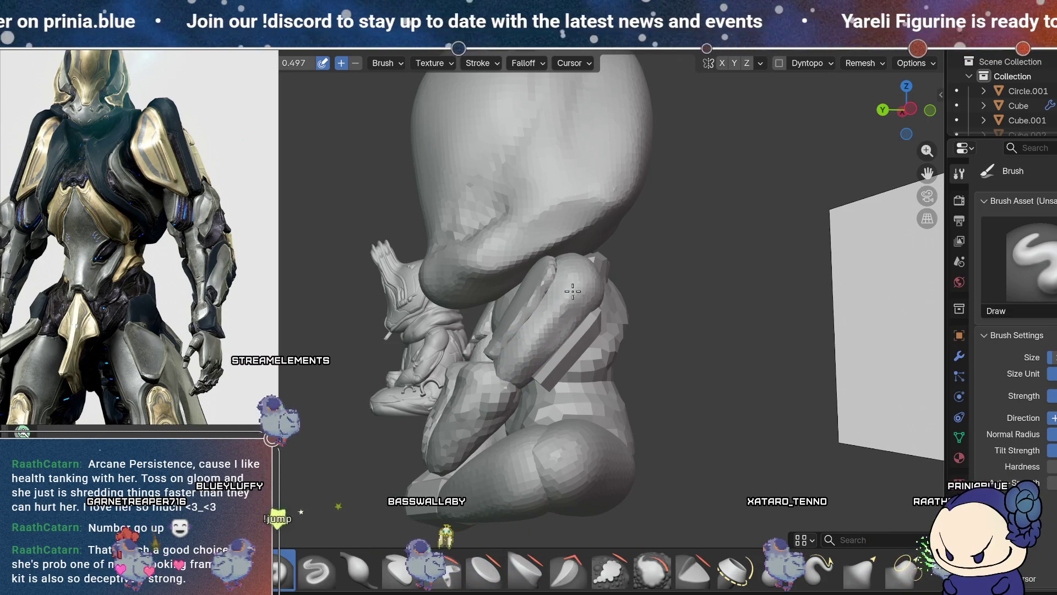
mouse_move(572, 292)
middle_mouse_down()
mouse_move(672, 331)
mouse_move(696, 306)
mouse_move(630, 347)
middle_mouse_up()
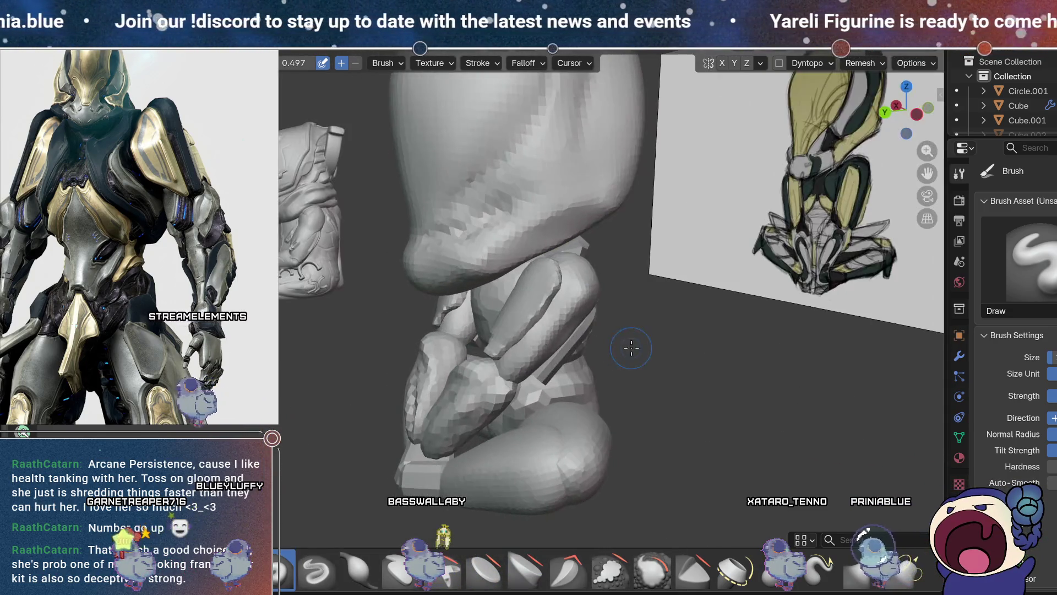
mouse_move(667, 301)
middle_mouse_down()
mouse_move(677, 253)
mouse_move(657, 327)
mouse_move(725, 385)
mouse_move(618, 337)
mouse_move(611, 323)
mouse_move(572, 321)
middle_mouse_up()
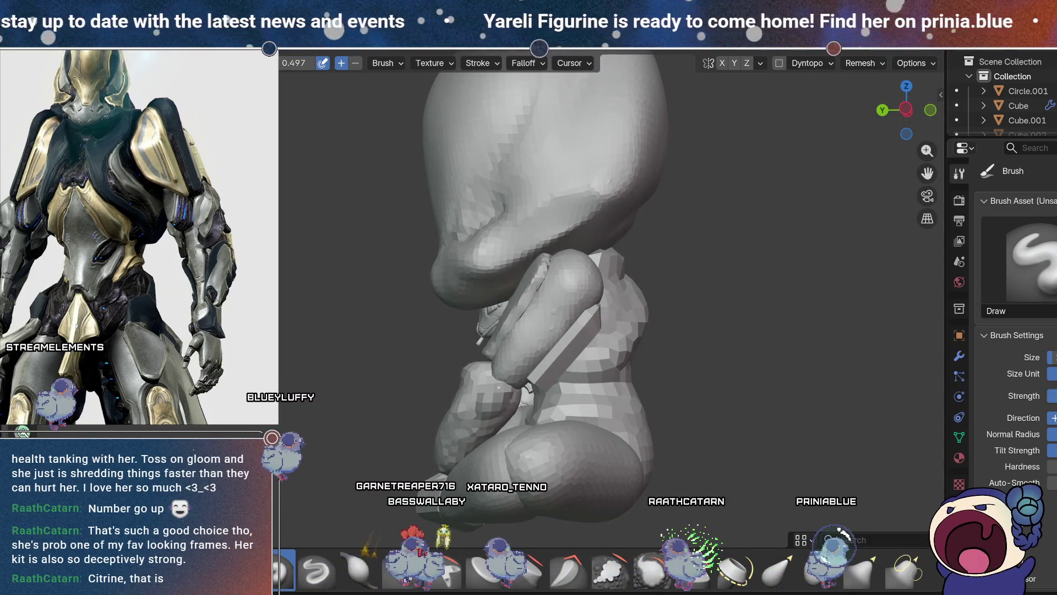
- Leave edit mode in Layout, duplicate the armor plate as Plane.001, then return to Sculpting
key("ctrl+Page_Up")
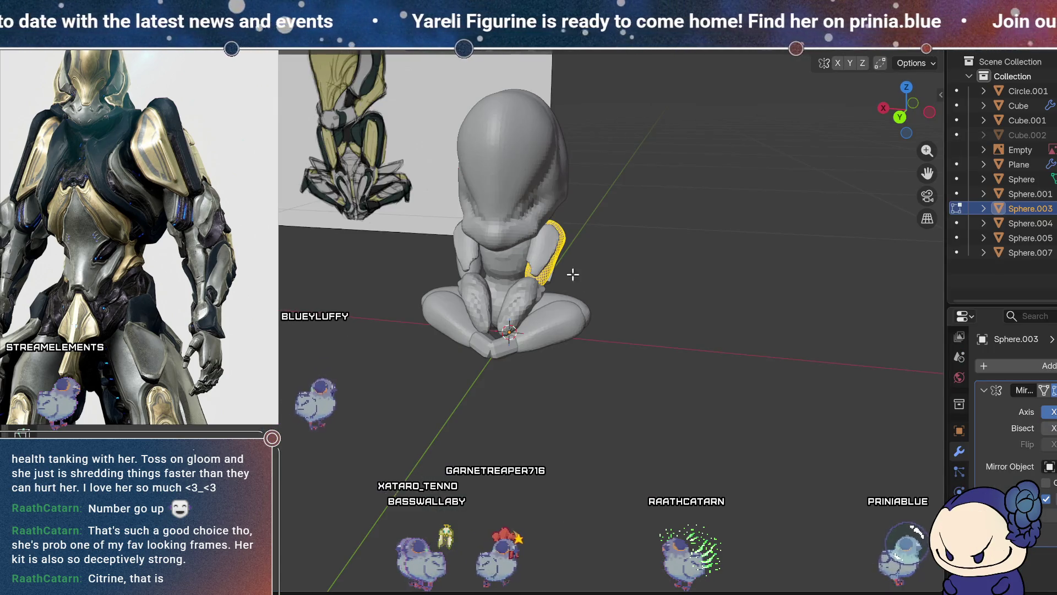
key("Tab")
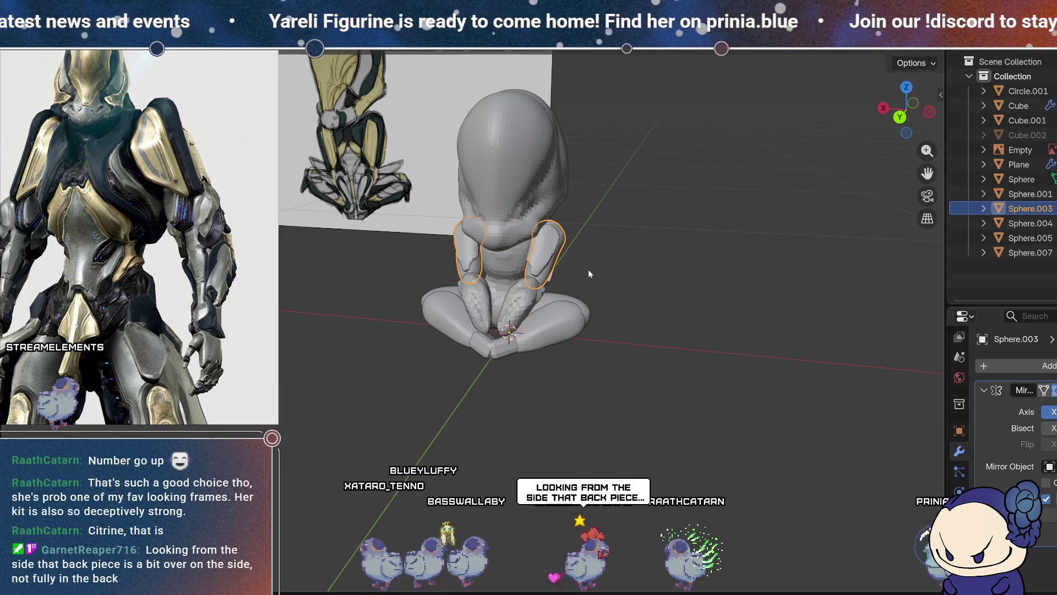
middle_click_drag(646, 294, 456, 258)
mouse_move(516, 287)
middle_mouse_down()
mouse_move(567, 303)
mouse_move(555, 286)
mouse_move(549, 322)
middle_mouse_up()
scroll(552, 276, "up", 4)
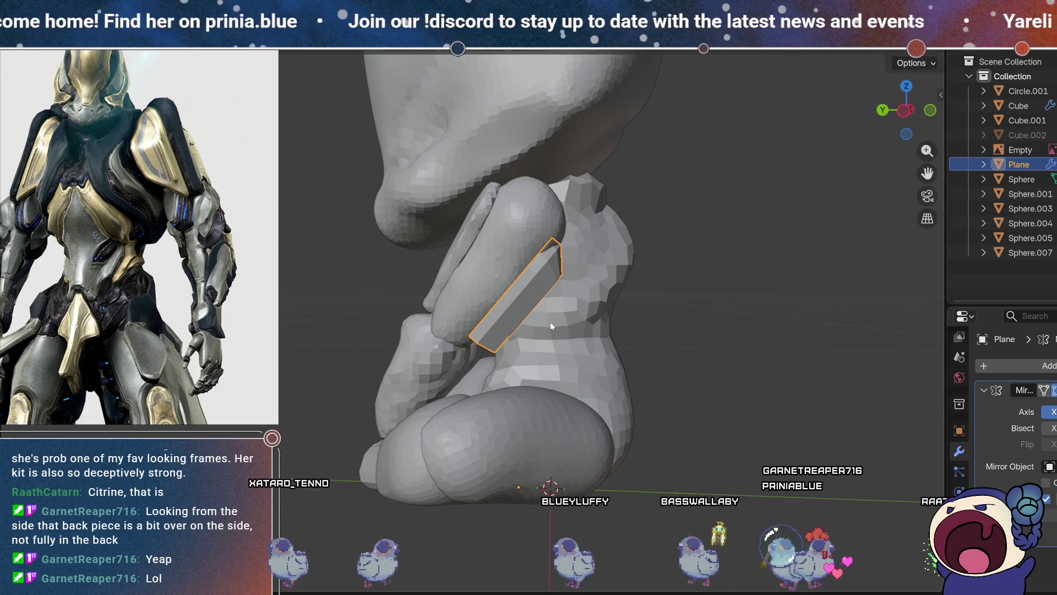
mouse_move(622, 352)
middle_mouse_down()
mouse_move(593, 352)
mouse_move(605, 346)
middle_mouse_up()
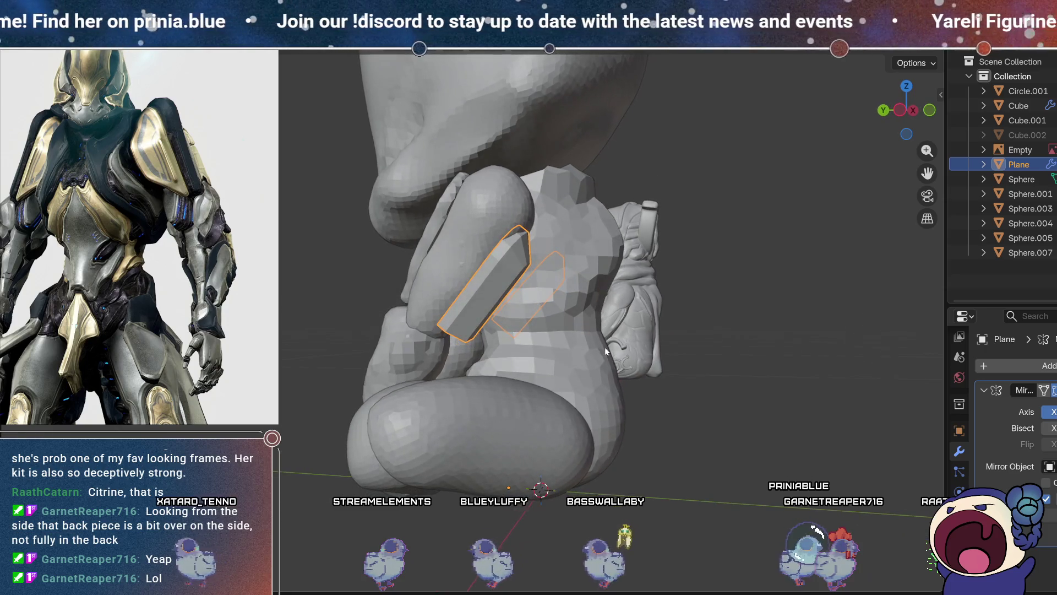
key("shift+d")
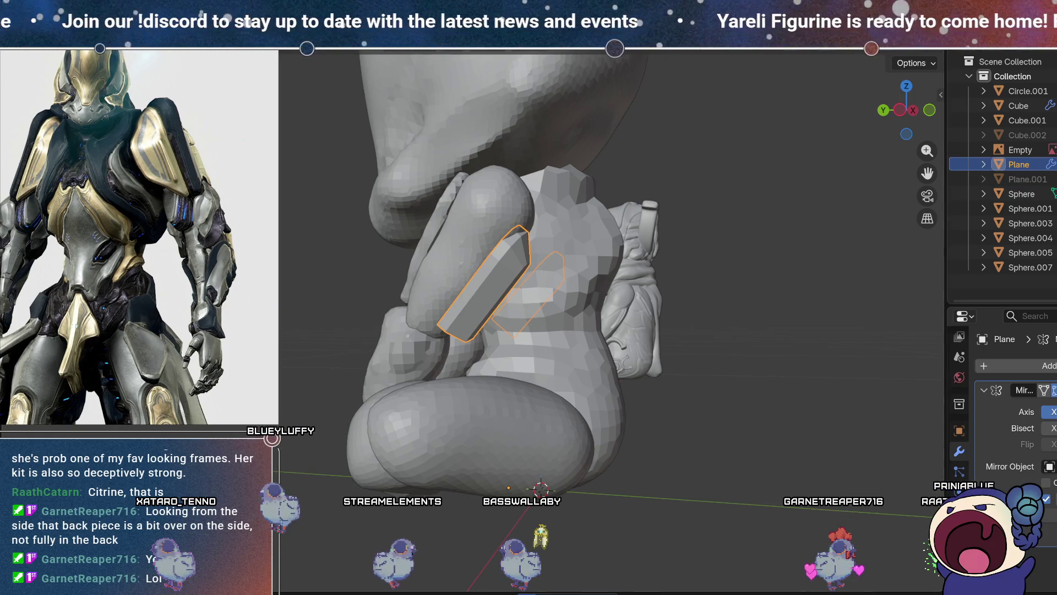
key("ctrl+Page_Down")
middle_click_drag(732, 298, 748, 296)
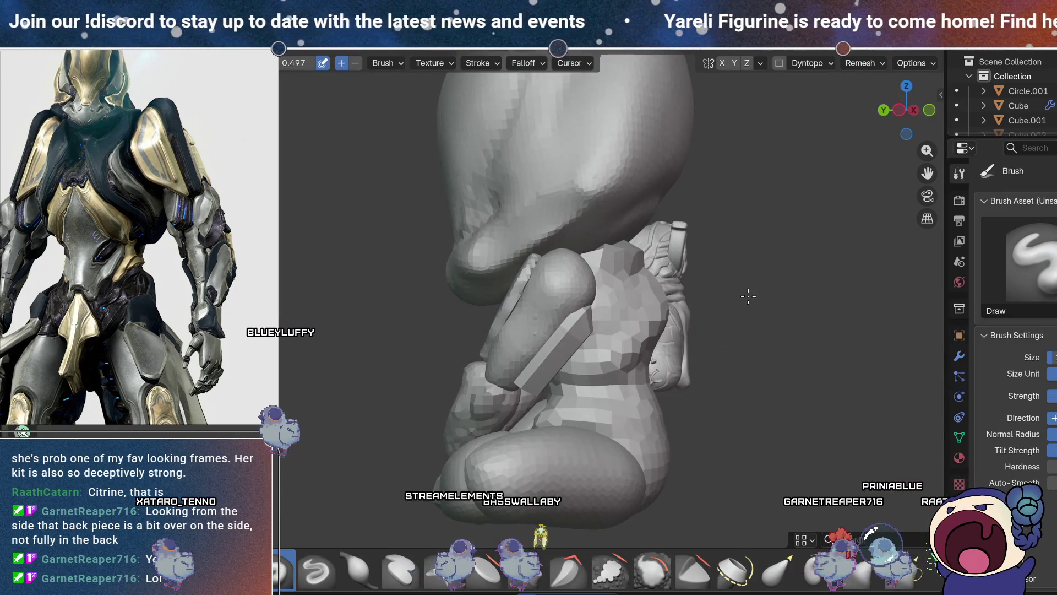
- Remesh the sculpt at 0.005 m voxel size, then again at 0.002 m, and pick Elastic Grab
left_click(859, 66)
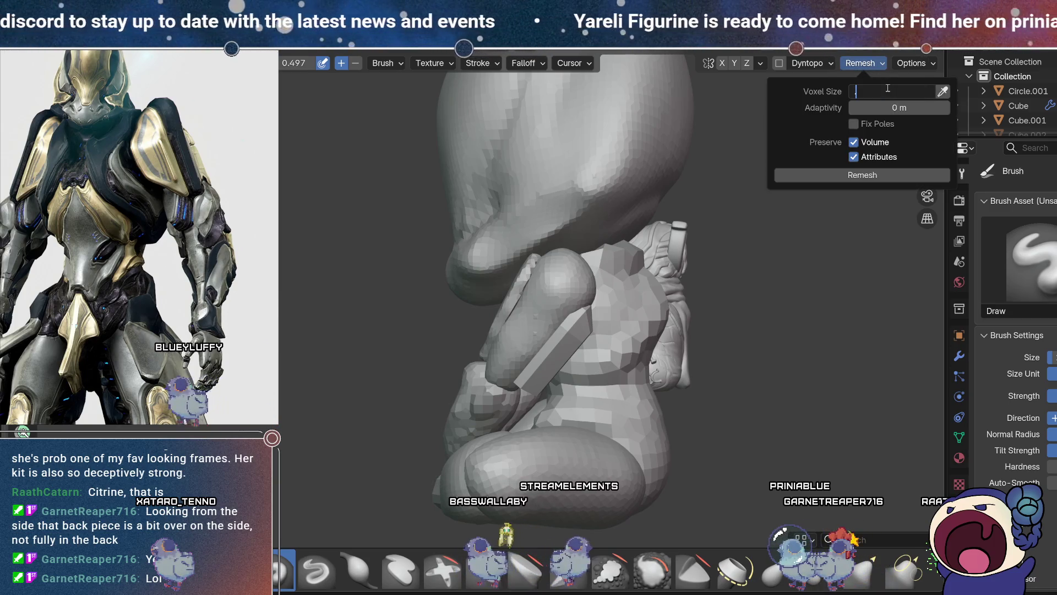
type("0.005")
key("Return")
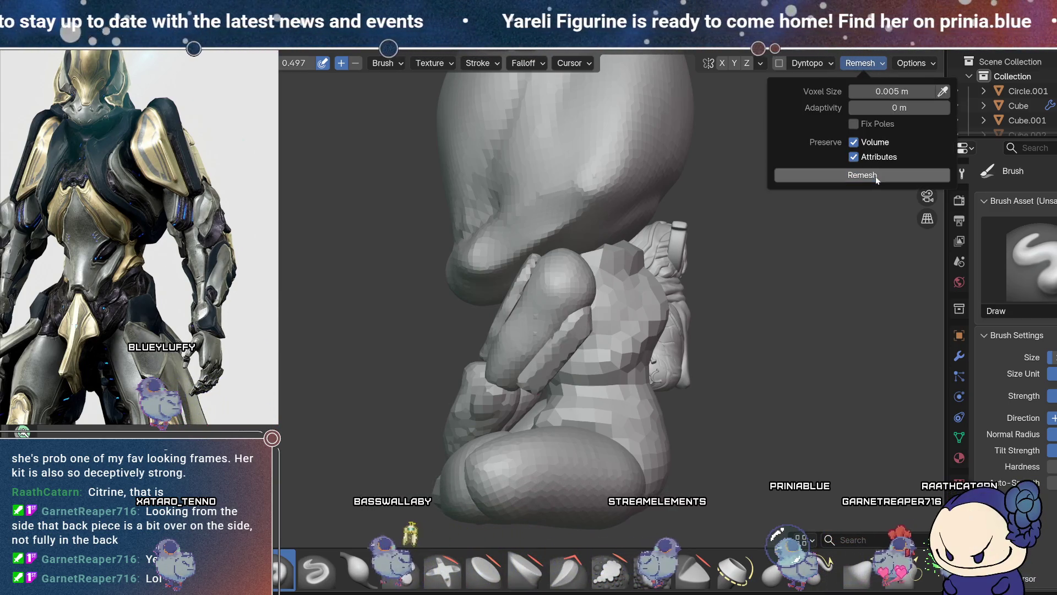
mouse_move(739, 345)
middle_mouse_down()
mouse_move(655, 272)
mouse_move(721, 261)
middle_mouse_up()
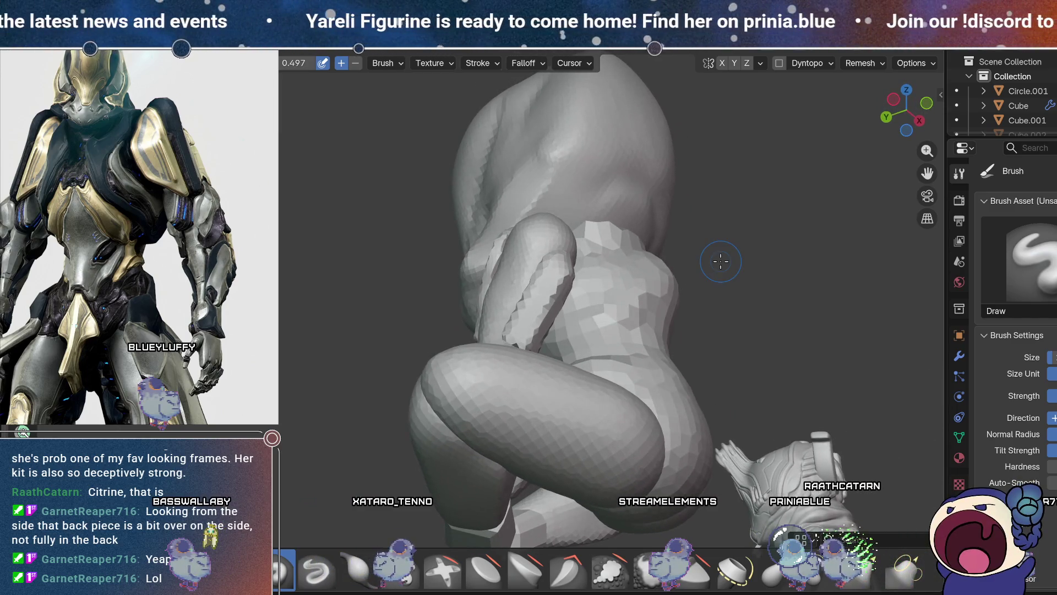
left_click(880, 64)
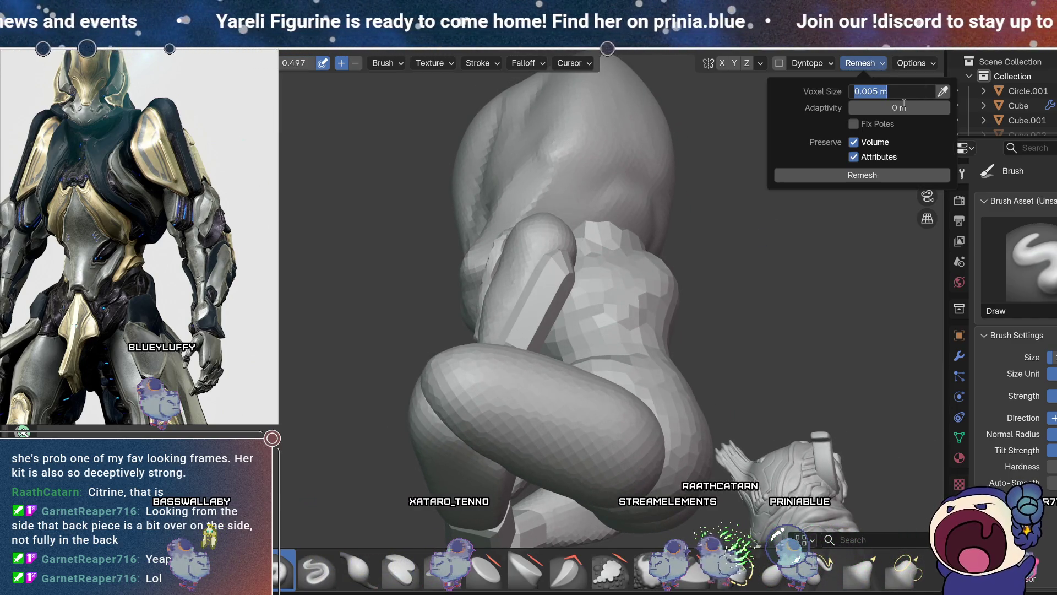
key("Return")
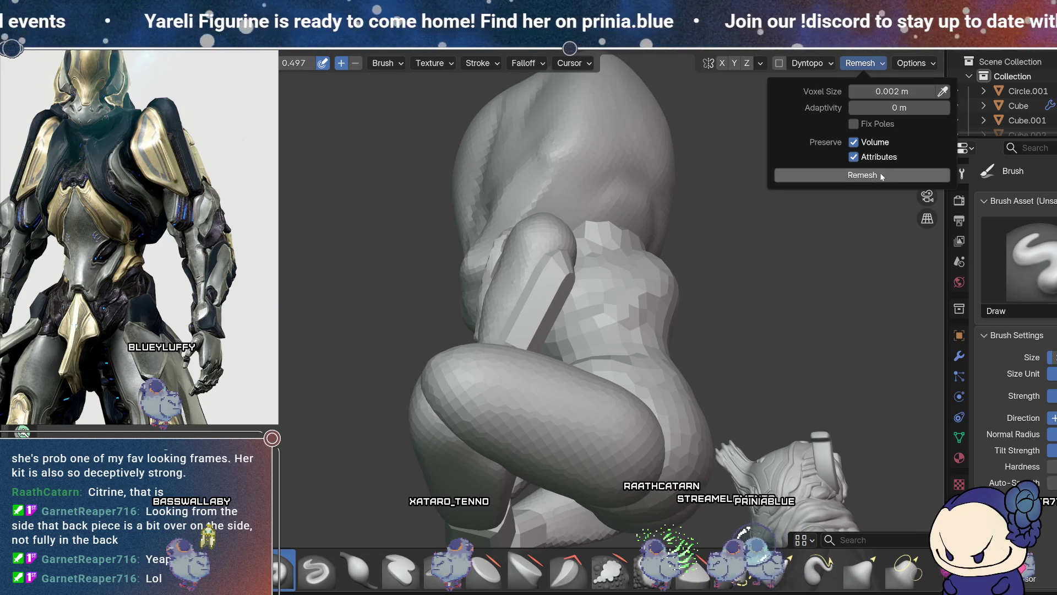
middle_click_drag(626, 268, 670, 259)
middle_click_drag(685, 472, 704, 424)
left_click(777, 570)
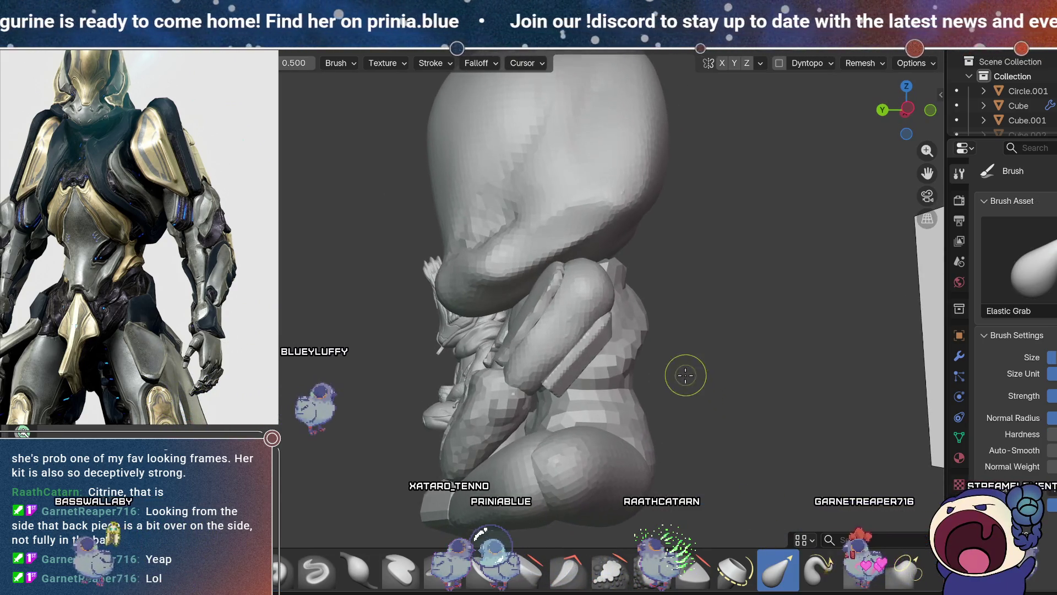
- Orbit around the figurine to check the forearm plate against the reference drawing
scroll(660, 358, "up", 3)
middle_click_drag(660, 358, 527, 299)
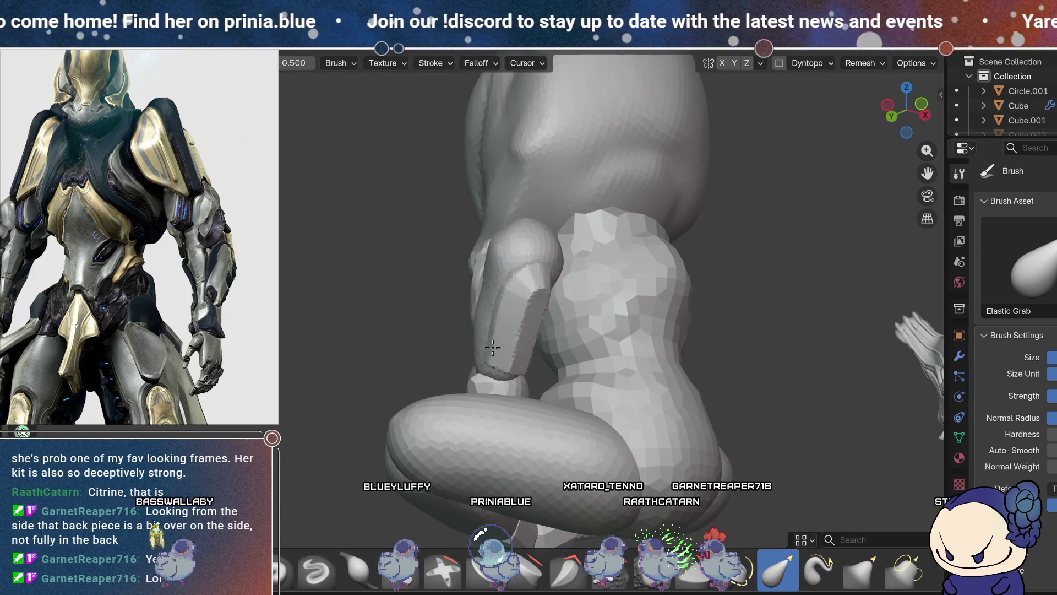
middle_click_drag(511, 346, 550, 369)
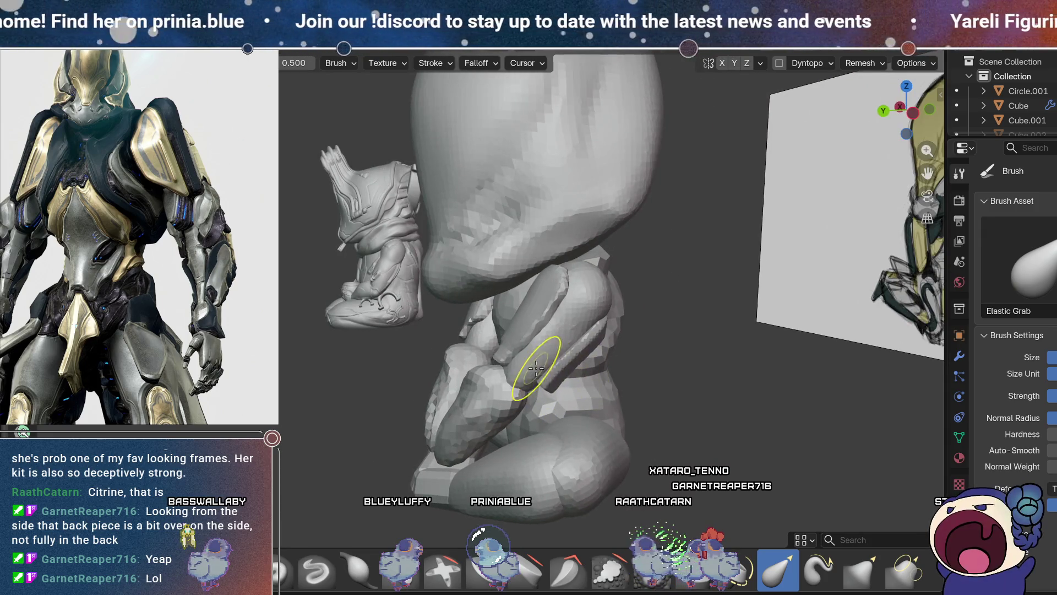
middle_click_drag(596, 326, 541, 301)
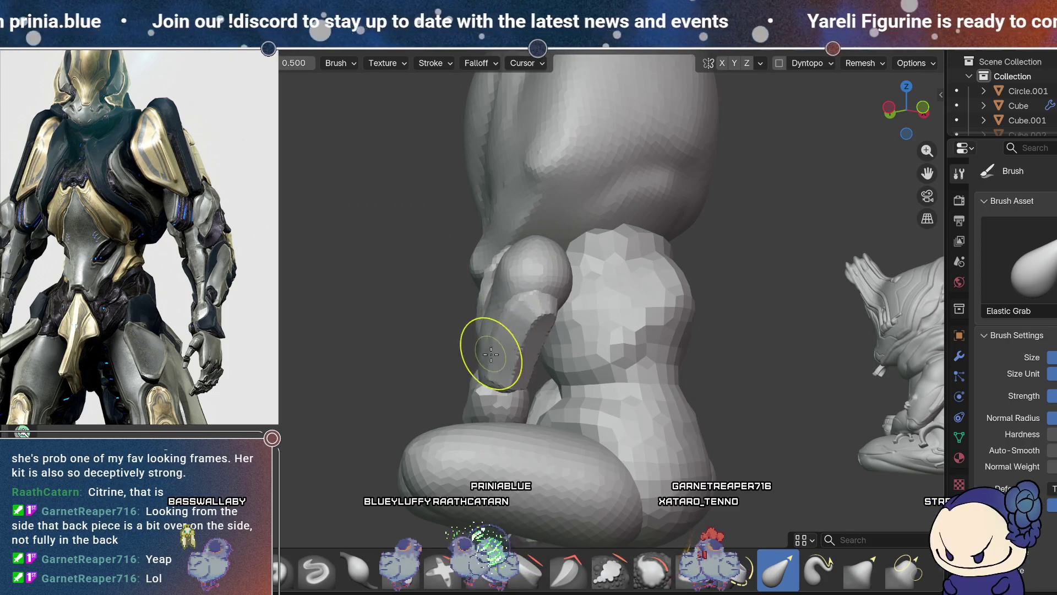
middle_click_drag(491, 375, 552, 374)
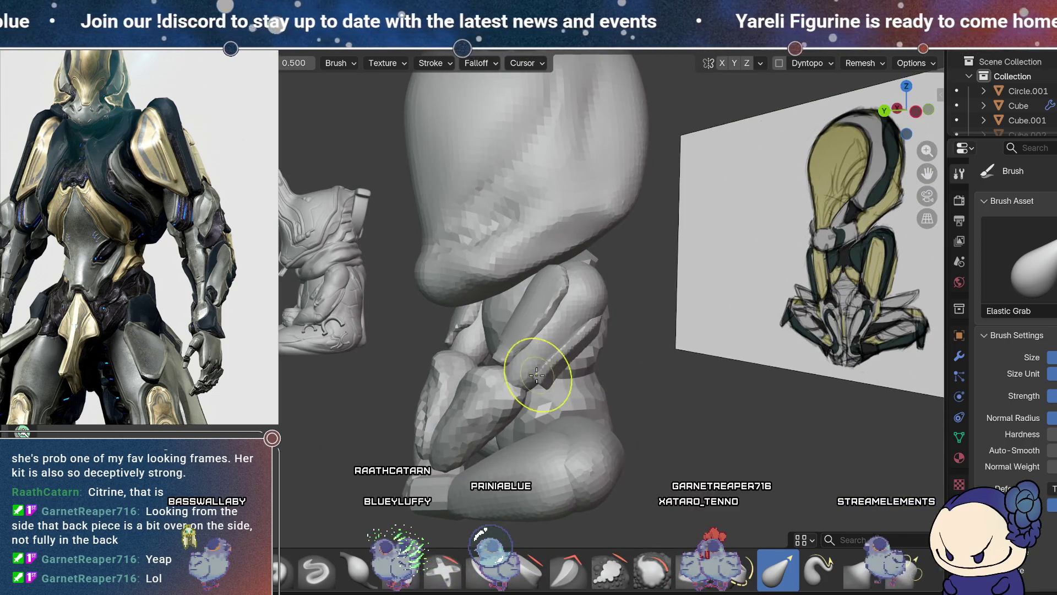
middle_click_drag(589, 318, 589, 277)
middle_click_drag(552, 375, 579, 360)
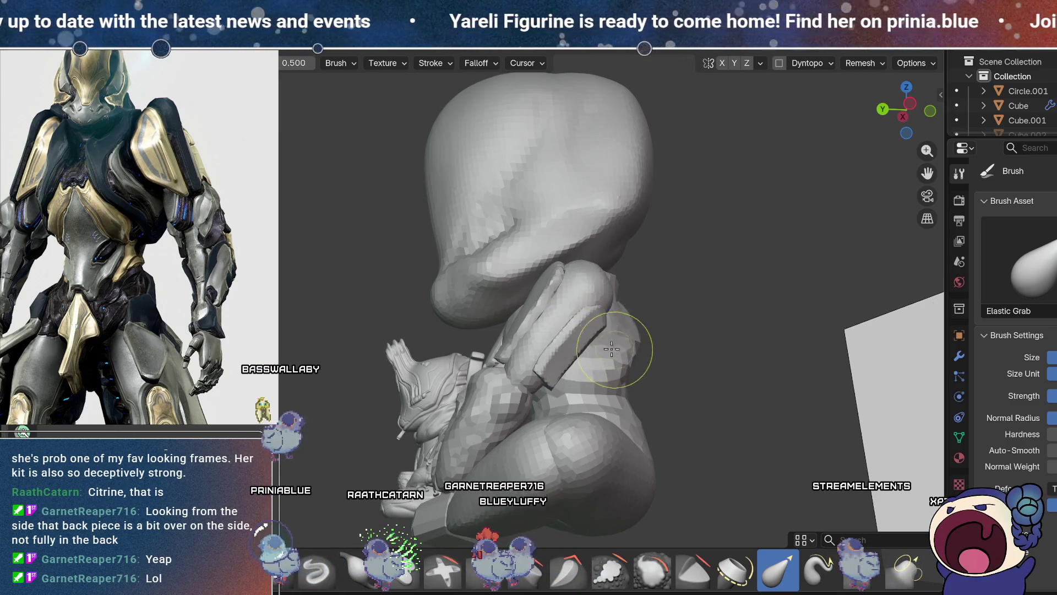
middle_click_drag(615, 350, 554, 386)
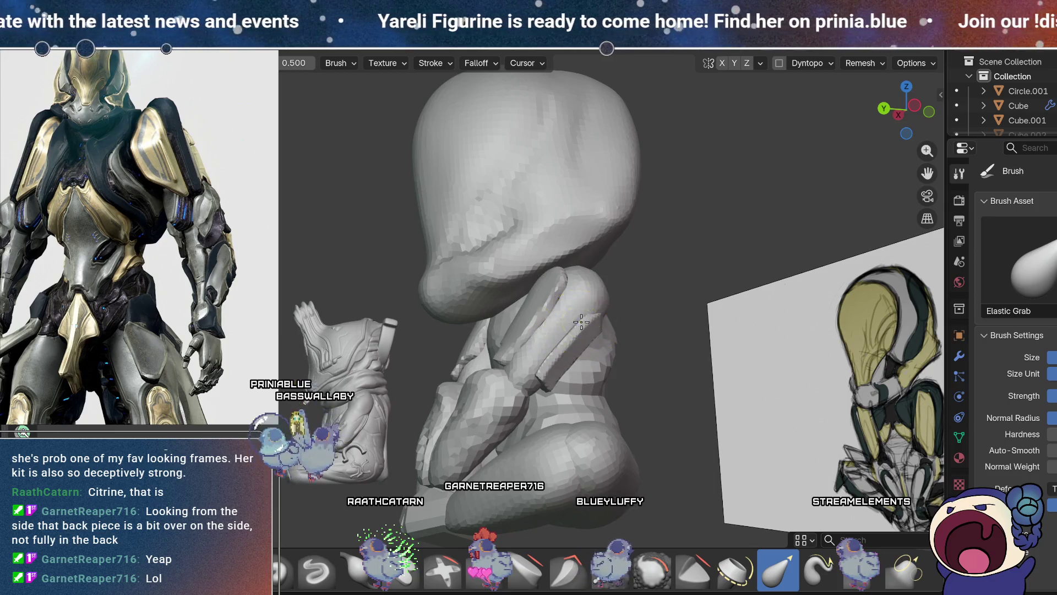
mouse_move(547, 283)
middle_mouse_down()
mouse_move(565, 307)
mouse_move(507, 324)
mouse_move(504, 286)
mouse_move(473, 352)
mouse_move(438, 388)
mouse_move(484, 314)
mouse_move(523, 295)
mouse_move(522, 282)
mouse_move(518, 298)
middle_mouse_up()
mouse_move(483, 372)
middle_mouse_down()
mouse_move(549, 370)
mouse_move(560, 383)
mouse_move(540, 375)
middle_mouse_up()
mouse_move(596, 300)
middle_mouse_down()
mouse_move(529, 390)
mouse_move(585, 342)
mouse_move(575, 350)
mouse_move(522, 325)
middle_mouse_up()
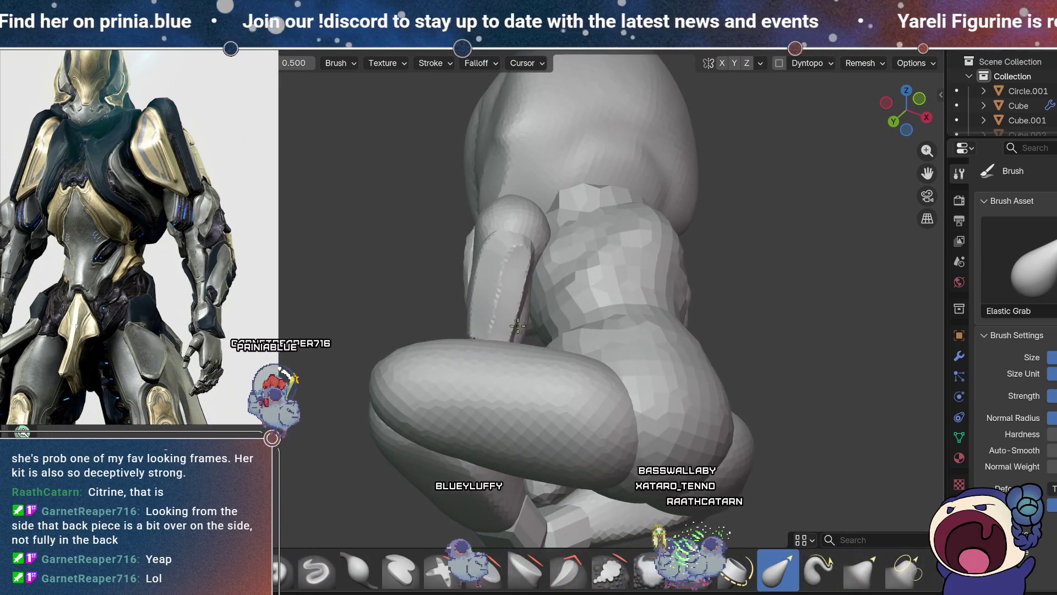
mouse_move(501, 248)
middle_mouse_down()
mouse_move(562, 378)
mouse_move(626, 340)
mouse_move(571, 313)
middle_mouse_up()
- Use the Elastic Snake Hook brush on the legs and hip, then select Smooth
left_click(820, 570)
mouse_move(490, 304)
middle_mouse_down()
mouse_move(500, 328)
mouse_move(659, 455)
middle_mouse_up()
mouse_move(611, 404)
middle_mouse_down()
mouse_move(689, 371)
mouse_move(710, 385)
middle_mouse_up()
left_click(819, 567)
mouse_move(550, 396)
middle_mouse_down()
mouse_move(540, 387)
mouse_move(577, 317)
mouse_move(542, 363)
mouse_move(578, 378)
mouse_move(584, 368)
middle_mouse_up()
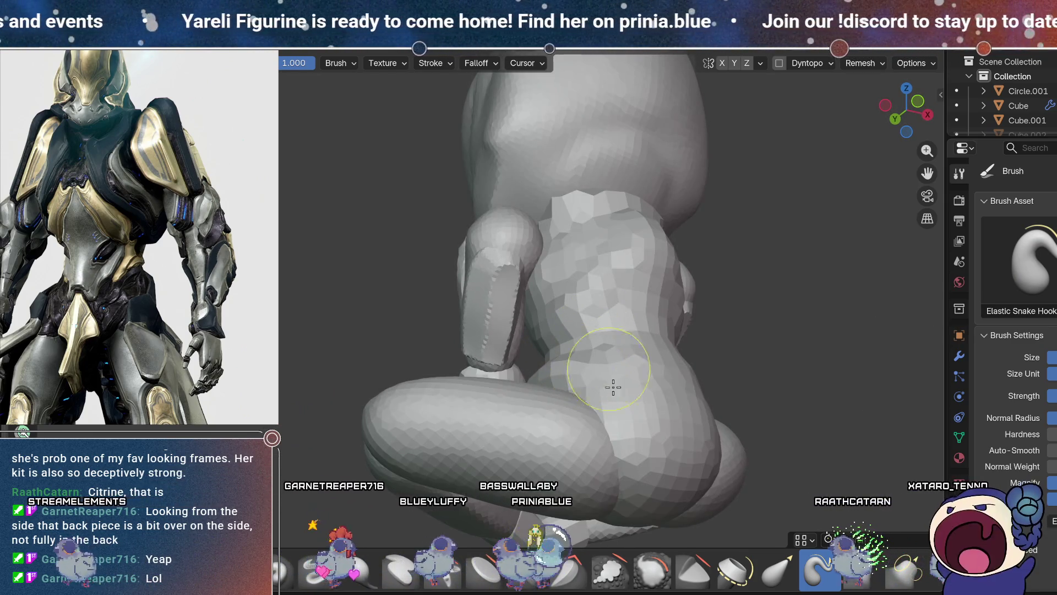
left_click(655, 573)
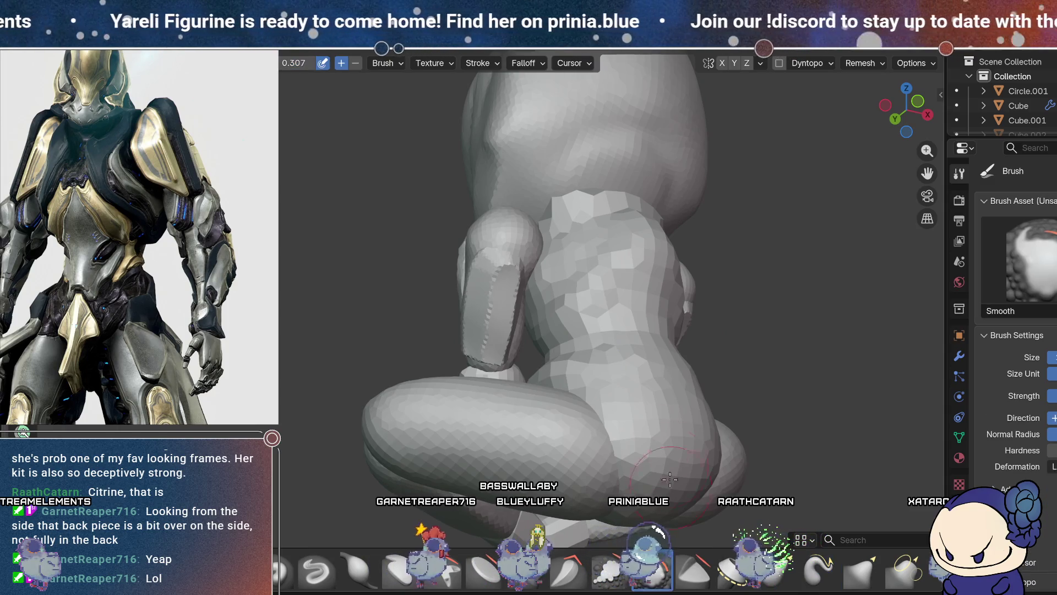
- Zoom in and orbit around the forearm plate to view it from several angles
middle_click_drag(716, 474, 689, 429)
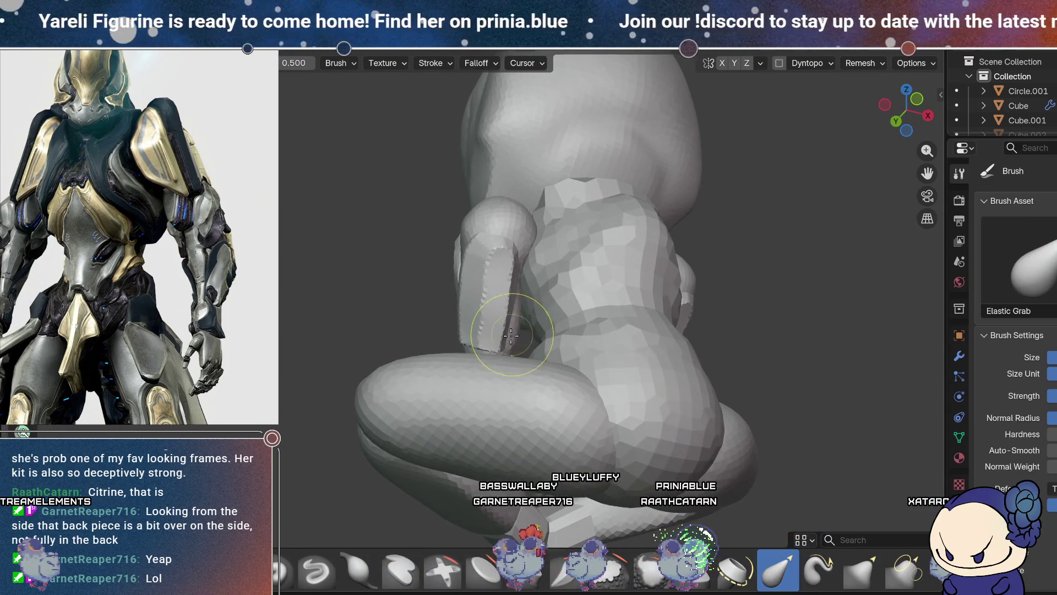
middle_click_drag(502, 344, 497, 338)
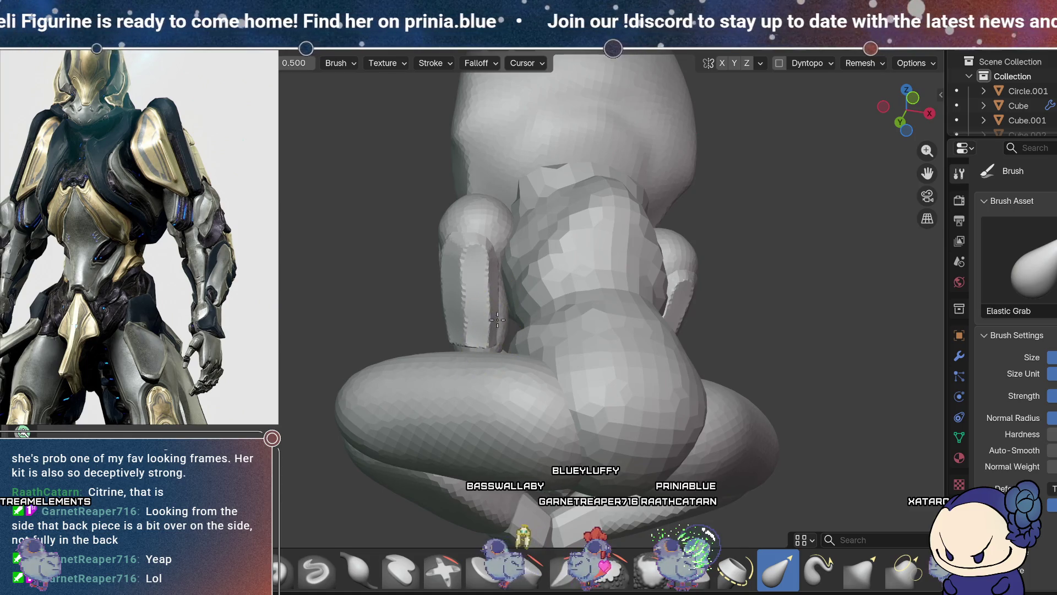
middle_click_drag(689, 407, 527, 359)
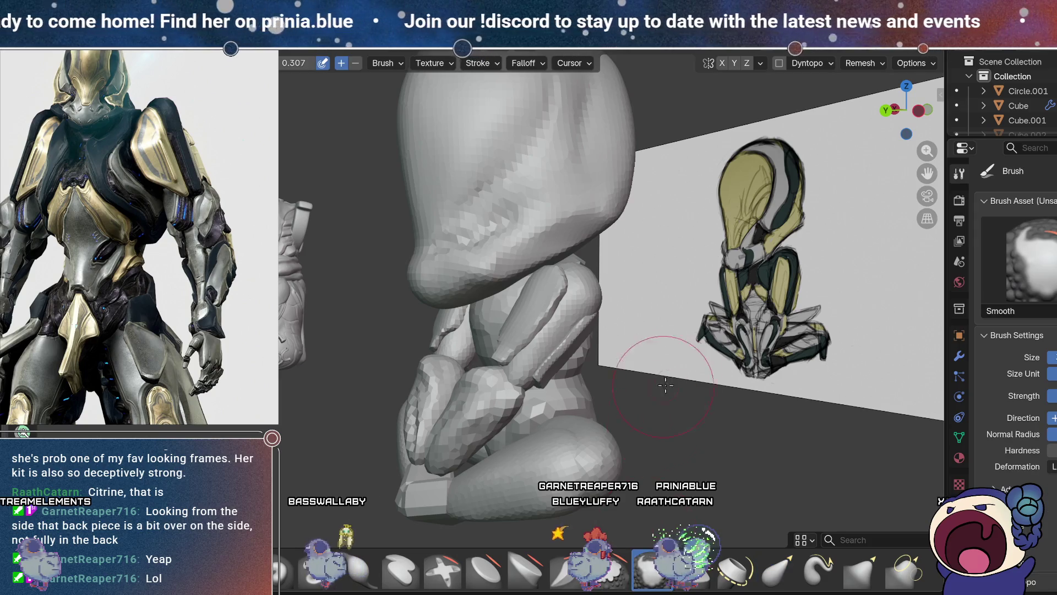
scroll(663, 387, "up", 6)
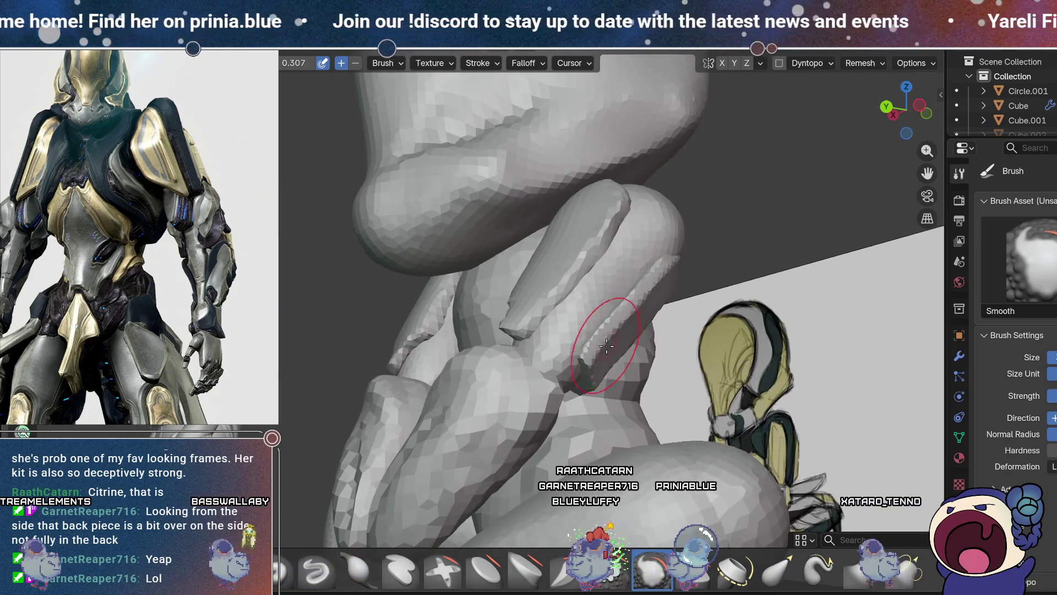
mouse_move(592, 317)
middle_mouse_down()
mouse_move(567, 365)
mouse_move(619, 322)
mouse_move(504, 384)
mouse_move(498, 340)
middle_mouse_up()
mouse_move(558, 310)
middle_mouse_down()
mouse_move(448, 295)
mouse_move(468, 318)
mouse_move(382, 170)
mouse_move(448, 330)
mouse_move(465, 330)
middle_mouse_up()
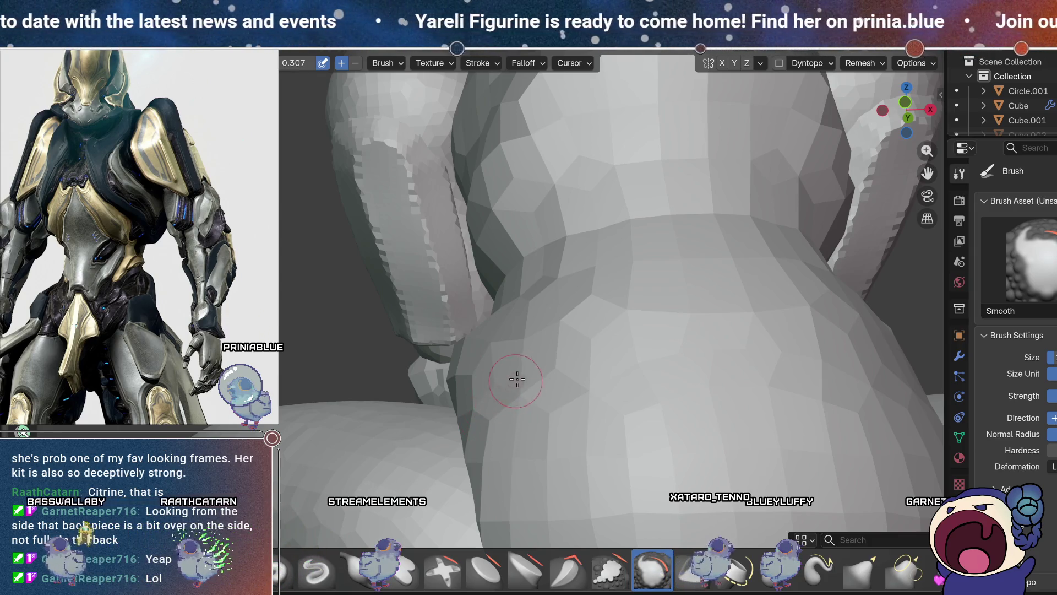
mouse_move(512, 389)
middle_mouse_down()
mouse_move(533, 396)
mouse_move(643, 324)
middle_mouse_up()
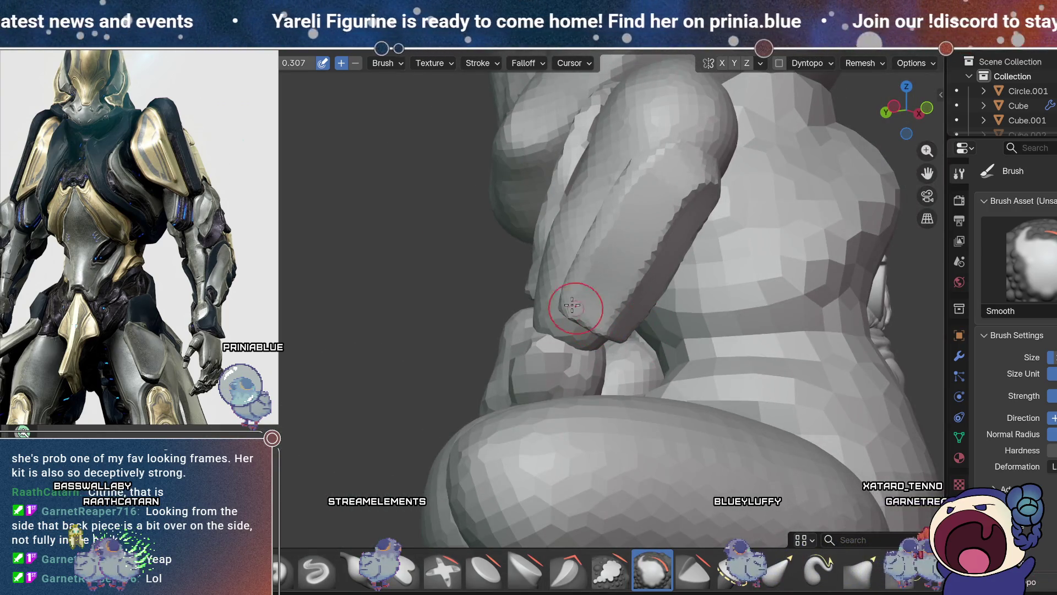
middle_click_drag(635, 279, 663, 226)
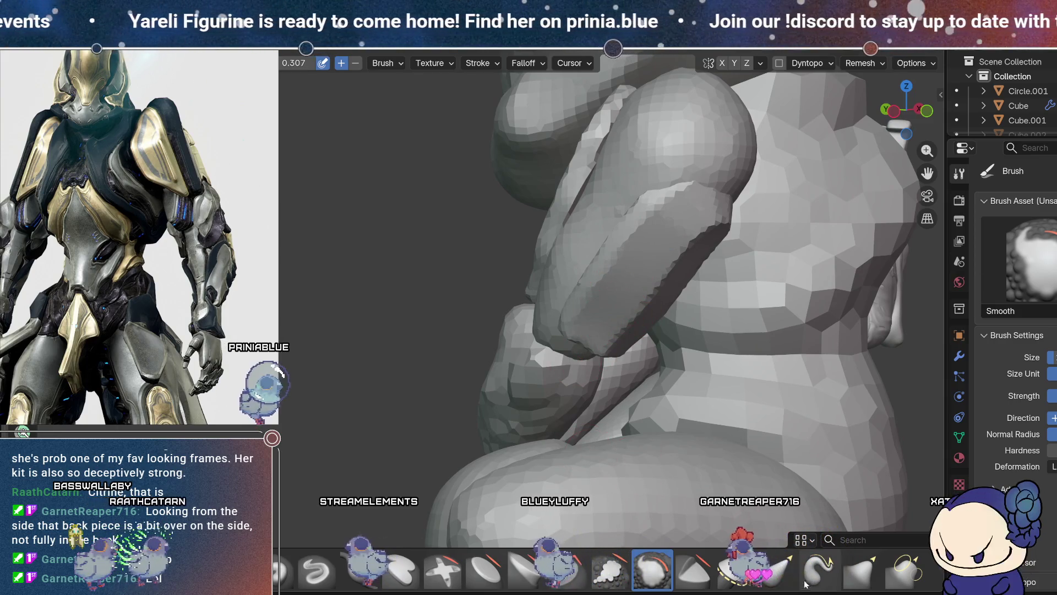
- Switch back to Elastic Grab and close in on the forearm plate and arm
left_click(778, 570)
mouse_move(633, 349)
middle_mouse_down()
mouse_move(638, 341)
mouse_move(597, 311)
middle_mouse_up()
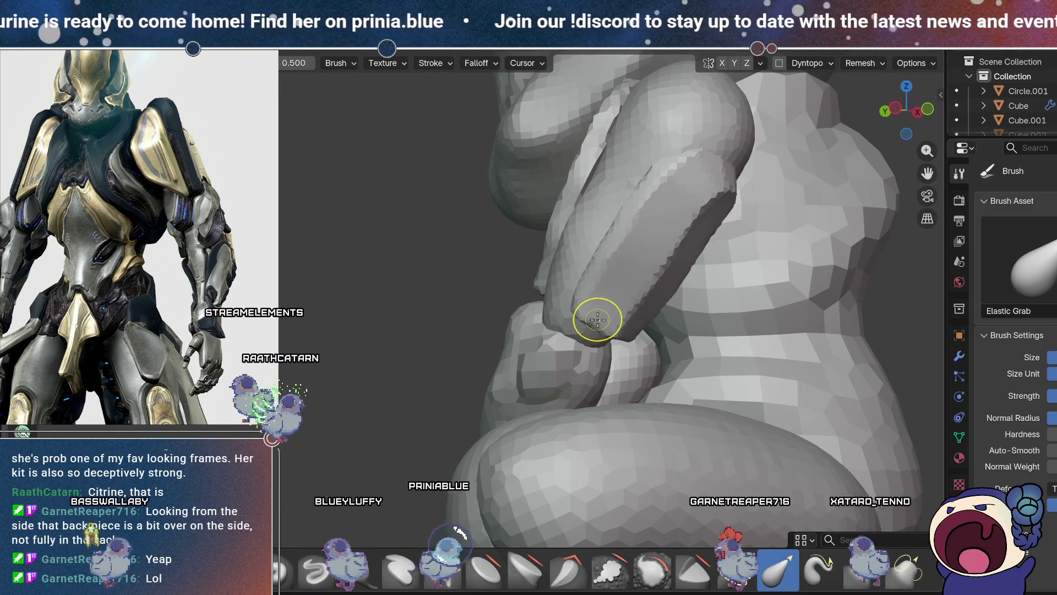
scroll(595, 306, "down", 3)
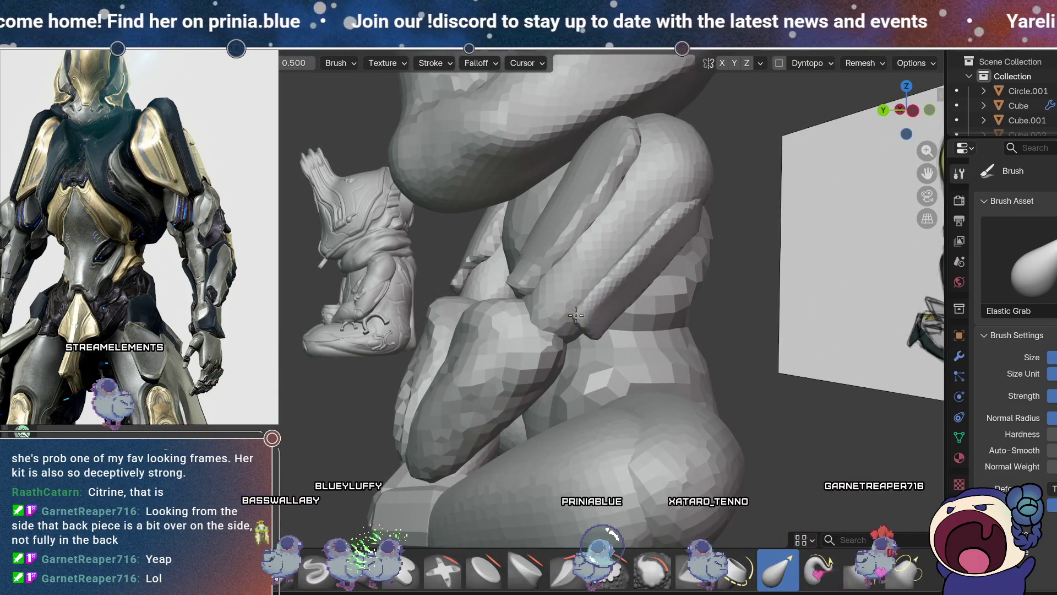
scroll(724, 296, "up", 5)
middle_click_drag(725, 296, 679, 288)
middle_click_drag(616, 369, 617, 324)
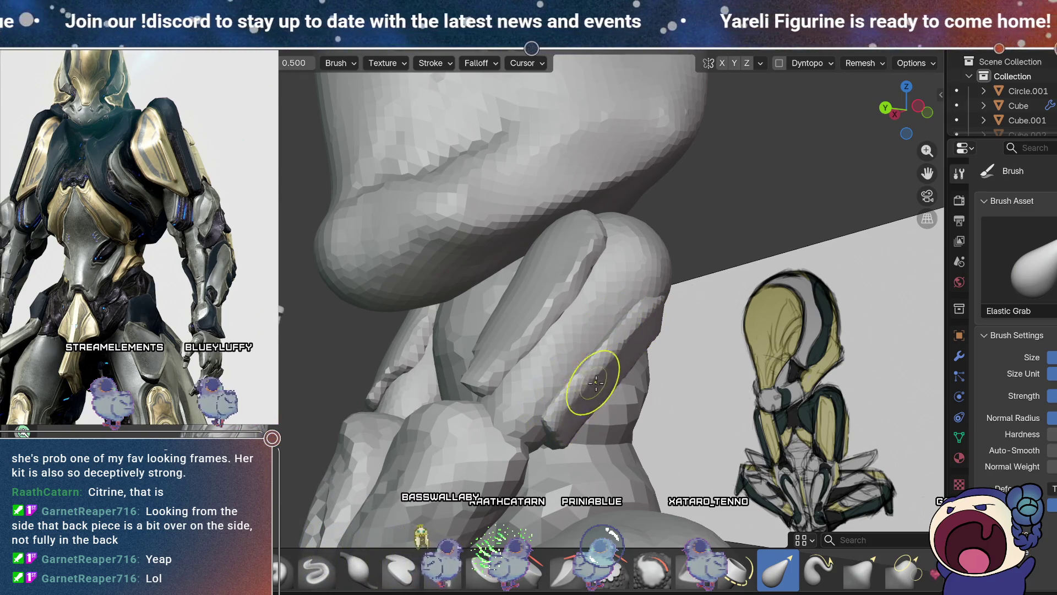
mouse_move(595, 453)
middle_mouse_down()
mouse_move(606, 297)
mouse_move(520, 366)
mouse_move(576, 365)
mouse_move(577, 375)
middle_mouse_up()
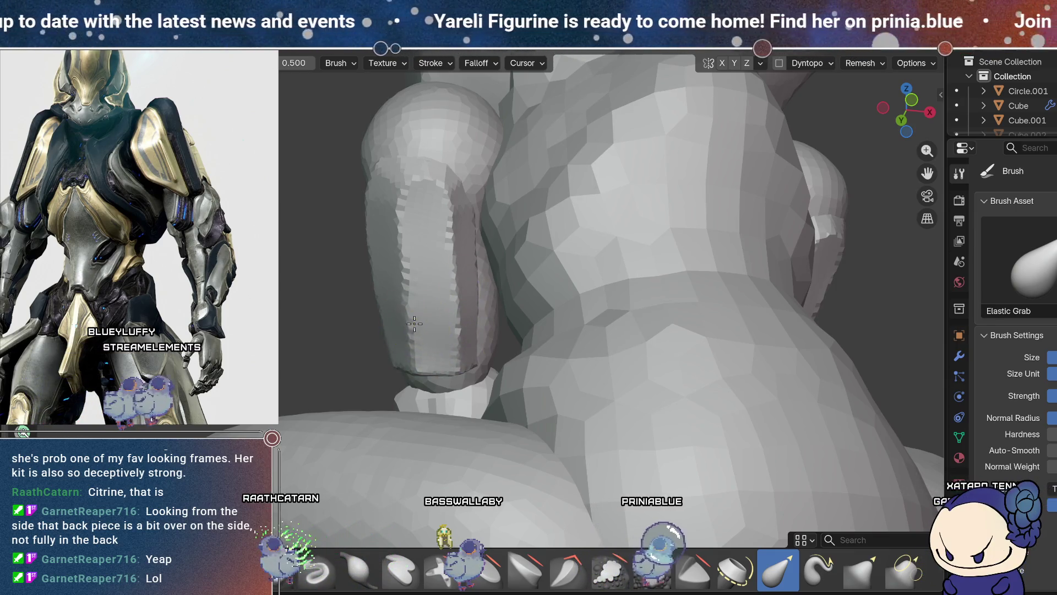
middle_click_drag(413, 243, 468, 266)
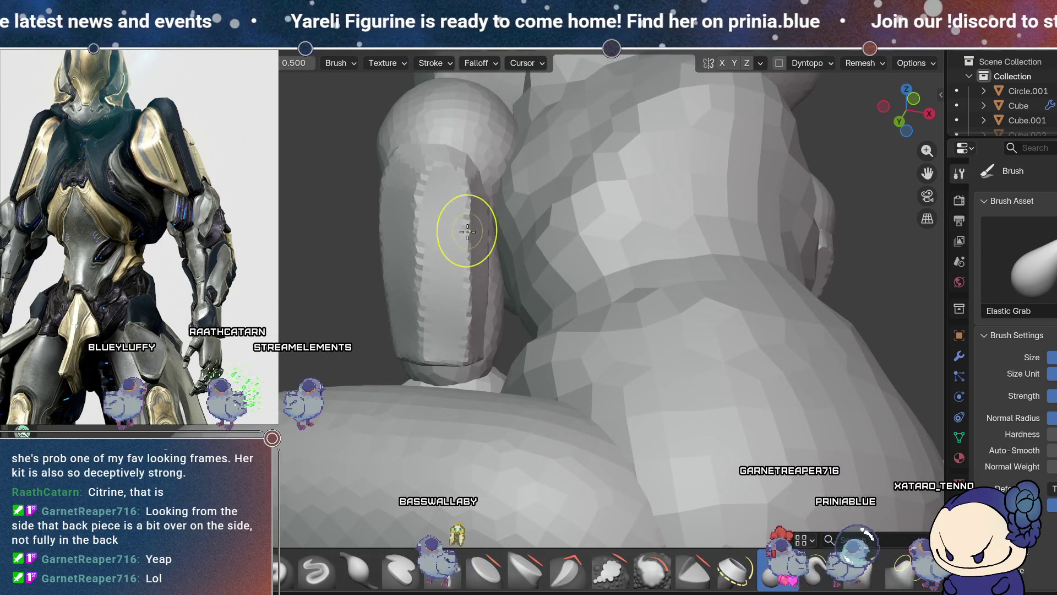
- Select the Smooth brush while orbiting the arm against the reference image
middle_click_drag(484, 247, 490, 303)
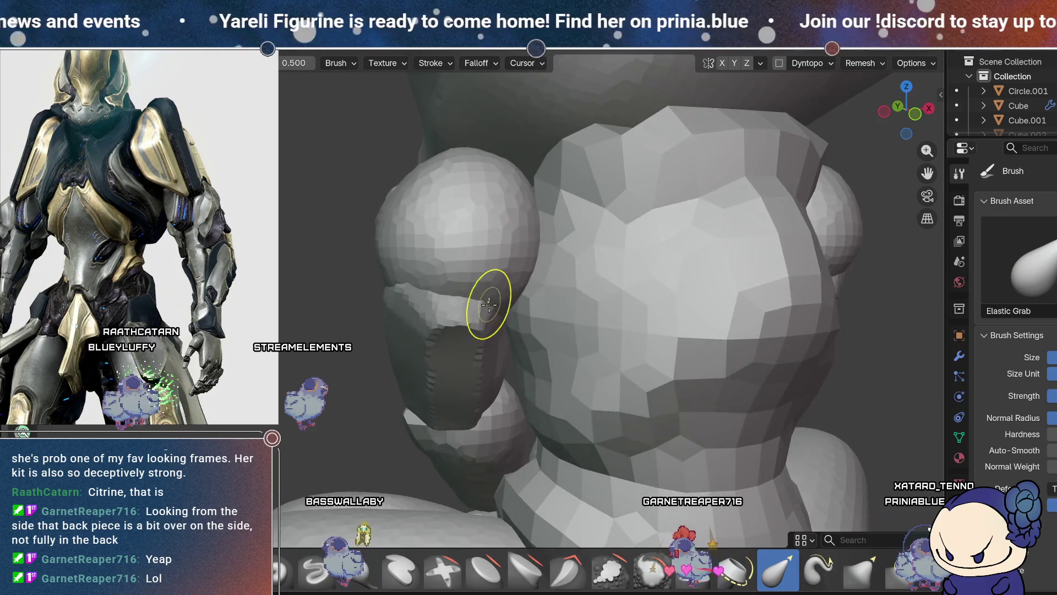
mouse_move(413, 316)
middle_mouse_down()
mouse_move(601, 385)
mouse_move(637, 349)
mouse_move(635, 331)
mouse_move(684, 250)
mouse_move(624, 251)
middle_mouse_up()
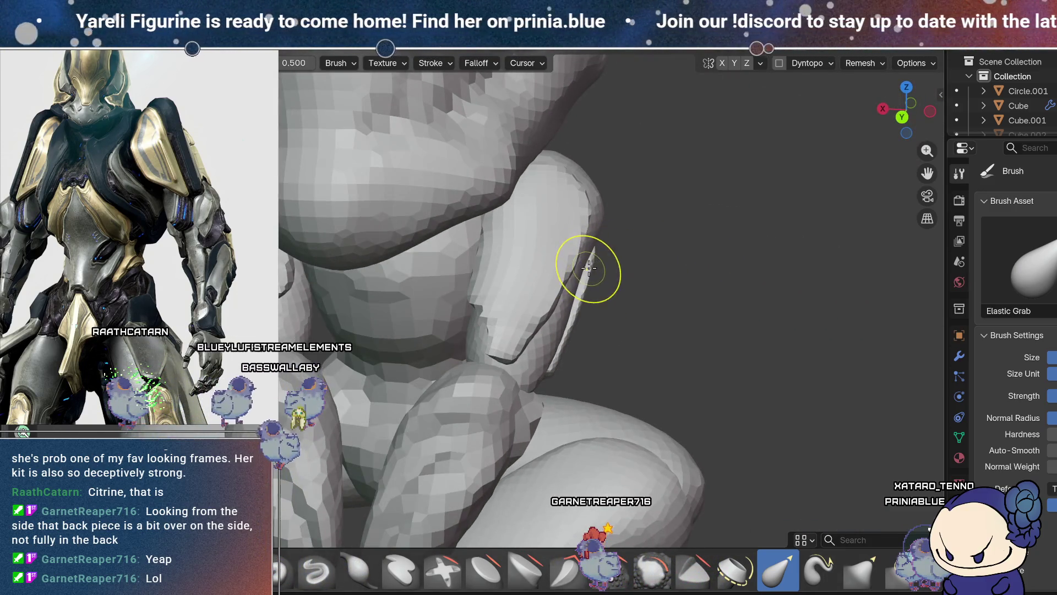
left_click(654, 577)
middle_click_drag(692, 382, 654, 385)
middle_click_drag(642, 268, 637, 281)
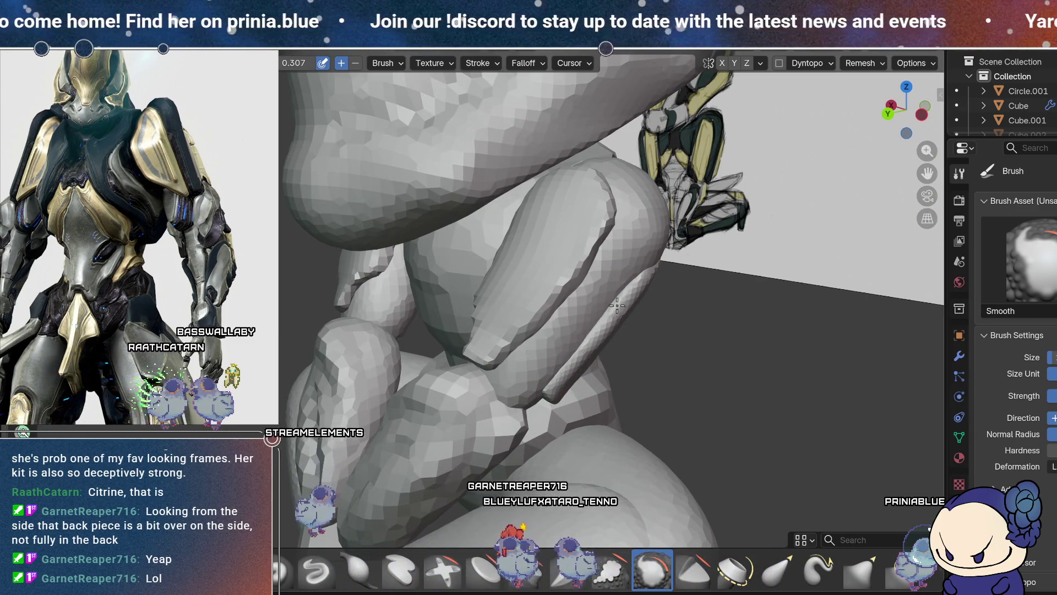
mouse_move(671, 242)
middle_mouse_down()
mouse_move(549, 330)
mouse_move(581, 365)
mouse_move(560, 391)
middle_mouse_up()
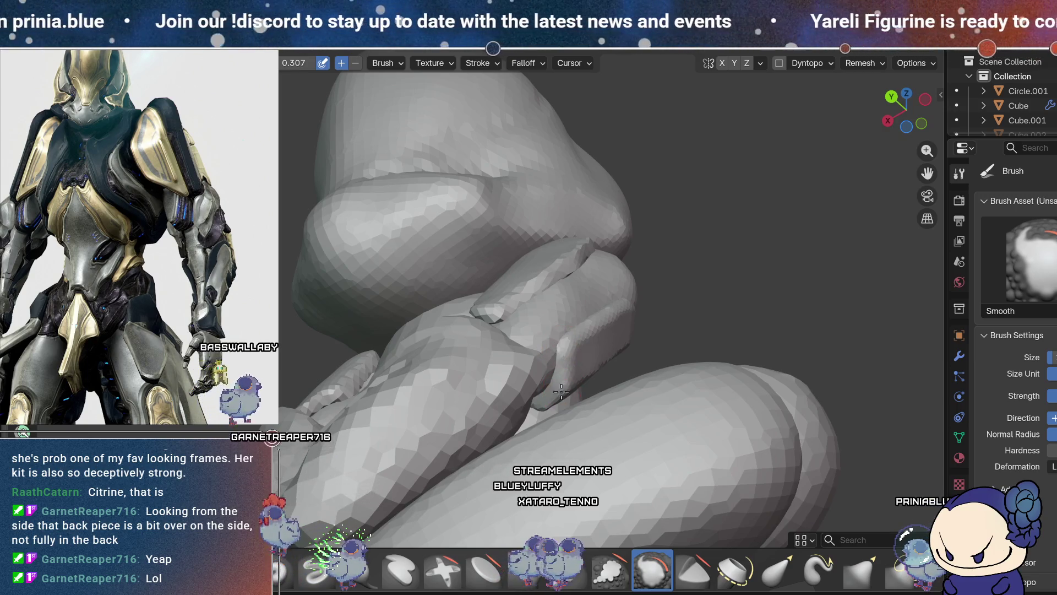
middle_click_drag(580, 387, 609, 399)
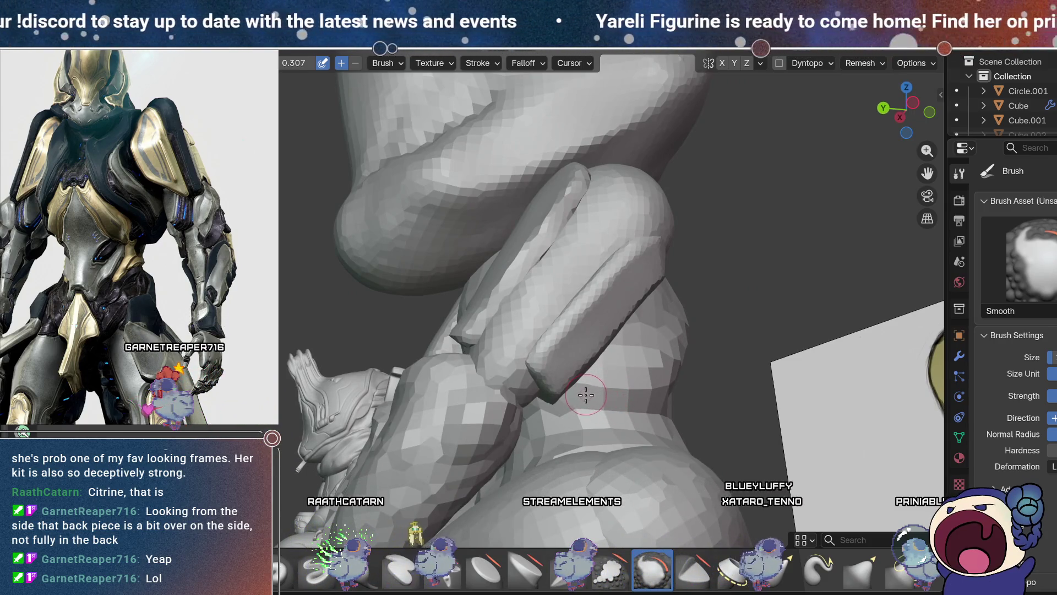
mouse_move(603, 375)
middle_mouse_down()
mouse_move(597, 359)
mouse_move(519, 384)
mouse_move(433, 500)
middle_mouse_up()
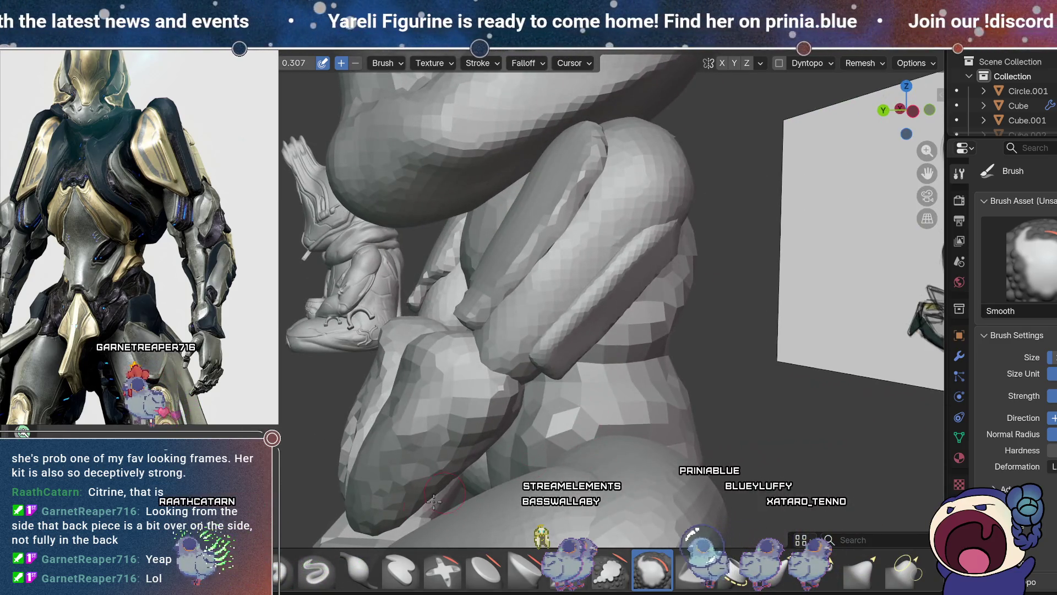
- Scrape the forearm plate's surface into shape with the Scrape/Fill brush
left_click(609, 572)
left_click_drag(595, 309, 630, 338)
mouse_move(630, 338)
middle_mouse_down()
mouse_move(668, 347)
mouse_move(626, 302)
middle_mouse_up()
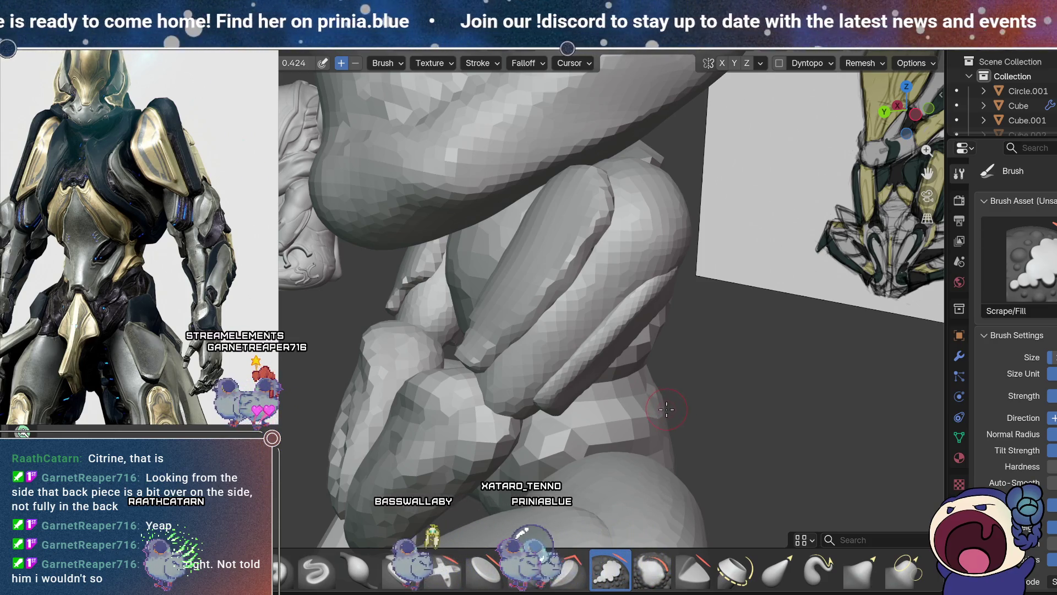
mouse_move(668, 398)
middle_mouse_down()
mouse_move(668, 349)
mouse_move(633, 307)
middle_mouse_up()
mouse_move(548, 407)
middle_mouse_down()
mouse_move(628, 330)
mouse_move(441, 237)
middle_mouse_up()
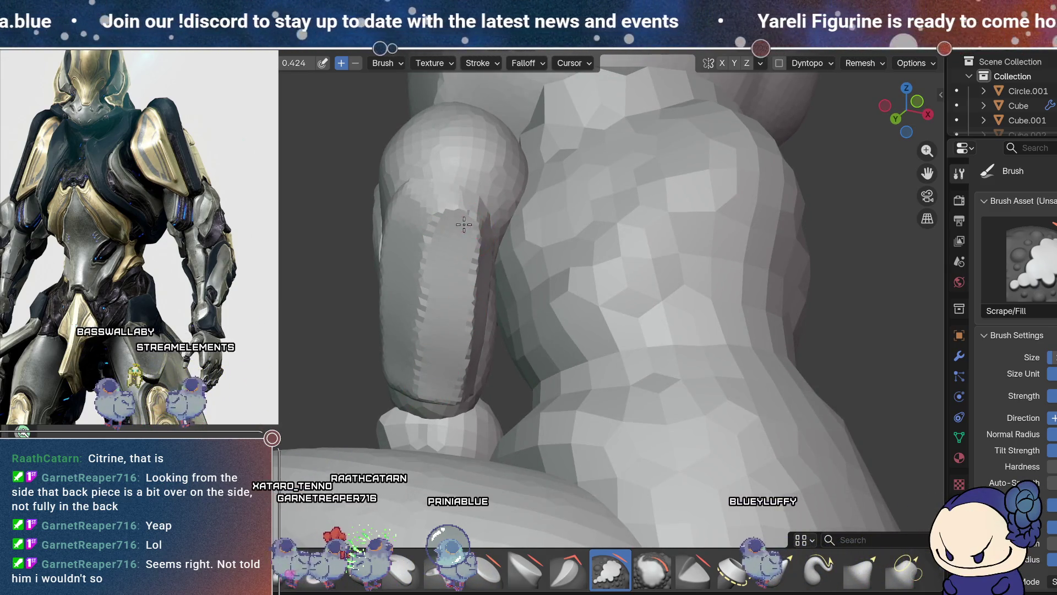
mouse_move(459, 370)
middle_mouse_down()
mouse_move(606, 323)
mouse_move(715, 306)
mouse_move(658, 287)
middle_mouse_up()
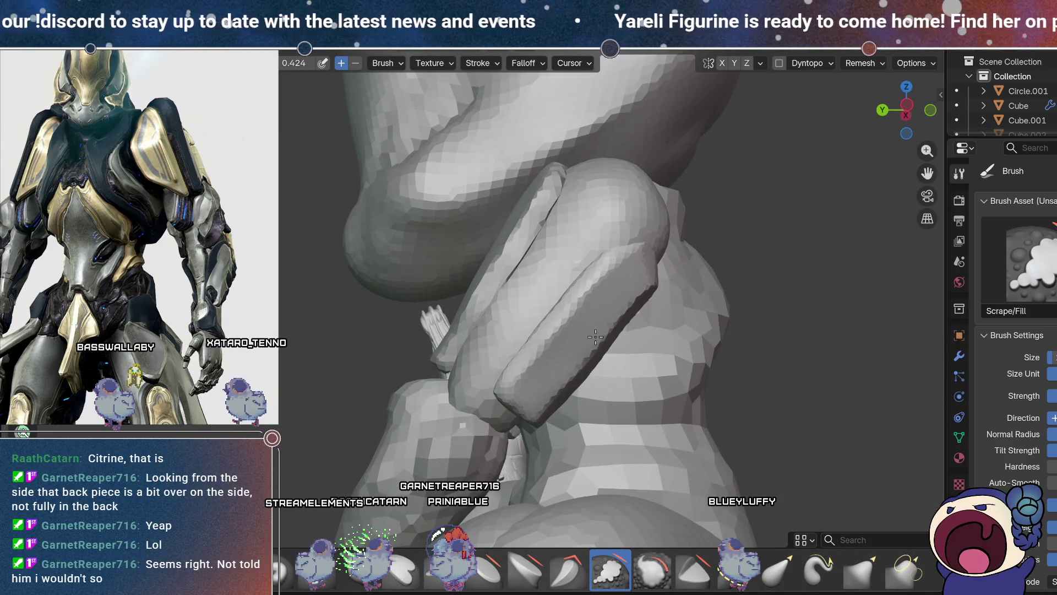